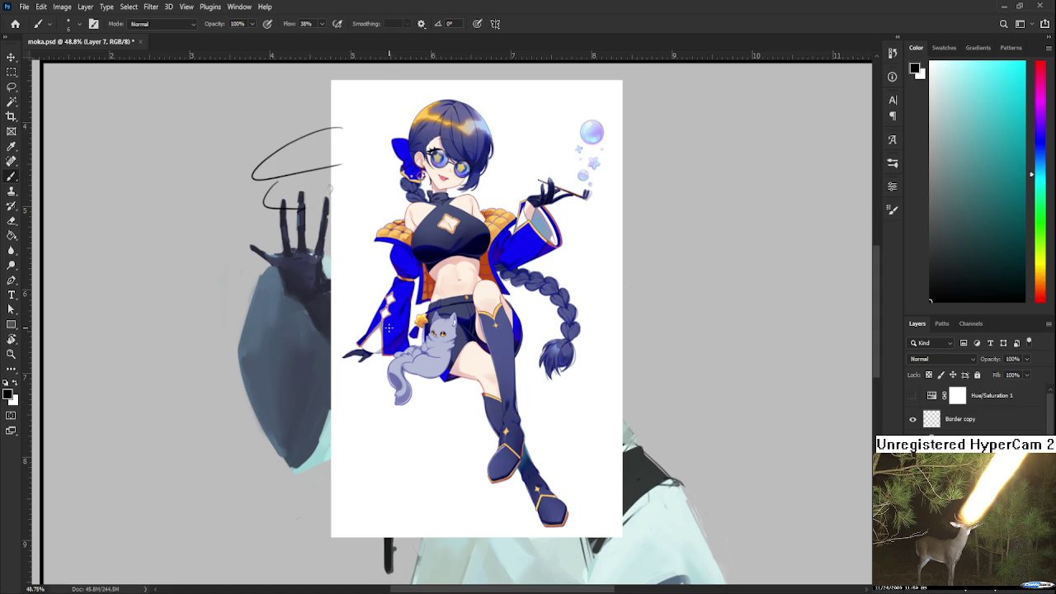
Dismiss the floating blue-haired reference image from over the canvas
{"action": "scroll", "coordinate": [382, 330], "scroll_direction": "down", "scroll_amount": 2}
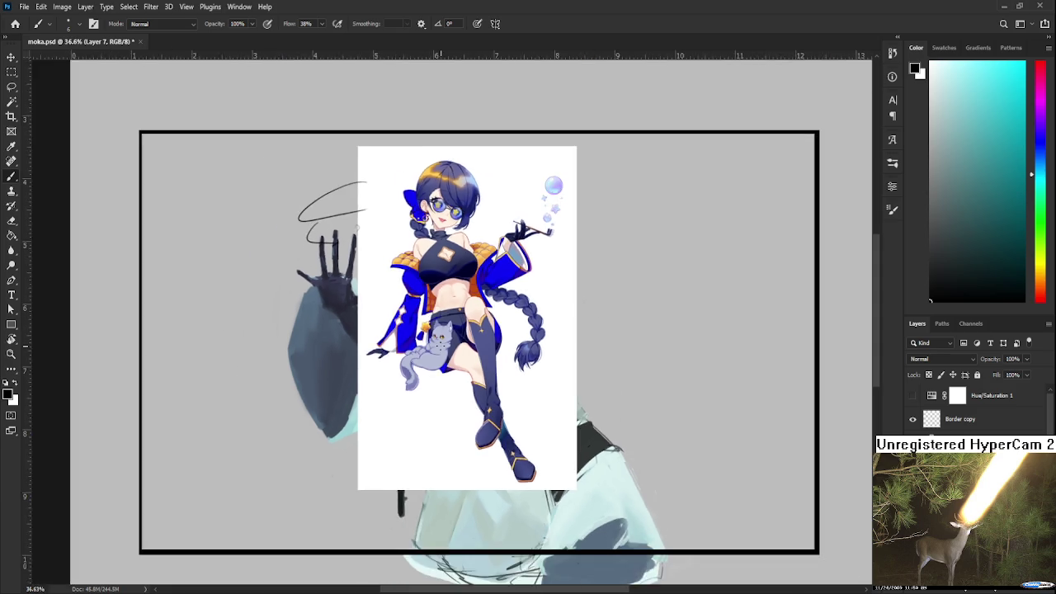
{"action": "scroll", "coordinate": [383, 330], "scroll_direction": "down", "scroll_amount": 2}
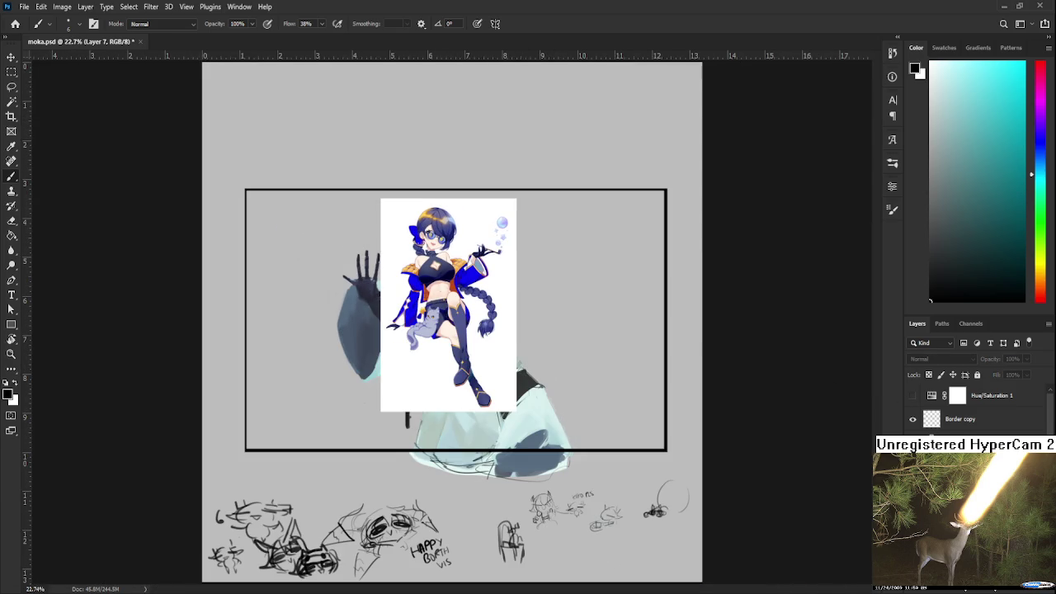
{"action": "left_click", "coordinate": [825, 440]}
{"action": "scroll", "coordinate": [441, 339], "scroll_direction": "up", "scroll_amount": 2}
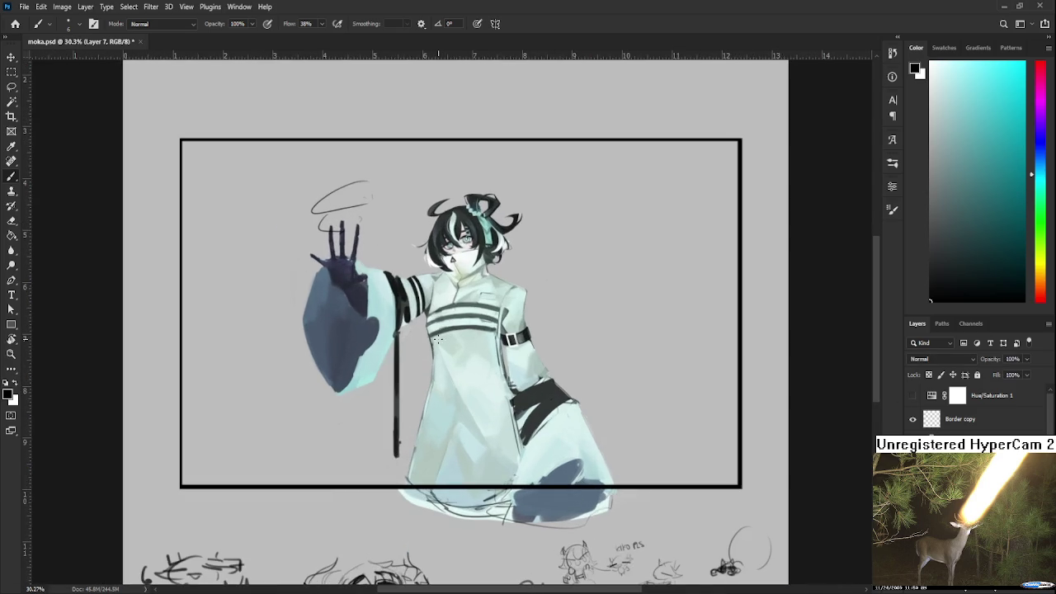
{"action": "scroll", "coordinate": [442, 338], "scroll_direction": "up", "scroll_amount": 2}
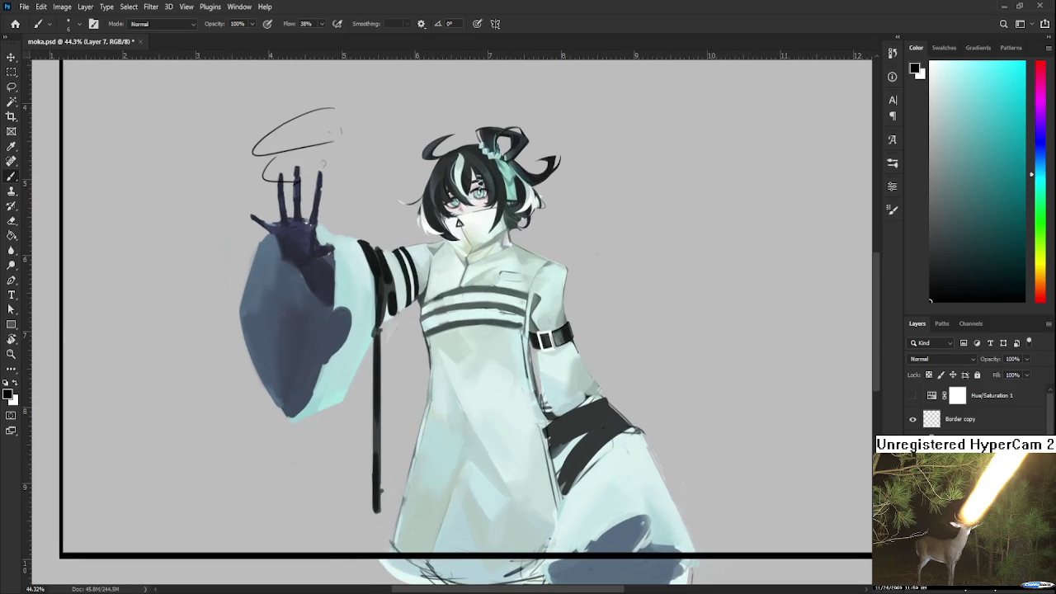
Briefly bring back the reference image, hide it again, and zoom into the canvas
{"action": "key", "text": "alt+Tab"}
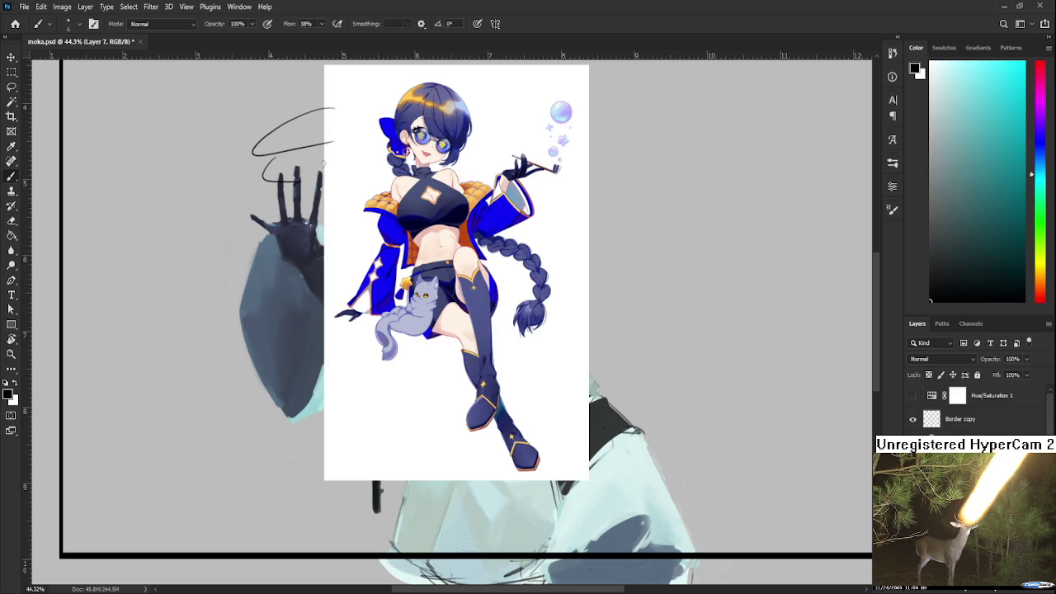
{"action": "key", "text": "alt+Tab"}
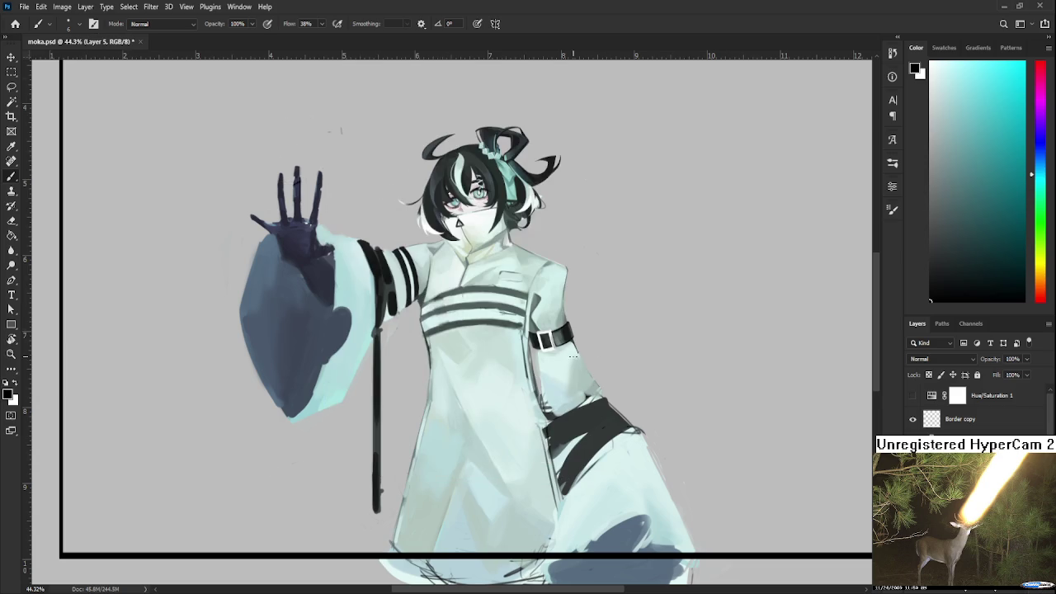
{"action": "scroll", "coordinate": [536, 353], "scroll_direction": "up", "scroll_amount": 2}
{"action": "scroll", "coordinate": [503, 340], "scroll_direction": "up", "scroll_amount": 1}
{"action": "scroll", "coordinate": [468, 328], "scroll_direction": "up", "scroll_amount": 1}
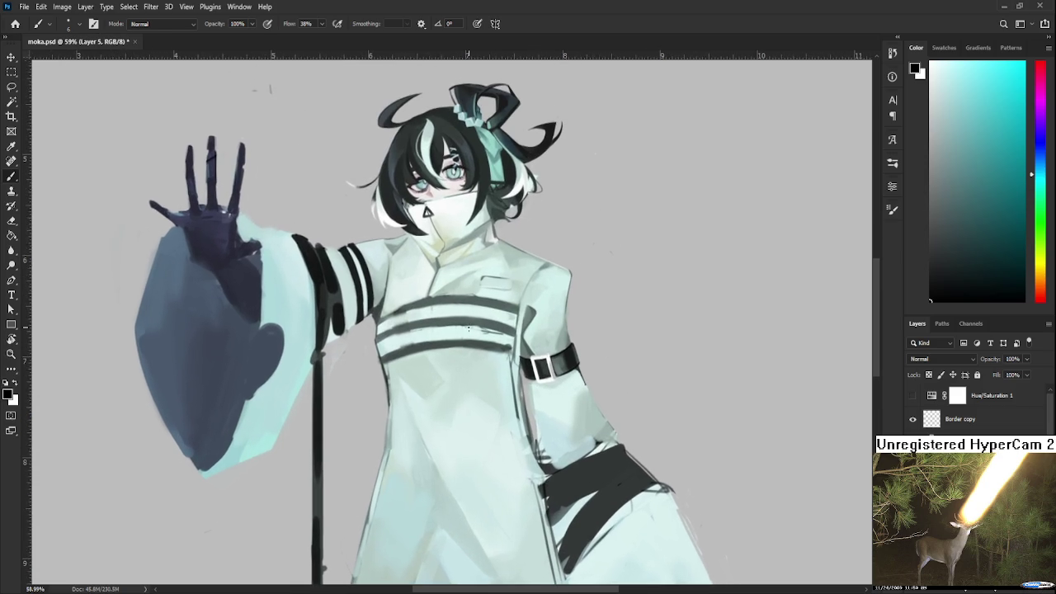
Frame the upper body and sample dark stripe and light cyan tones from the sleeve
{"action": "scroll", "coordinate": [468, 328], "scroll_direction": "down", "scroll_amount": 1}
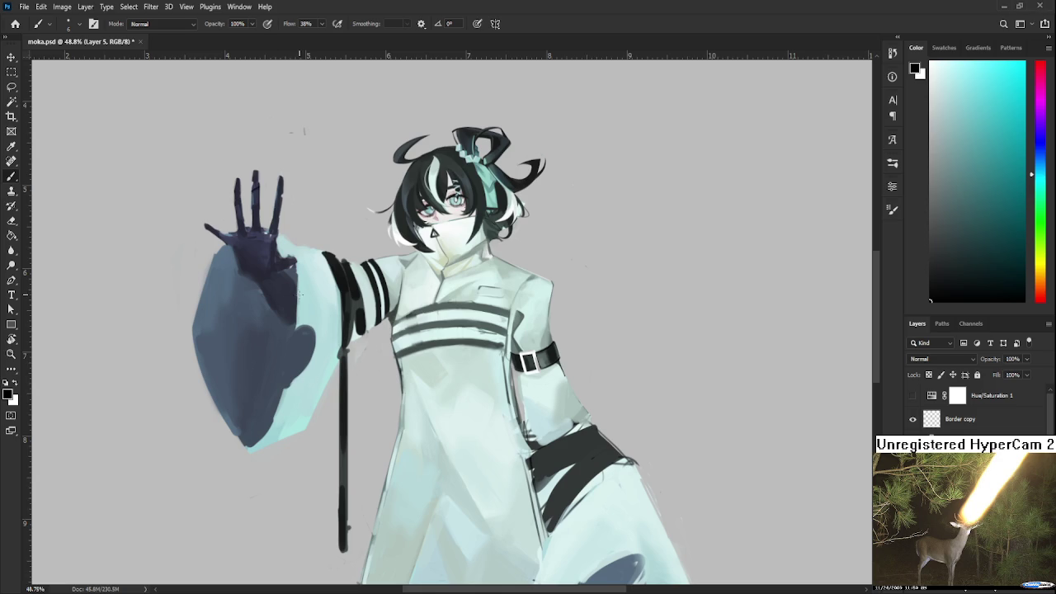
{"action": "scroll", "coordinate": [307, 296], "scroll_direction": "up", "scroll_amount": 1}
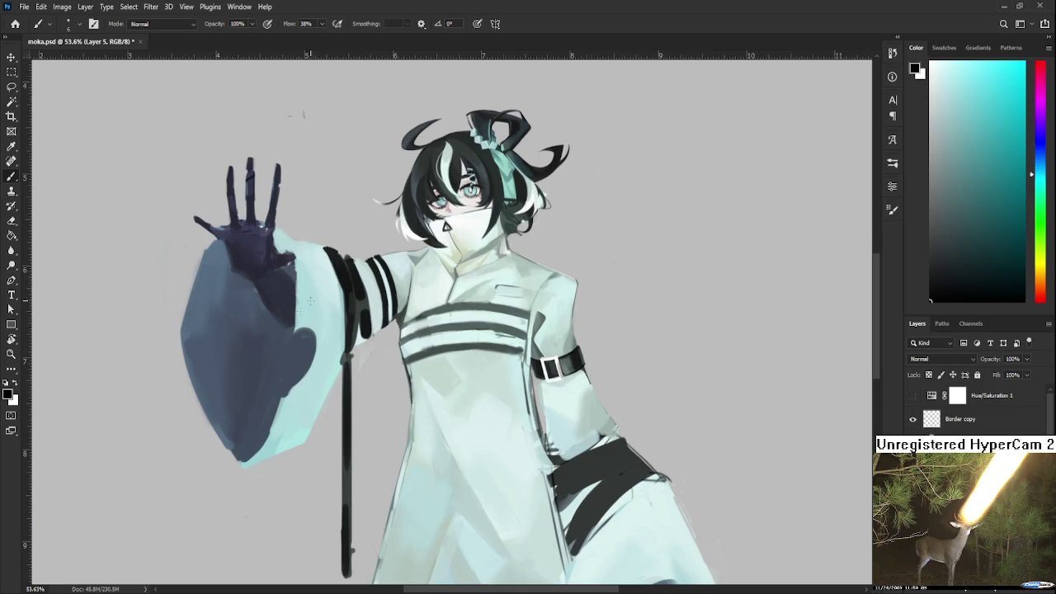
{"action": "scroll", "coordinate": [330, 305], "scroll_direction": "up", "scroll_amount": 1}
{"action": "scroll", "coordinate": [359, 316], "scroll_direction": "up", "scroll_amount": 2}
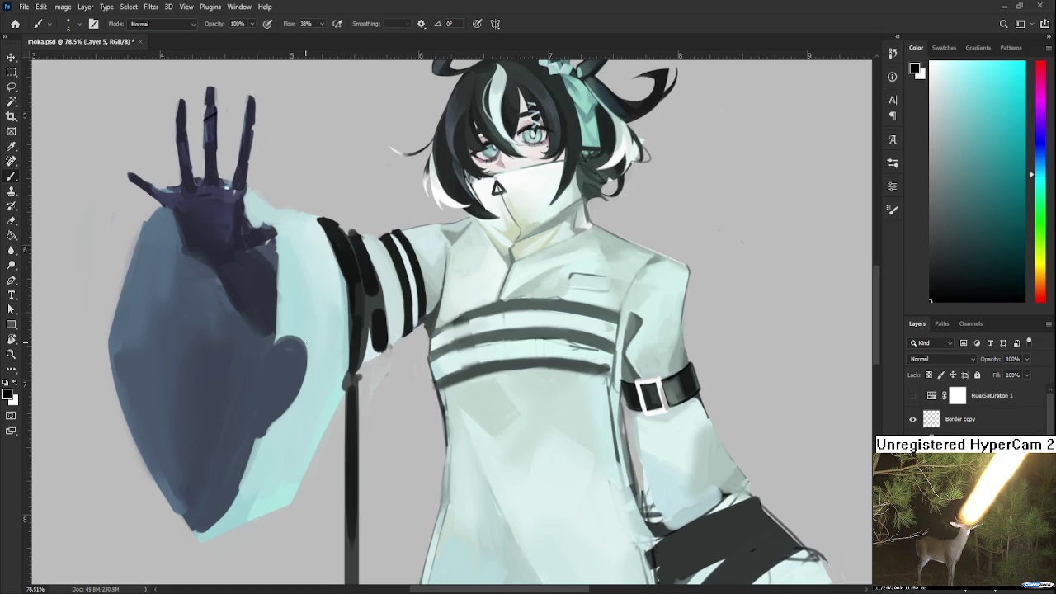
{"action": "left_click_drag", "start_coordinate": [359, 317], "coordinate": [373, 377]}
{"action": "left_click", "coordinate": [374, 378], "text": "alt"}
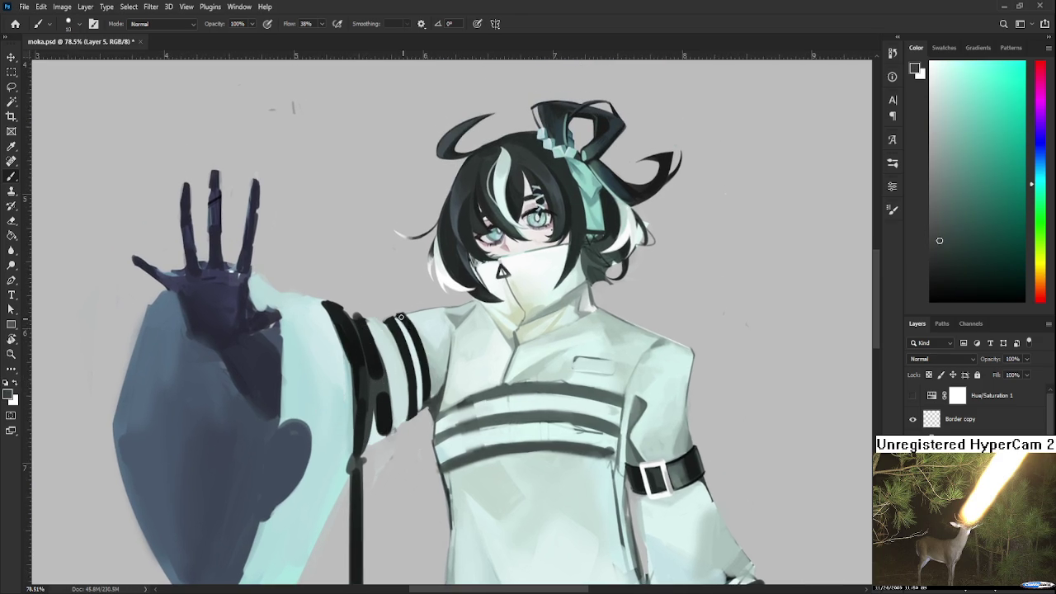
{"action": "left_click", "coordinate": [416, 336], "text": "alt"}
{"action": "left_click", "coordinate": [421, 330], "text": "alt"}
{"action": "left_click", "coordinate": [421, 317], "text": "alt"}
{"action": "left_click", "coordinate": [410, 326], "text": "alt"}
Sample sleeve grey shades and the dark armband colour, then enlarge the brush
{"action": "scroll", "coordinate": [417, 334], "scroll_direction": "down", "scroll_amount": 2}
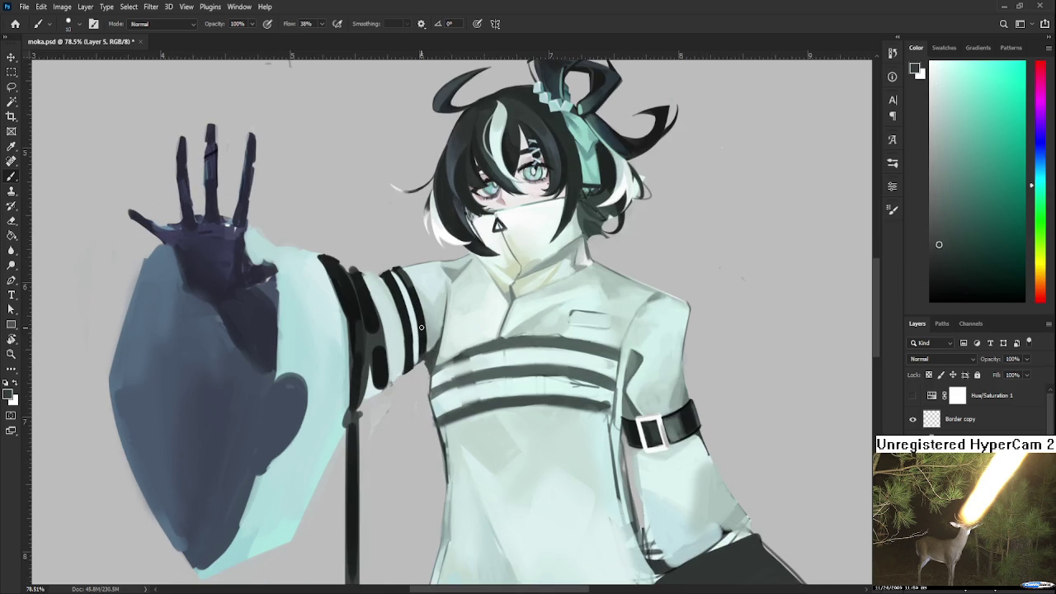
{"action": "left_click", "coordinate": [422, 344], "text": "alt"}
{"action": "left_click", "coordinate": [425, 341], "text": "alt"}
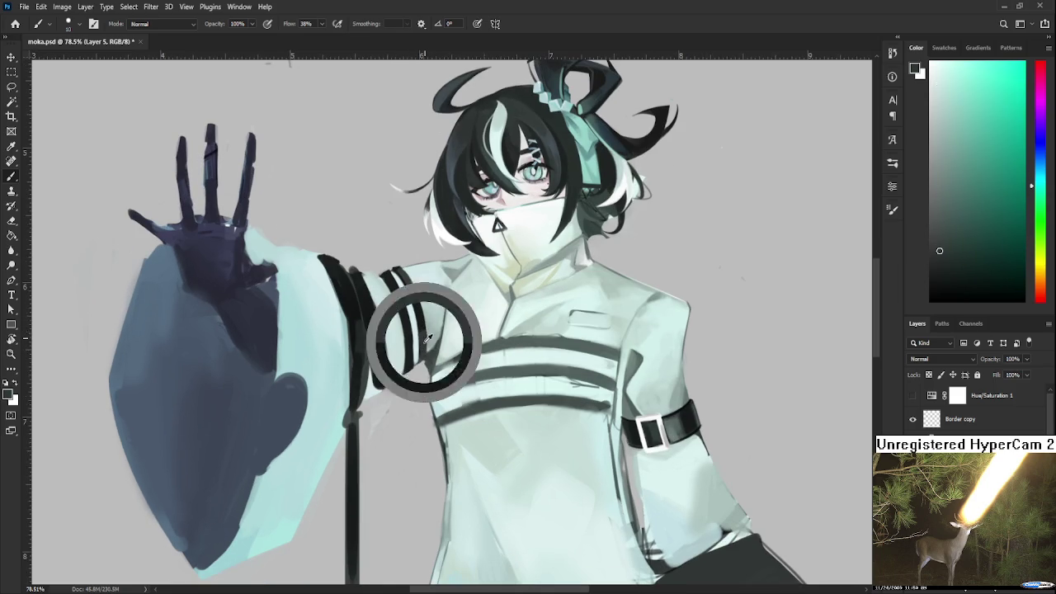
{"action": "left_click", "coordinate": [424, 341], "text": "alt"}
{"action": "left_click", "coordinate": [422, 325], "text": "alt"}
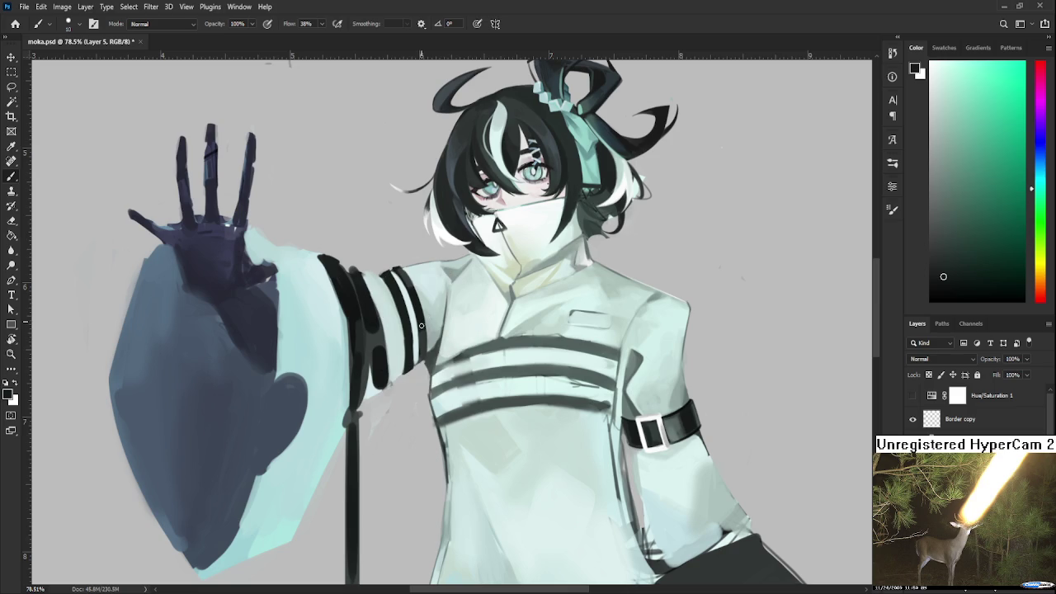
{"action": "left_click", "coordinate": [426, 342], "text": "alt"}
{"action": "left_click", "coordinate": [653, 422], "text": "alt"}
{"action": "left_click", "coordinate": [656, 418], "text": "alt"}
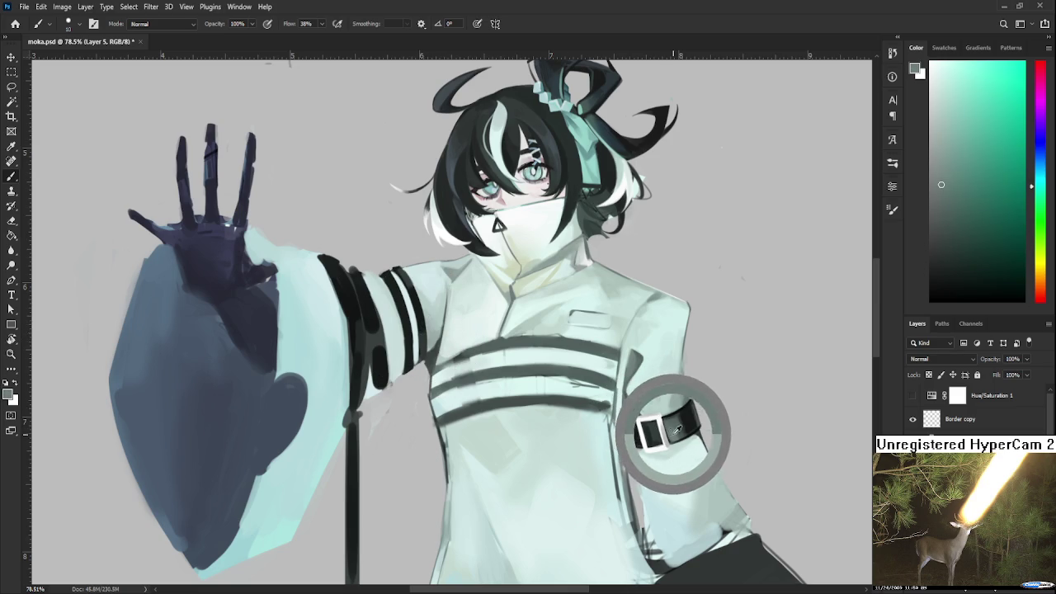
{"action": "key", "text": "bracketright"}
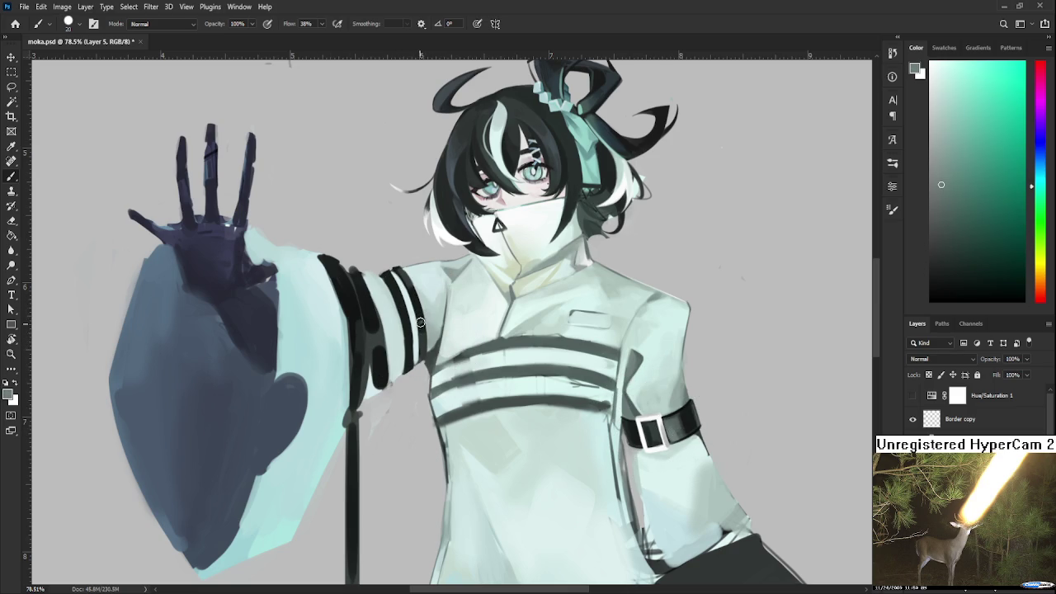
{"action": "left_click_drag", "start_coordinate": [435, 327], "coordinate": [431, 335]}
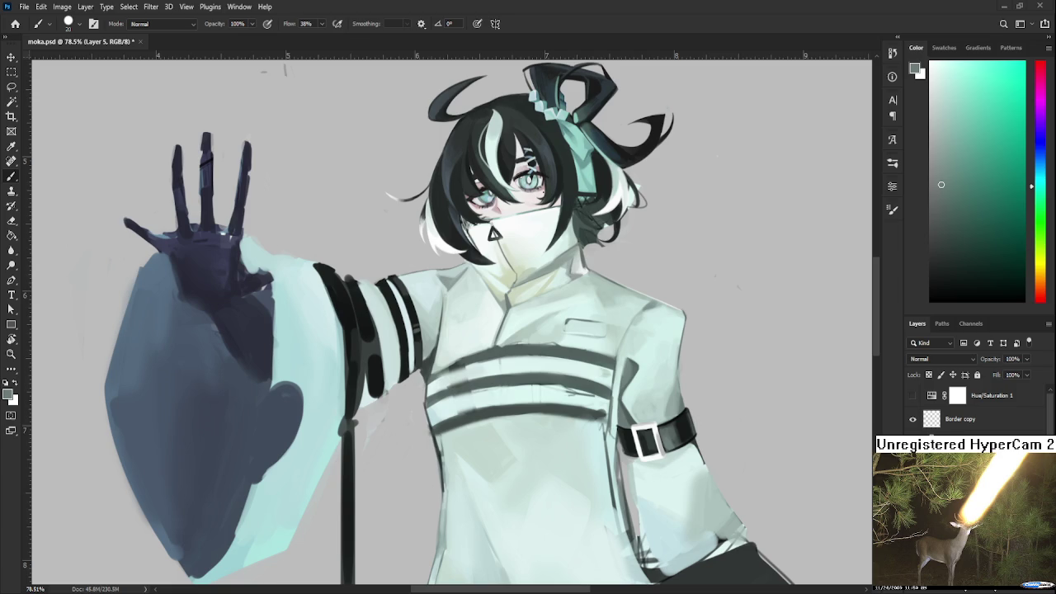
Zoom in and sample grey-green sleeve stripe tones and the dark armband colour
{"action": "scroll", "coordinate": [416, 274], "scroll_direction": "up", "scroll_amount": 3}
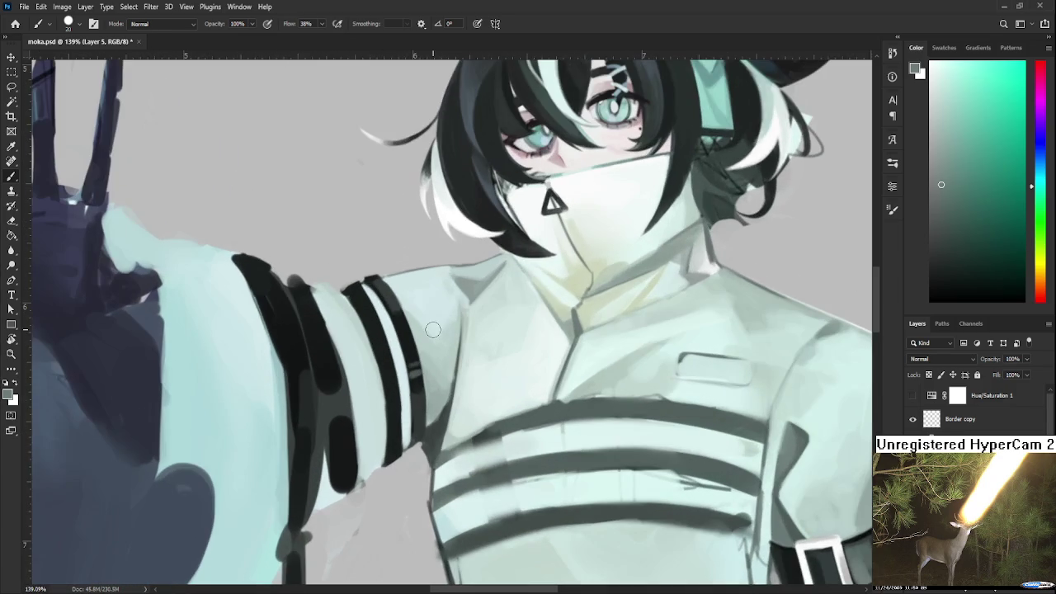
{"action": "left_click_drag", "start_coordinate": [455, 347], "coordinate": [446, 364]}
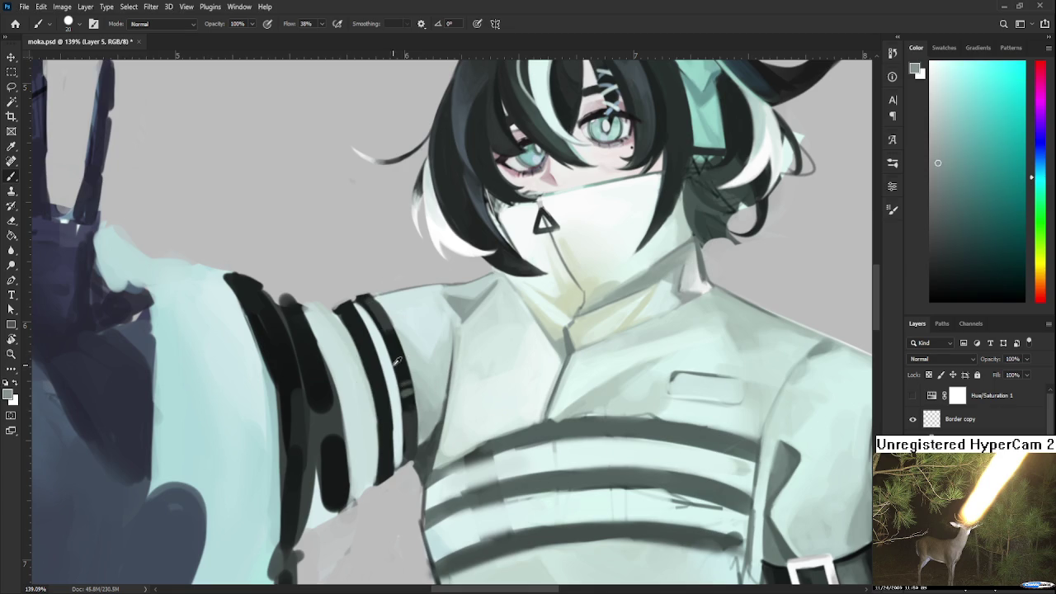
{"action": "left_click", "coordinate": [402, 400], "text": "alt"}
{"action": "left_click_drag", "start_coordinate": [402, 400], "coordinate": [402, 373]}
{"action": "left_click", "coordinate": [406, 392], "text": "alt"}
{"action": "left_click", "coordinate": [447, 396], "text": "alt"}
{"action": "scroll", "coordinate": [421, 384], "scroll_direction": "down", "scroll_amount": 3}
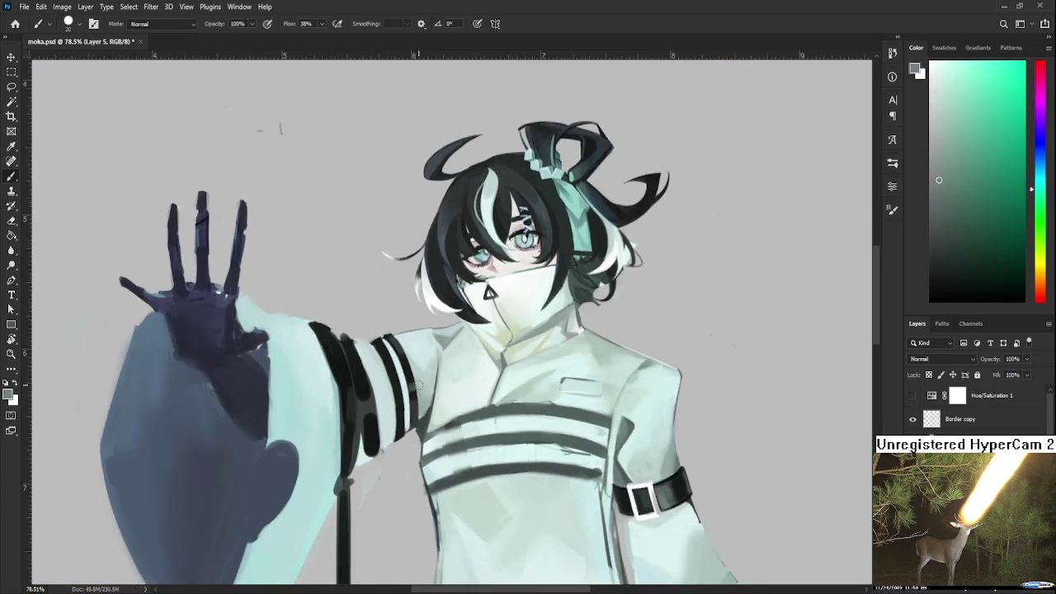
{"action": "scroll", "coordinate": [421, 384], "scroll_direction": "down", "scroll_amount": 2}
{"action": "scroll", "coordinate": [564, 439], "scroll_direction": "up", "scroll_amount": 2}
{"action": "left_click_drag", "start_coordinate": [577, 450], "coordinate": [609, 439]}
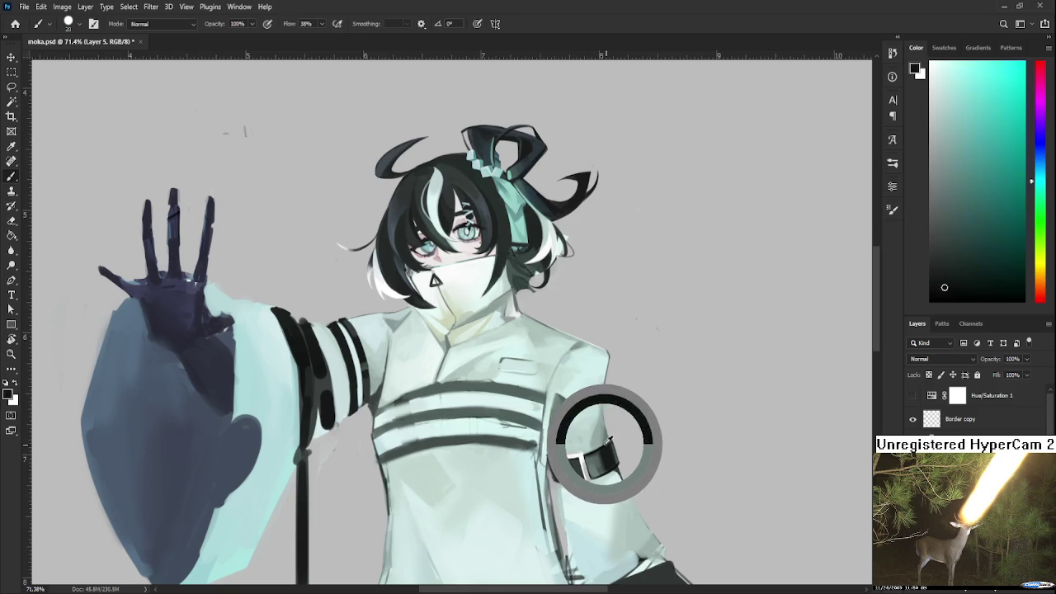
{"action": "scroll", "coordinate": [424, 389], "scroll_direction": "up", "scroll_amount": 2}
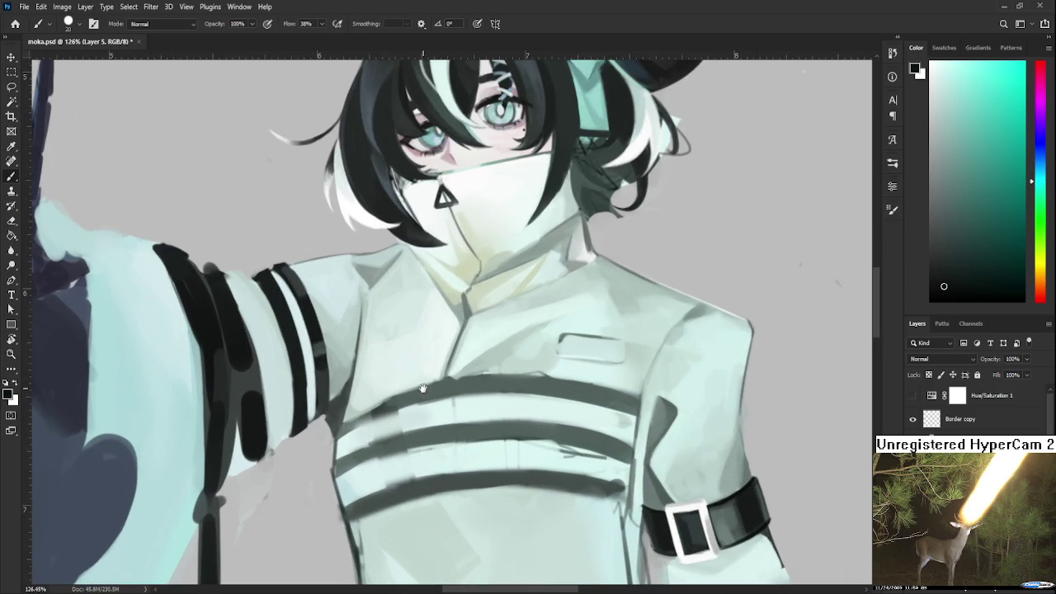
{"action": "scroll", "coordinate": [424, 390], "scroll_direction": "up", "scroll_amount": 2}
With a smaller brush, paint near-black along the sleeve stripe's lower and right edges
{"action": "key", "text": "bracketleft"}
{"action": "key", "text": "bracketleft"}
{"action": "left_click_drag", "start_coordinate": [347, 361], "coordinate": [352, 368]}
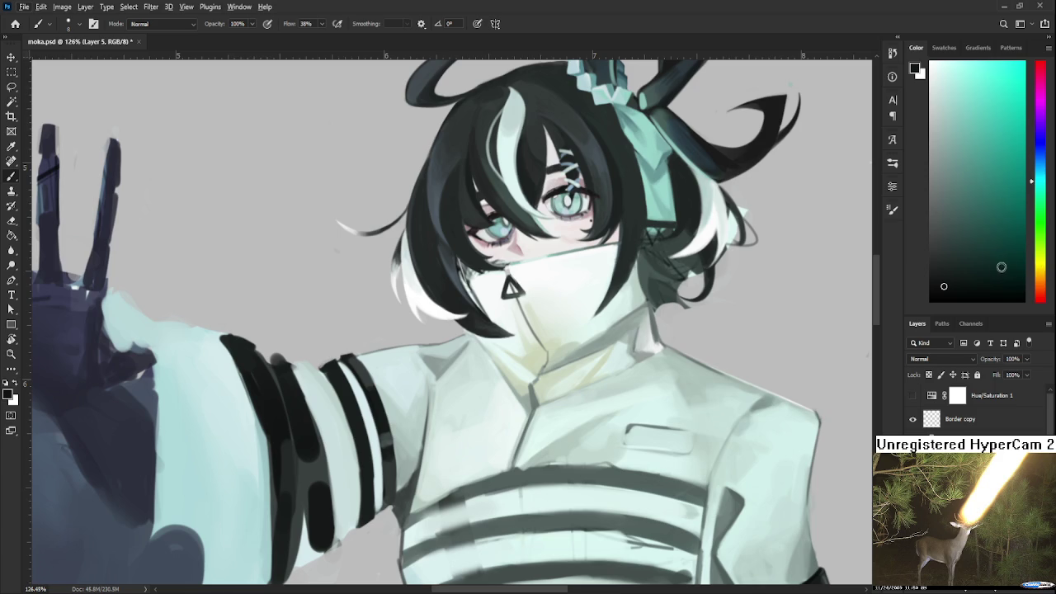
{"action": "left_click", "coordinate": [930, 289]}
{"action": "mouse_move", "coordinate": [368, 378]}
{"action": "left_mouse_down"}
{"action": "mouse_move", "coordinate": [365, 351]}
{"action": "mouse_move", "coordinate": [381, 484]}
{"action": "left_mouse_up"}
{"action": "left_click_drag", "start_coordinate": [377, 437], "coordinate": [381, 485]}
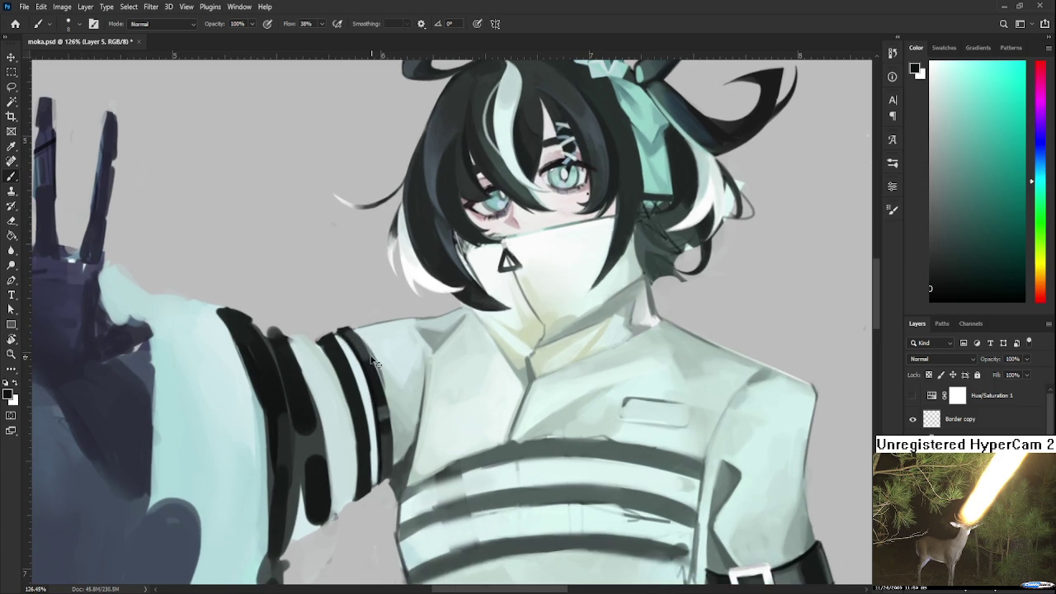
{"action": "left_click_drag", "start_coordinate": [363, 343], "coordinate": [386, 427]}
{"action": "left_click_drag", "start_coordinate": [379, 374], "coordinate": [388, 470]}
{"action": "key", "text": "ctrl+z"}
{"action": "left_click_drag", "start_coordinate": [384, 386], "coordinate": [390, 486]}
{"action": "left_click_drag", "start_coordinate": [375, 360], "coordinate": [392, 467]}
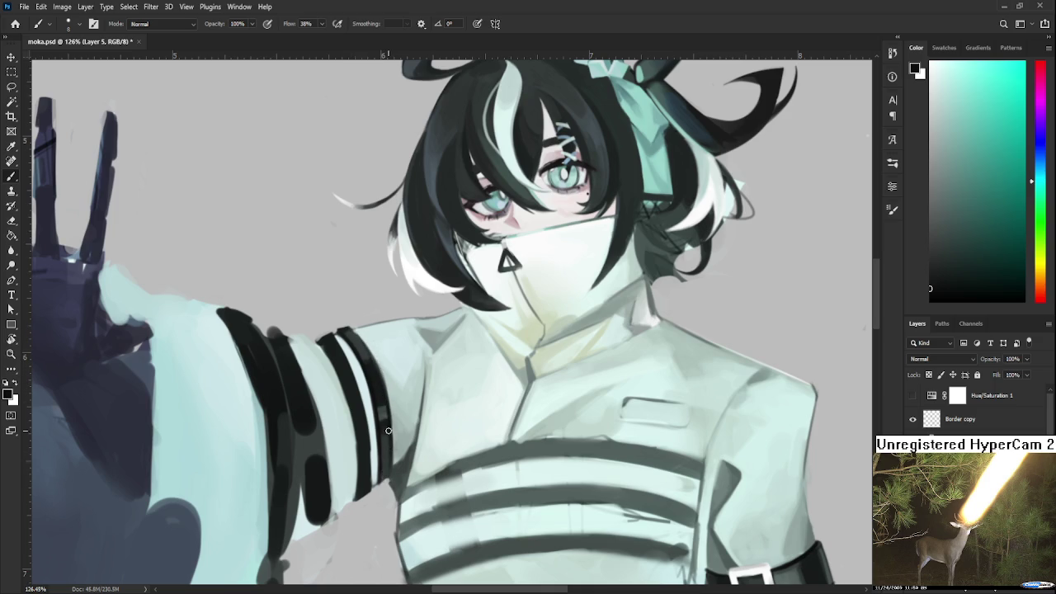
Soften the stripe's edge with the sampled light sleeve colour
{"action": "left_click", "coordinate": [383, 366], "text": "alt"}
{"action": "left_click_drag", "start_coordinate": [376, 364], "coordinate": [393, 446]}
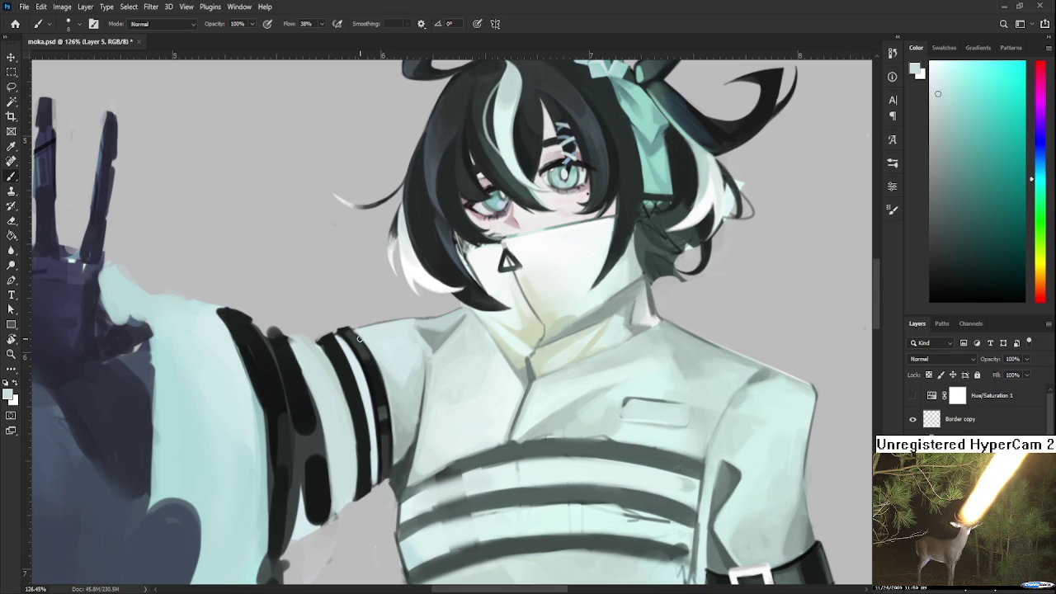
{"action": "scroll", "coordinate": [395, 446], "scroll_direction": "down", "scroll_amount": 1}
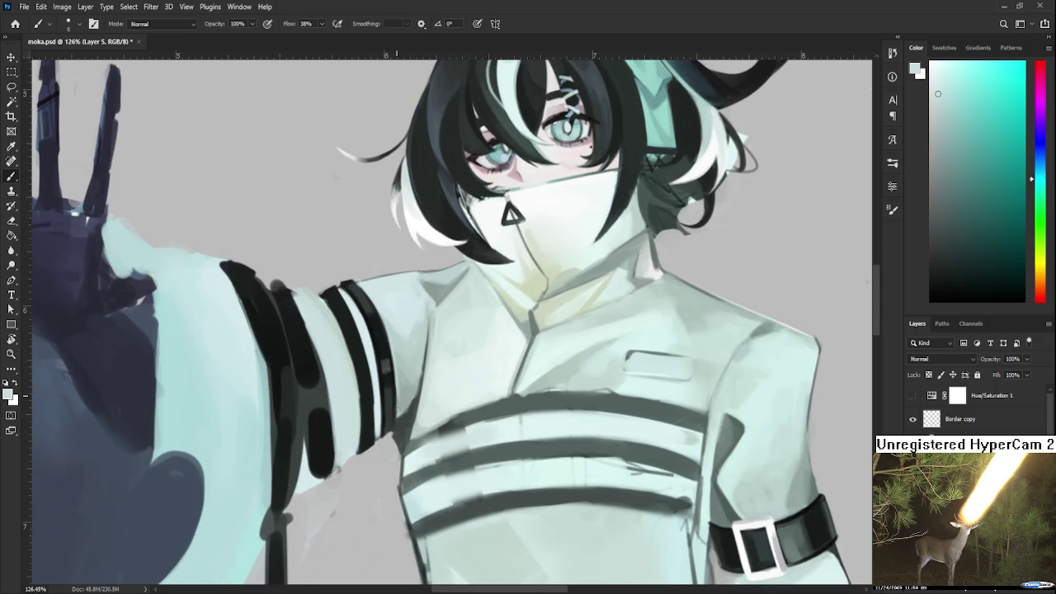
{"action": "scroll", "coordinate": [434, 355], "scroll_direction": "down", "scroll_amount": 3}
{"action": "scroll", "coordinate": [462, 345], "scroll_direction": "down", "scroll_amount": 3}
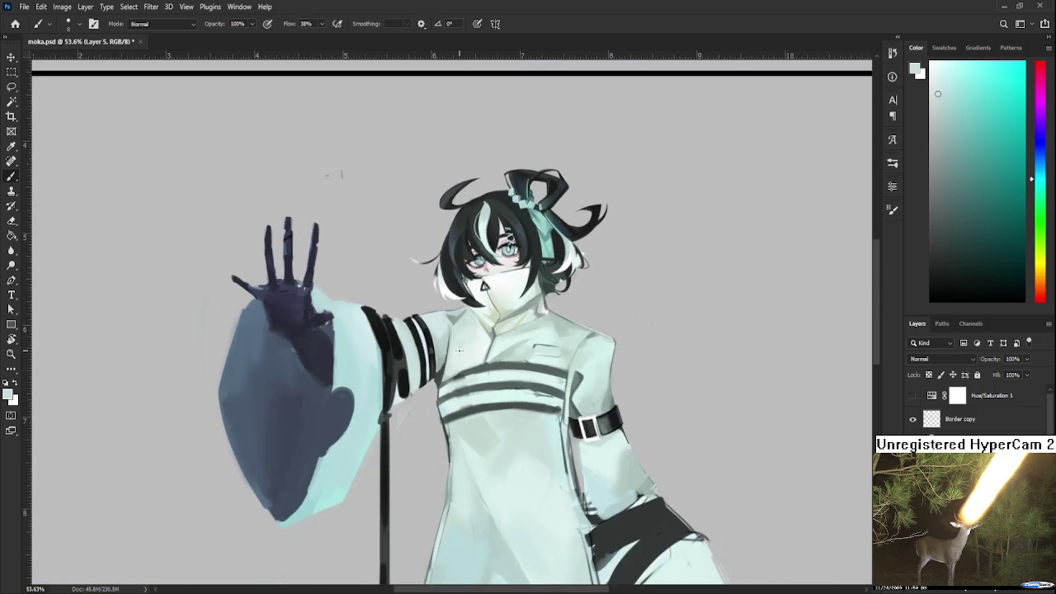
Sample dark and pale robe tones near the collar and enlarge the brush to about 40
{"action": "scroll", "coordinate": [462, 345], "scroll_direction": "up", "scroll_amount": 3}
{"action": "scroll", "coordinate": [436, 377], "scroll_direction": "up", "scroll_amount": 3}
{"action": "scroll", "coordinate": [436, 377], "scroll_direction": "up", "scroll_amount": 1}
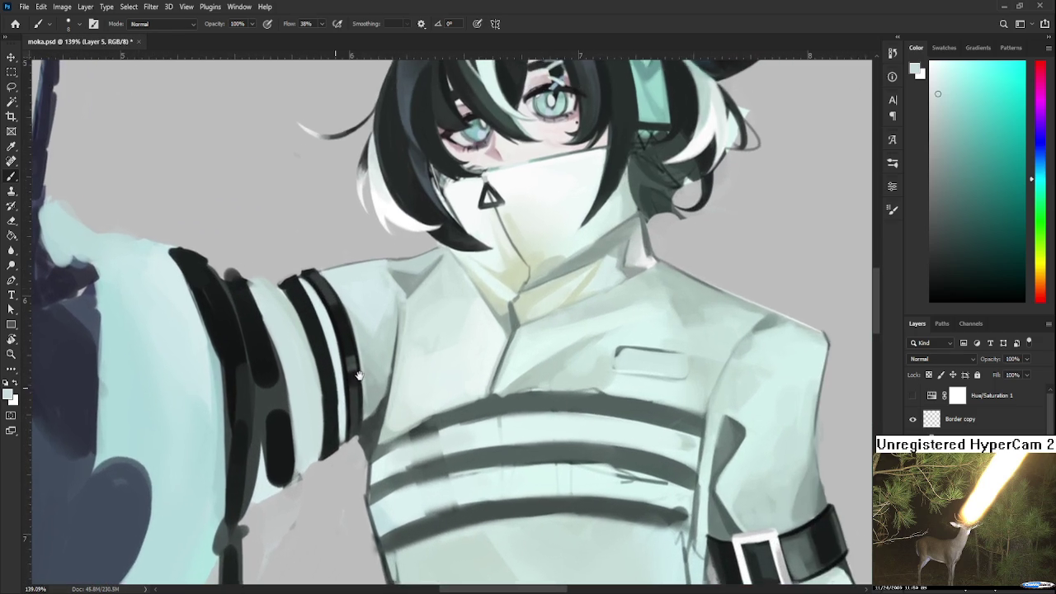
{"action": "scroll", "coordinate": [429, 367], "scroll_direction": "right", "scroll_amount": 1}
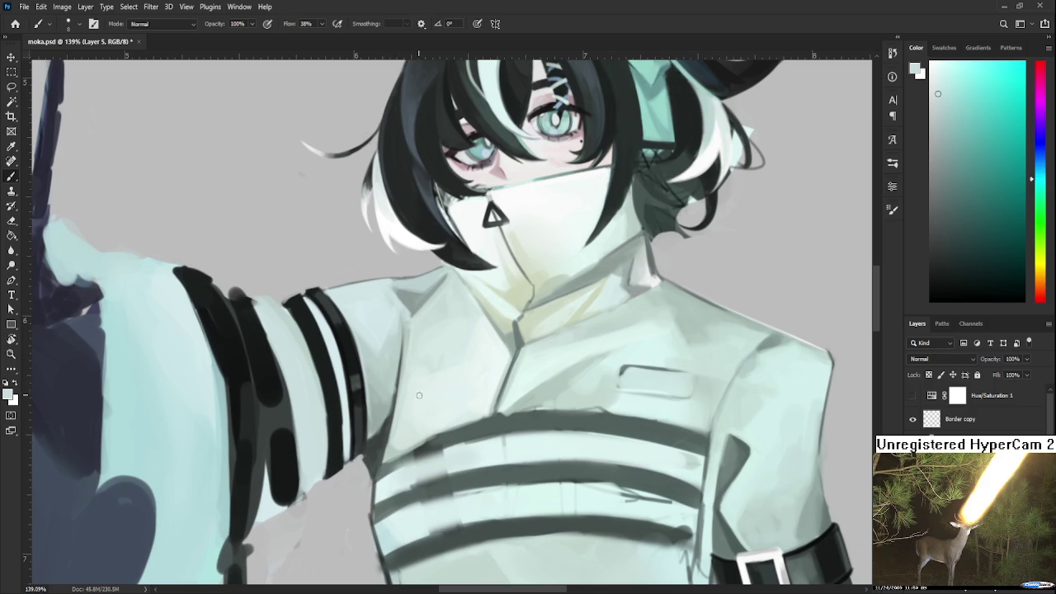
{"action": "left_click", "coordinate": [430, 435], "text": "alt"}
{"action": "left_click_drag", "start_coordinate": [430, 435], "coordinate": [342, 401]}
{"action": "left_click", "coordinate": [503, 331], "text": "alt"}
{"action": "key", "text": "bracketright"}
{"action": "key", "text": "bracketright"}
{"action": "key", "text": "bracketright"}
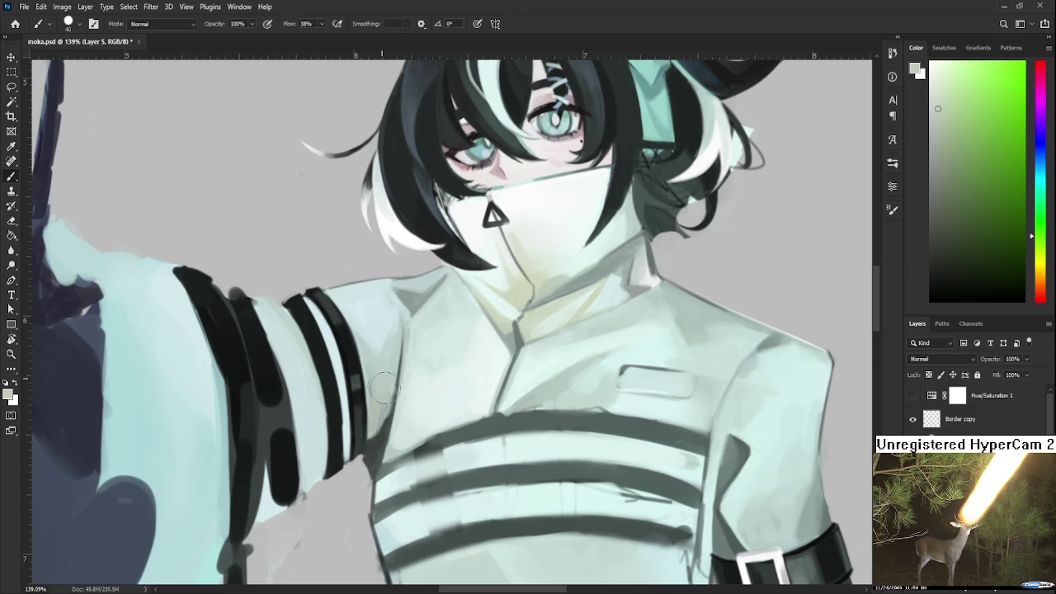
Soften the sleeve-torso join and lightly paint pale yellow-green and cyan over the chest
{"action": "left_click_drag", "start_coordinate": [372, 426], "coordinate": [391, 386]}
{"action": "left_click", "coordinate": [386, 388], "text": "alt"}
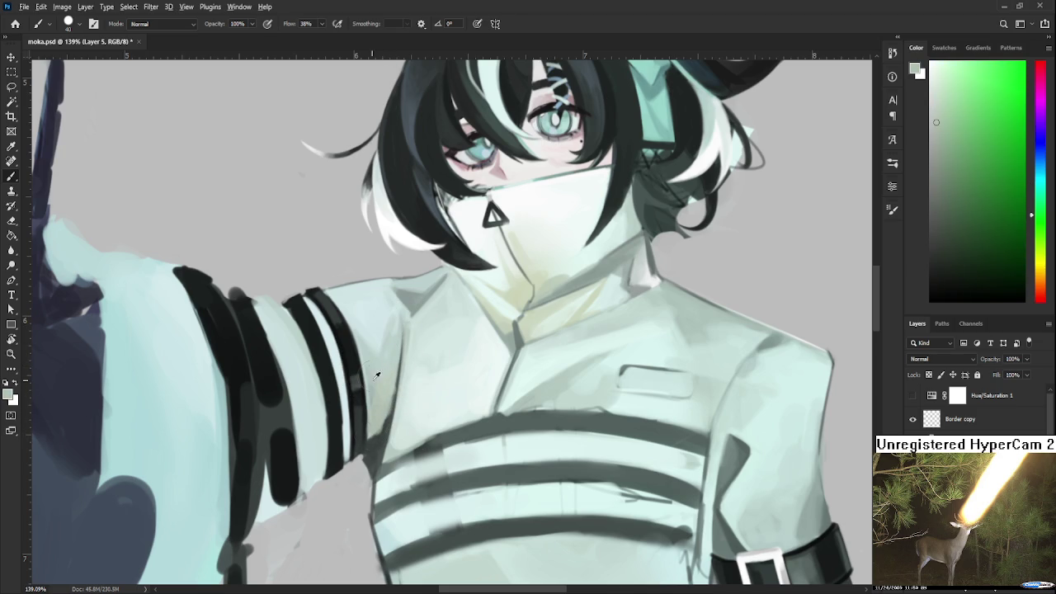
{"action": "left_click", "coordinate": [395, 379], "text": "alt"}
{"action": "left_click", "coordinate": [506, 299], "text": "alt"}
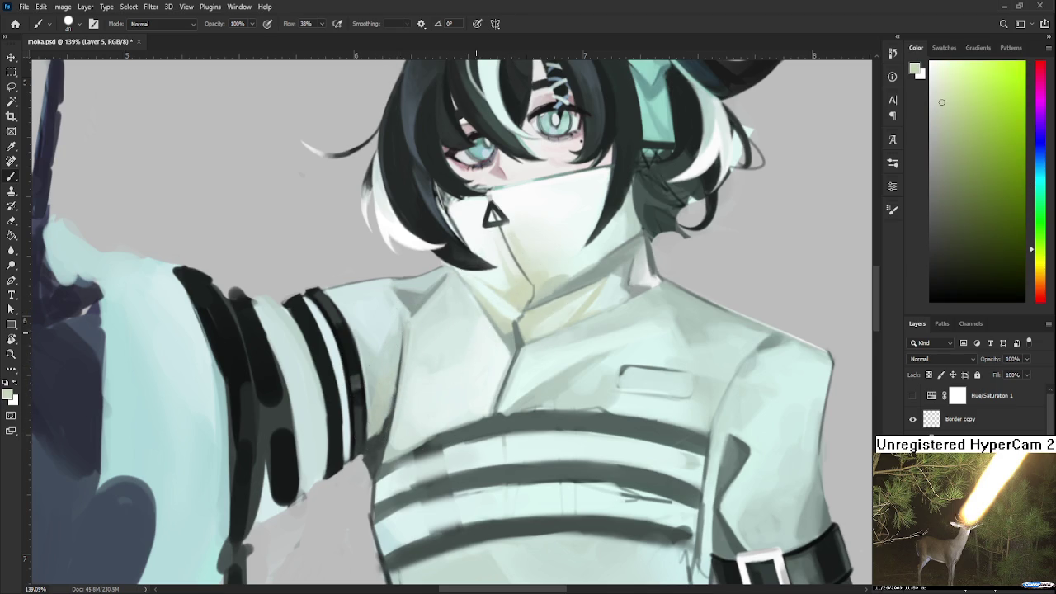
{"action": "left_click", "coordinate": [437, 367], "text": "alt"}
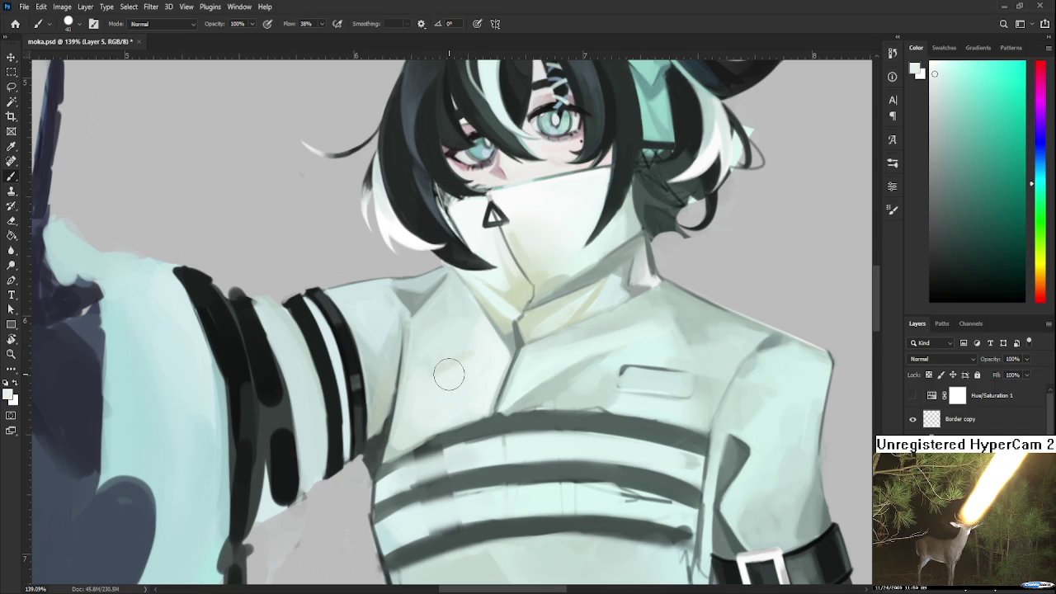
{"action": "left_click_drag", "start_coordinate": [477, 353], "coordinate": [467, 355]}
{"action": "scroll", "coordinate": [469, 350], "scroll_direction": "down", "scroll_amount": 2}
{"action": "scroll", "coordinate": [469, 350], "scroll_direction": "down", "scroll_amount": 2}
{"action": "scroll", "coordinate": [469, 349], "scroll_direction": "down", "scroll_amount": 2}
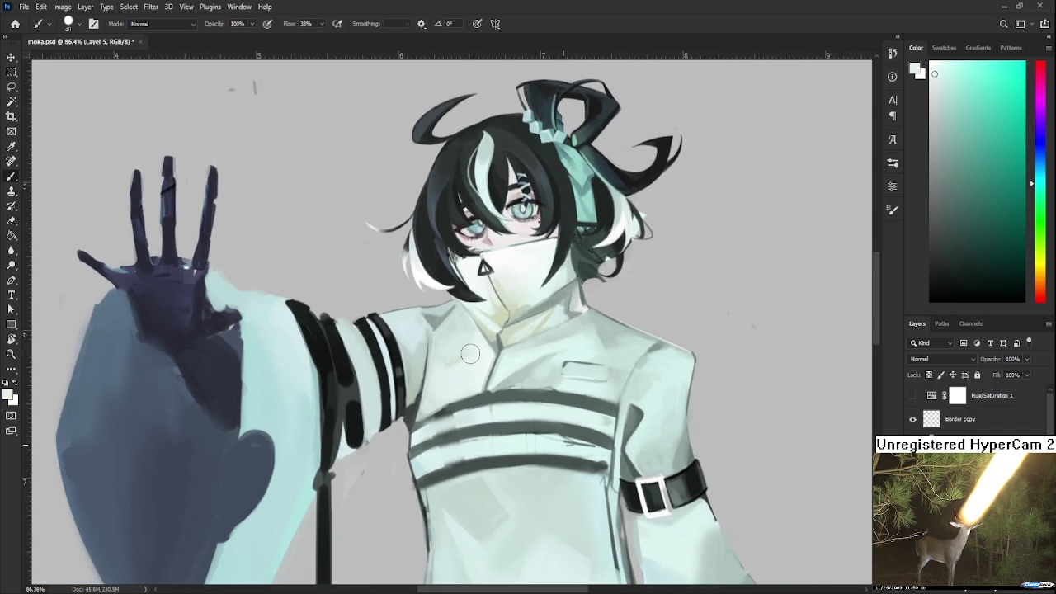
{"action": "scroll", "coordinate": [469, 350], "scroll_direction": "down", "scroll_amount": 3}
{"action": "scroll", "coordinate": [468, 350], "scroll_direction": "down", "scroll_amount": 2}
{"action": "scroll", "coordinate": [468, 350], "scroll_direction": "down", "scroll_amount": 3}
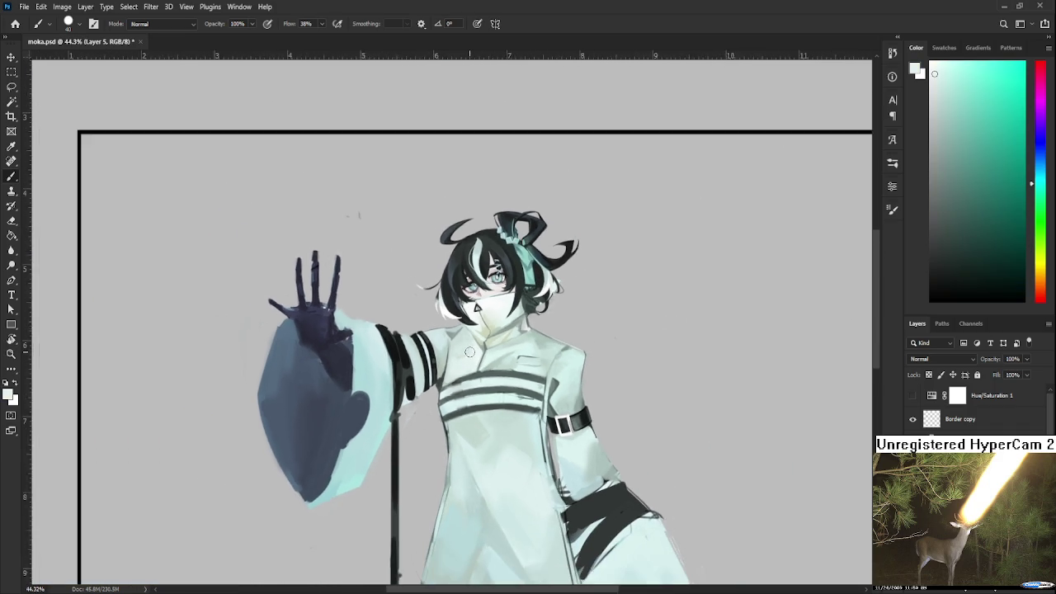
{"action": "scroll", "coordinate": [467, 352], "scroll_direction": "down", "scroll_amount": 2}
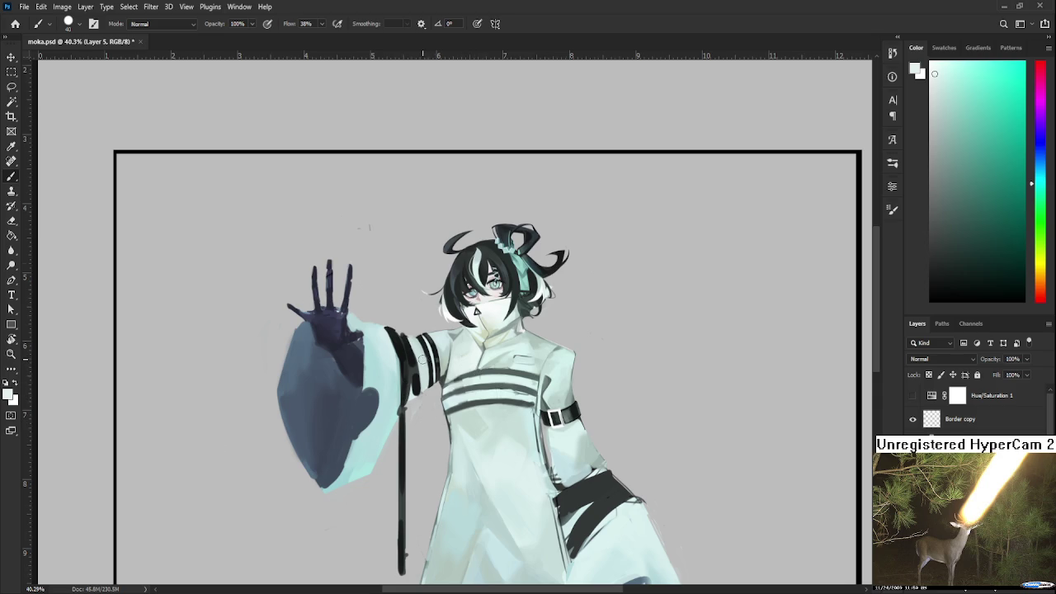
{"action": "scroll", "coordinate": [425, 359], "scroll_direction": "up", "scroll_amount": 2}
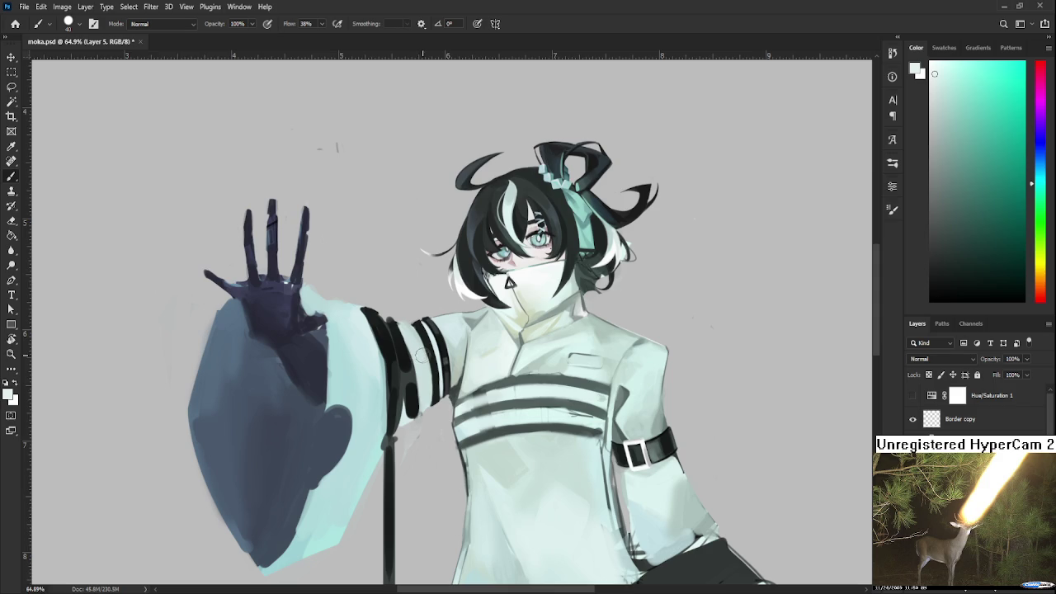
{"action": "scroll", "coordinate": [454, 401], "scroll_direction": "down", "scroll_amount": 1}
{"action": "scroll", "coordinate": [456, 406], "scroll_direction": "down", "scroll_amount": 1}
{"action": "scroll", "coordinate": [462, 411], "scroll_direction": "down", "scroll_amount": 1}
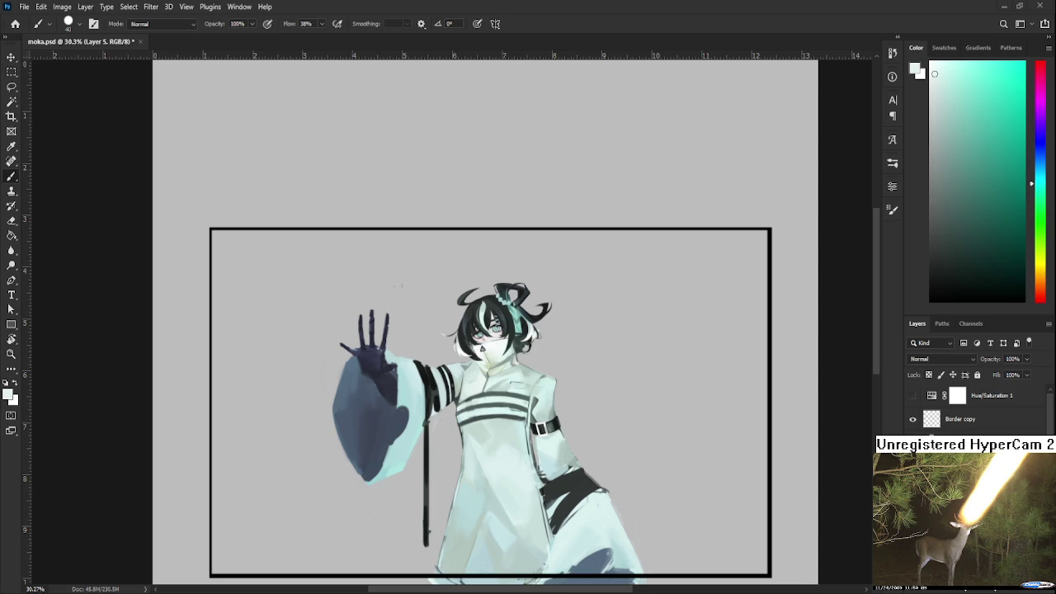
{"action": "scroll", "coordinate": [445, 386], "scroll_direction": "up", "scroll_amount": 5}
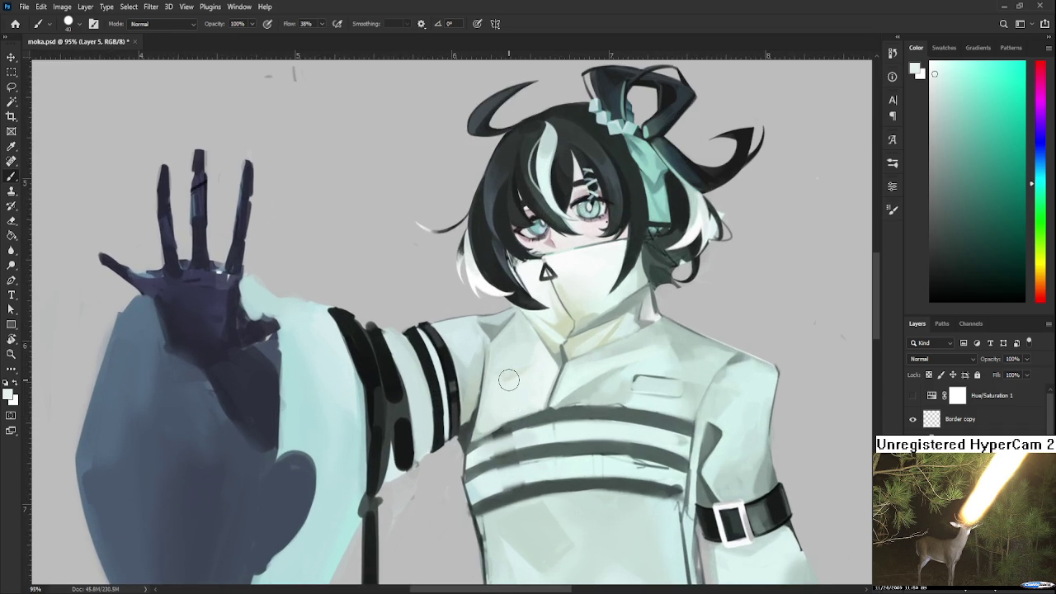
{"action": "scroll", "coordinate": [413, 338], "scroll_direction": "up", "scroll_amount": 2}
{"action": "key", "text": "e"}
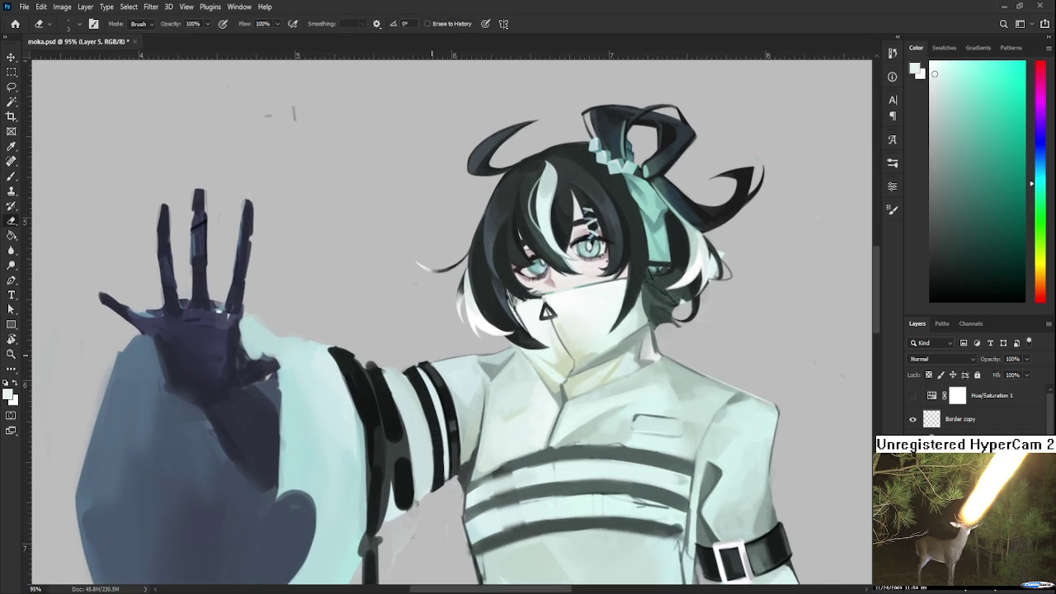
{"action": "scroll", "coordinate": [438, 350], "scroll_direction": "down", "scroll_amount": 3}
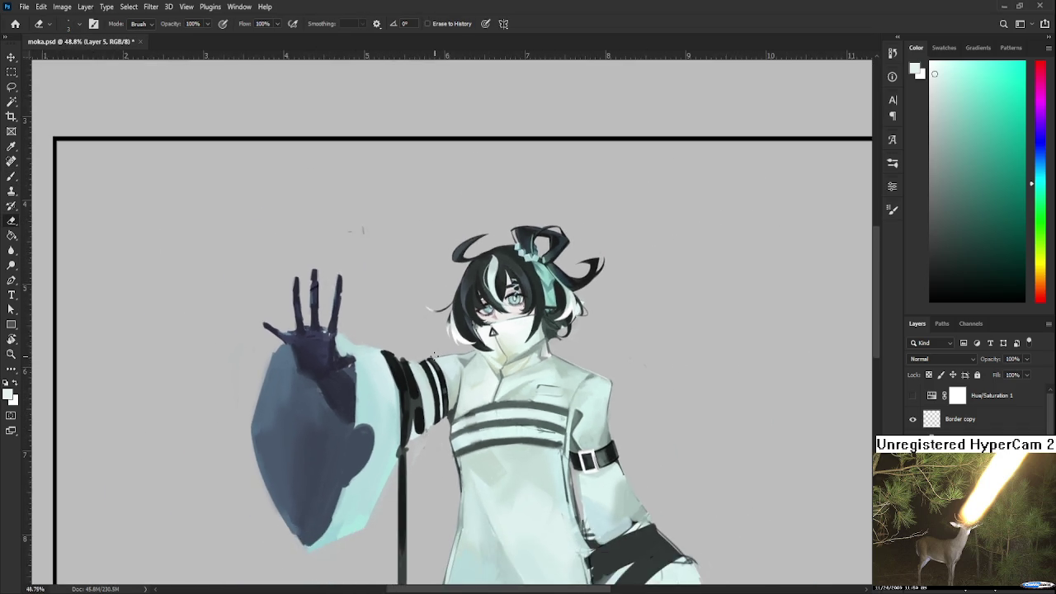
{"action": "scroll", "coordinate": [434, 356], "scroll_direction": "up", "scroll_amount": 2}
{"action": "scroll", "coordinate": [435, 357], "scroll_direction": "up", "scroll_amount": 2}
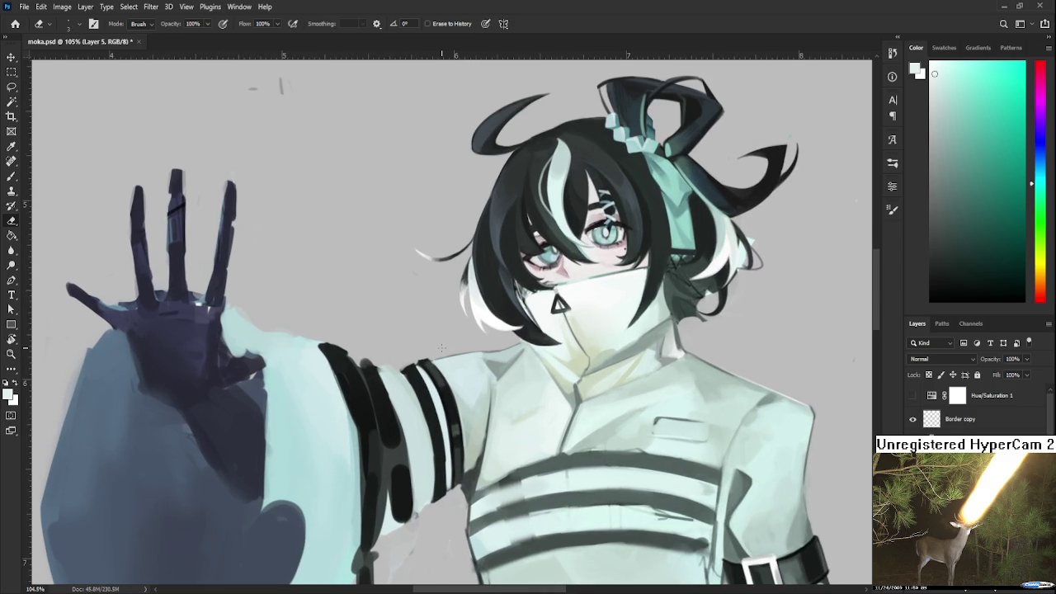
{"action": "left_click_drag", "start_coordinate": [430, 383], "coordinate": [408, 392]}
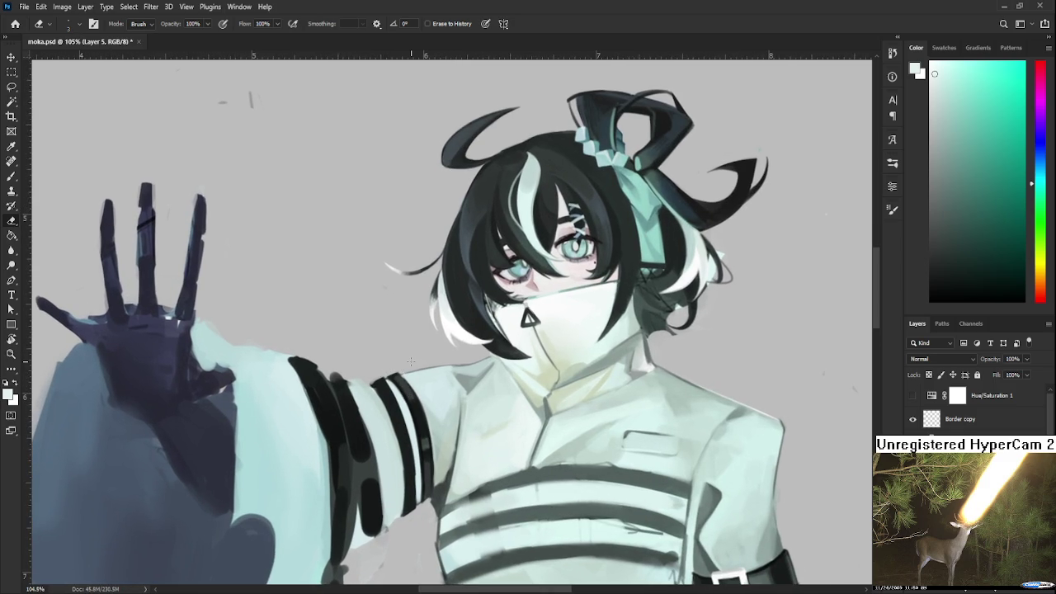
{"action": "scroll", "coordinate": [410, 360], "scroll_direction": "down", "scroll_amount": 3}
{"action": "scroll", "coordinate": [410, 360], "scroll_direction": "up", "scroll_amount": 1}
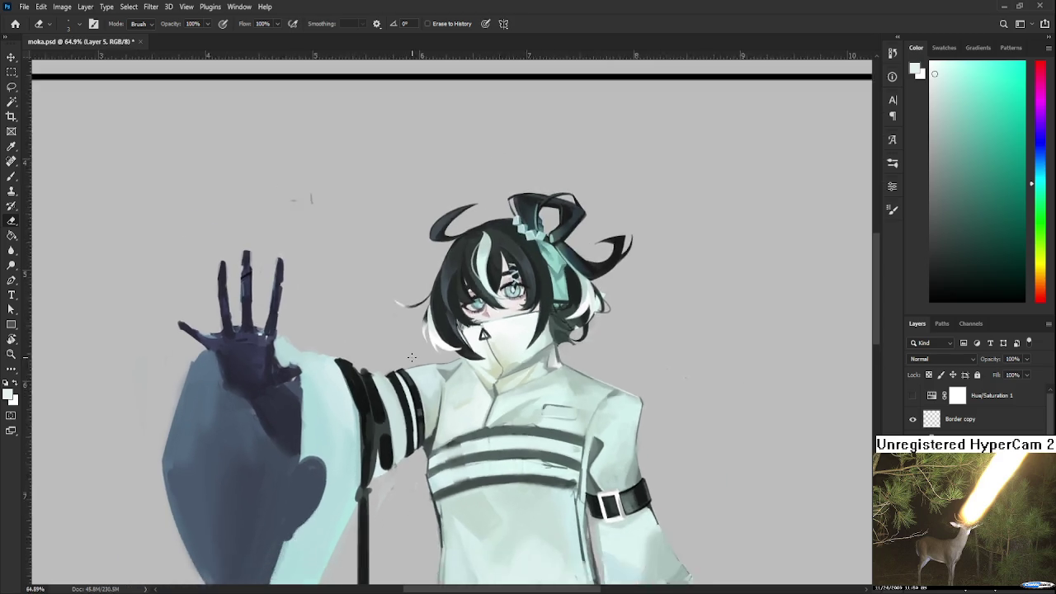
{"action": "scroll", "coordinate": [410, 360], "scroll_direction": "down", "scroll_amount": 1}
{"action": "scroll", "coordinate": [410, 358], "scroll_direction": "up", "scroll_amount": 1}
{"action": "scroll", "coordinate": [413, 360], "scroll_direction": "up", "scroll_amount": 2}
{"action": "scroll", "coordinate": [421, 364], "scroll_direction": "up", "scroll_amount": 1}
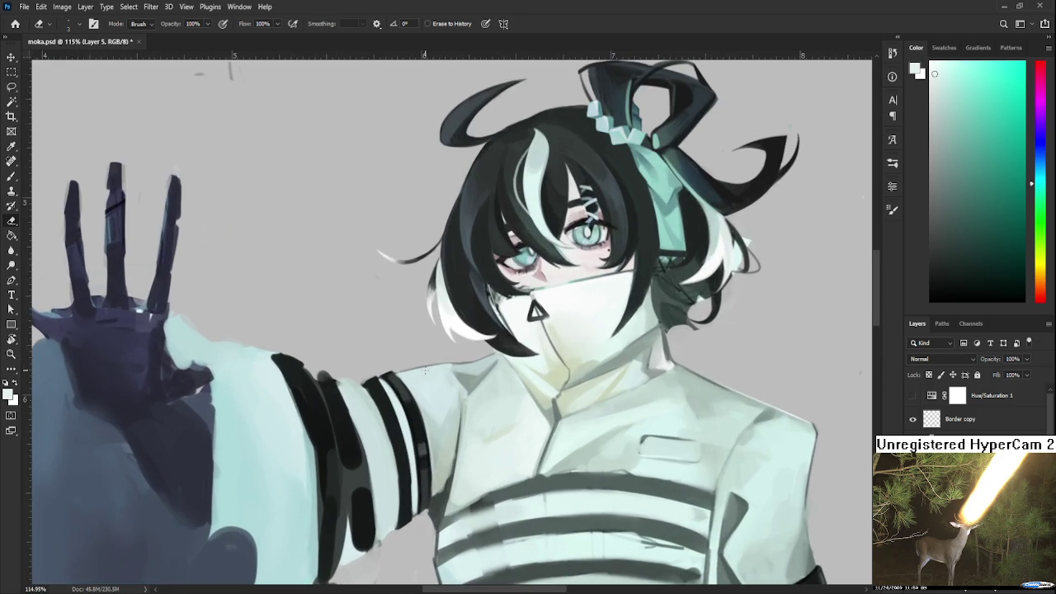
{"action": "scroll", "coordinate": [427, 370], "scroll_direction": "down", "scroll_amount": 1}
{"action": "scroll", "coordinate": [427, 370], "scroll_direction": "down", "scroll_amount": 3}
{"action": "left_click_drag", "start_coordinate": [495, 285], "coordinate": [476, 485]}
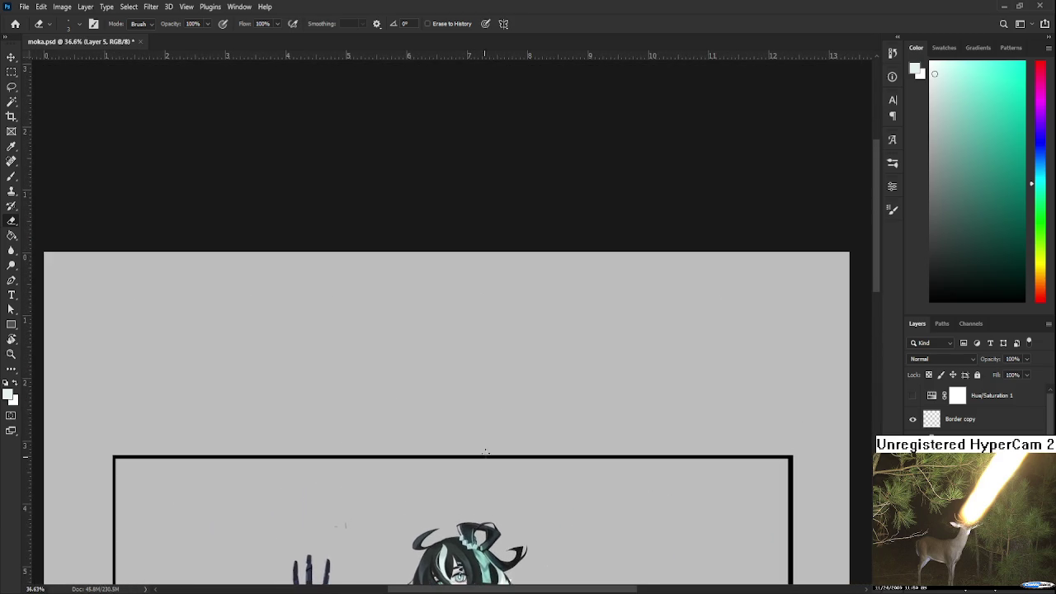
Set black as the brush colour, shrink the brush to 35, and try a few undone test strokes
{"action": "scroll", "coordinate": [512, 362], "scroll_direction": "up", "scroll_amount": 1}
{"action": "left_click_drag", "start_coordinate": [971, 293], "coordinate": [924, 310]}
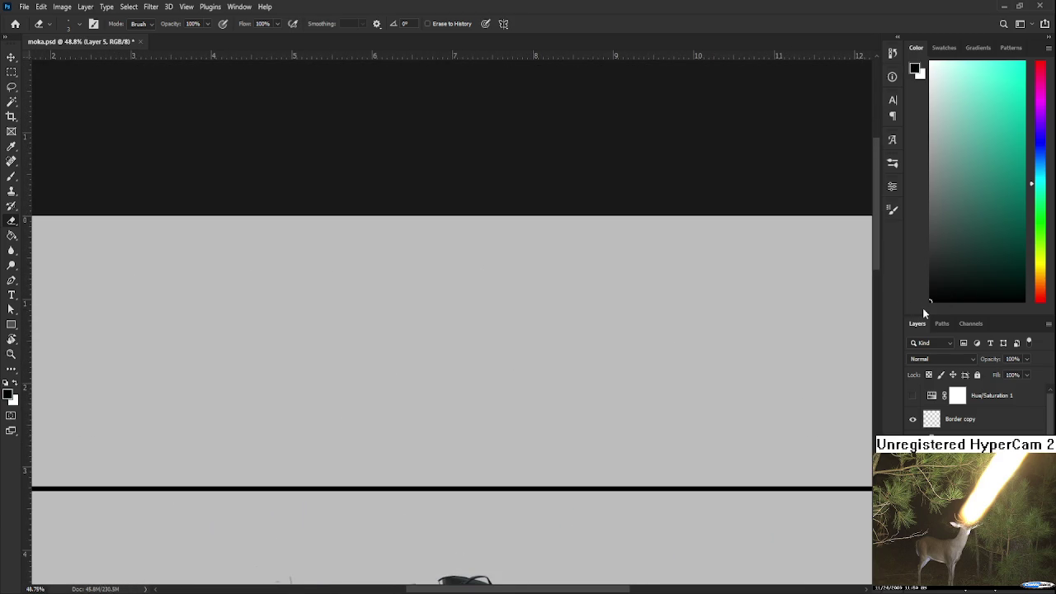
{"action": "key", "text": "b"}
{"action": "scroll", "coordinate": [486, 347], "scroll_direction": "right", "scroll_amount": 1}
{"action": "left_click_drag", "start_coordinate": [415, 334], "coordinate": [450, 319]}
{"action": "key", "text": "ctrl+z"}
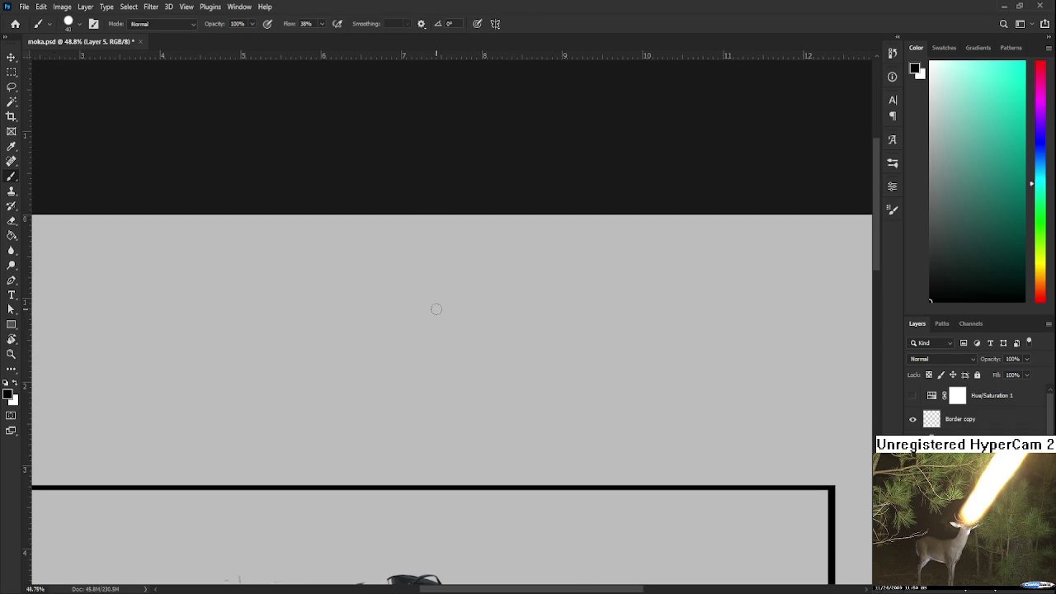
{"action": "key", "text": "bracketleft"}
{"action": "key", "text": "bracketleft"}
{"action": "key", "text": "bracketleft"}
{"action": "key", "text": "bracketleft"}
{"action": "left_click_drag", "start_coordinate": [480, 324], "coordinate": [479, 359]}
{"action": "key", "text": "ctrl+z"}
{"action": "left_click_drag", "start_coordinate": [443, 329], "coordinate": [424, 367]}
{"action": "key", "text": "ctrl+z"}
{"action": "mouse_move", "coordinate": [446, 323]}
{"action": "left_mouse_down"}
{"action": "mouse_move", "coordinate": [415, 376]}
{"action": "mouse_move", "coordinate": [442, 322]}
{"action": "mouse_move", "coordinate": [543, 316]}
{"action": "mouse_move", "coordinate": [529, 356]}
{"action": "left_mouse_up"}
{"action": "key", "text": "ctrl+z"}
Sketch a first block shape with C-curves, an oval loop and outline strokes above the frame
{"action": "key", "text": "ctrl+z"}
{"action": "mouse_move", "coordinate": [416, 377]}
{"action": "left_mouse_down"}
{"action": "mouse_move", "coordinate": [510, 370]}
{"action": "mouse_move", "coordinate": [530, 354]}
{"action": "mouse_move", "coordinate": [433, 396]}
{"action": "mouse_move", "coordinate": [488, 384]}
{"action": "mouse_move", "coordinate": [435, 386]}
{"action": "mouse_move", "coordinate": [518, 373]}
{"action": "left_mouse_up"}
{"action": "key", "text": "ctrl+z"}
{"action": "key", "text": "ctrl+z"}
{"action": "mouse_move", "coordinate": [541, 330]}
{"action": "left_mouse_down"}
{"action": "mouse_move", "coordinate": [520, 373]}
{"action": "mouse_move", "coordinate": [499, 342]}
{"action": "left_mouse_up"}
{"action": "left_click_drag", "start_coordinate": [437, 334], "coordinate": [441, 355]}
{"action": "mouse_move", "coordinate": [475, 319]}
{"action": "left_mouse_down"}
{"action": "mouse_move", "coordinate": [466, 355]}
{"action": "mouse_move", "coordinate": [474, 368]}
{"action": "mouse_move", "coordinate": [503, 354]}
{"action": "mouse_move", "coordinate": [498, 344]}
{"action": "left_mouse_up"}
{"action": "left_click_drag", "start_coordinate": [435, 304], "coordinate": [421, 339]}
{"action": "left_click_drag", "start_coordinate": [500, 345], "coordinate": [427, 357]}
{"action": "left_click_drag", "start_coordinate": [507, 307], "coordinate": [505, 347]}
{"action": "left_click_drag", "start_coordinate": [432, 303], "coordinate": [521, 321]}
{"action": "left_click_drag", "start_coordinate": [415, 353], "coordinate": [507, 349]}
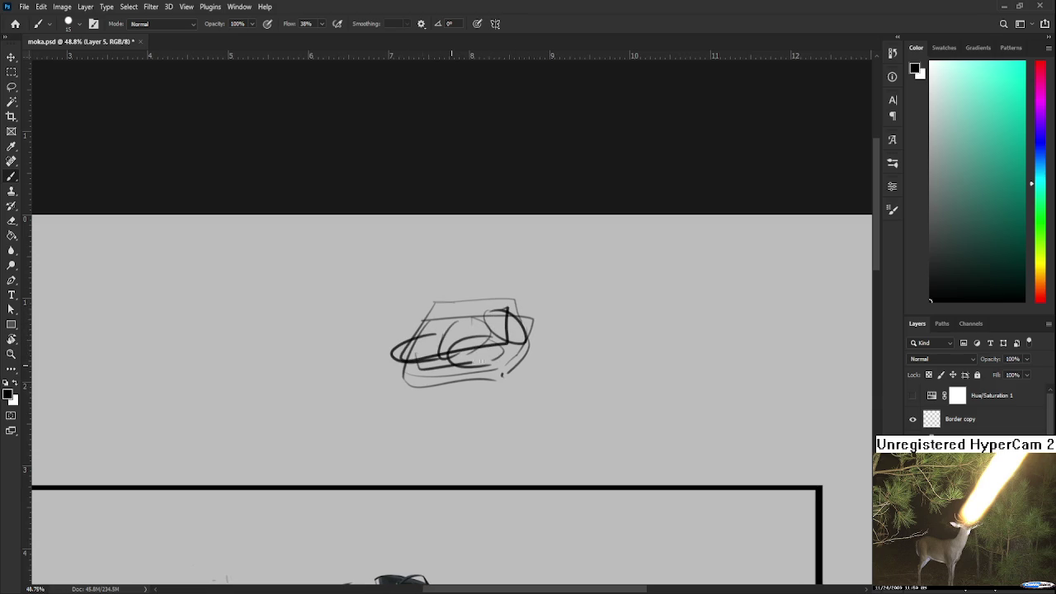
{"action": "key", "text": "ctrl+z"}
{"action": "mouse_move", "coordinate": [391, 363]}
{"action": "left_mouse_down"}
{"action": "mouse_move", "coordinate": [512, 342]}
{"action": "mouse_move", "coordinate": [507, 311]}
{"action": "mouse_move", "coordinate": [522, 337]}
{"action": "mouse_move", "coordinate": [515, 330]}
{"action": "mouse_move", "coordinate": [498, 350]}
{"action": "left_mouse_up"}
{"action": "key", "text": "ctrl+z"}
{"action": "key", "text": "ctrl+z"}
{"action": "key", "text": "ctrl+z"}
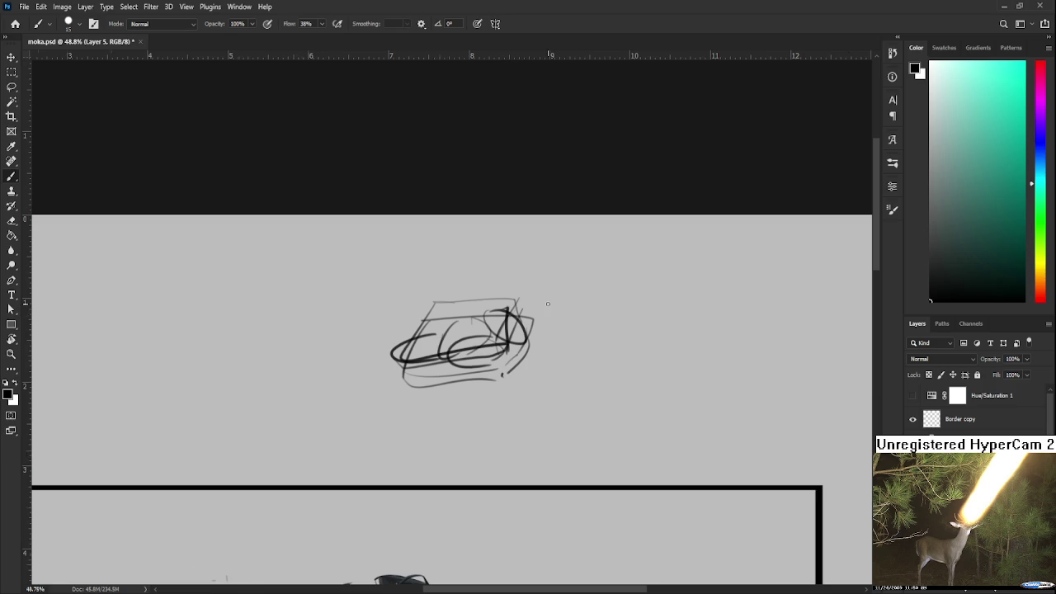
Lasso the first block sketch and delete it
{"action": "scroll", "coordinate": [547, 304], "scroll_direction": "down", "scroll_amount": 1}
{"action": "scroll", "coordinate": [541, 302], "scroll_direction": "down", "scroll_amount": 1}
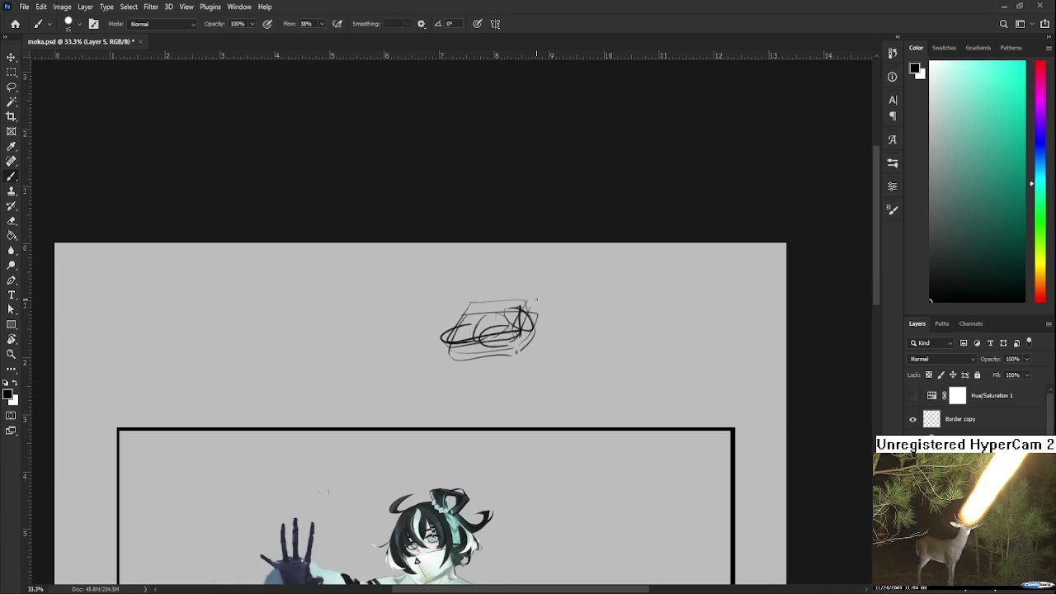
{"action": "scroll", "coordinate": [536, 301], "scroll_direction": "up", "scroll_amount": 1}
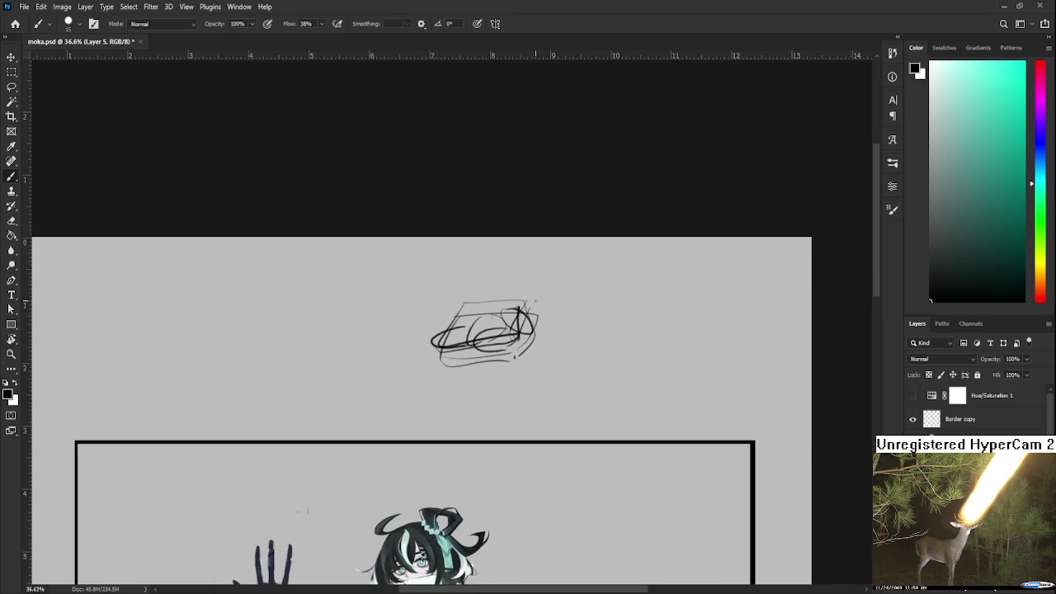
{"action": "scroll", "coordinate": [535, 301], "scroll_direction": "up", "scroll_amount": 1}
{"action": "scroll", "coordinate": [536, 302], "scroll_direction": "down", "scroll_amount": 1}
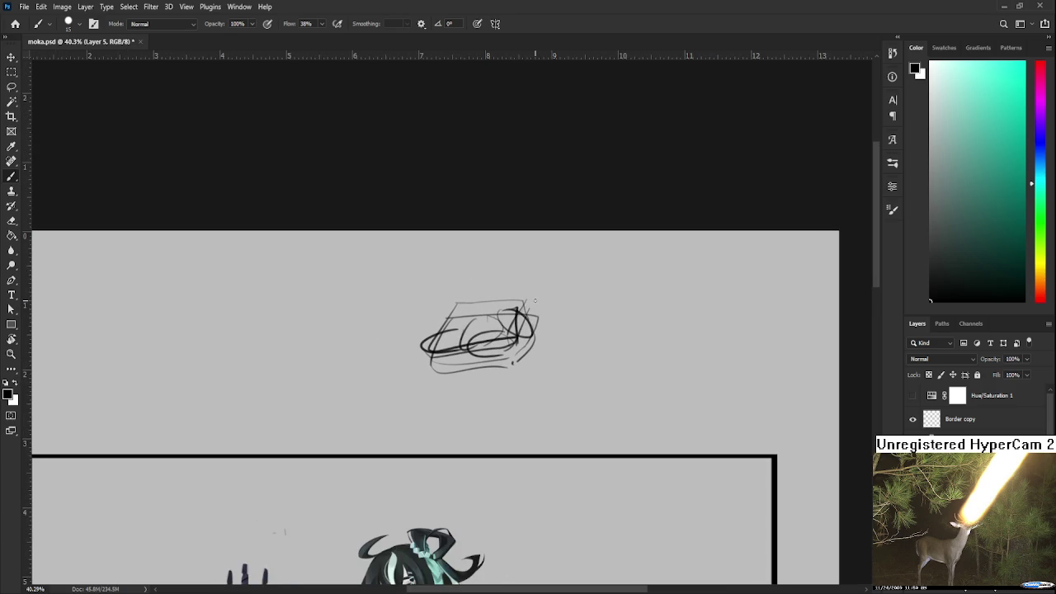
{"action": "key", "text": "l"}
{"action": "mouse_move", "coordinate": [608, 386]}
{"action": "left_mouse_down"}
{"action": "mouse_move", "coordinate": [601, 351]}
{"action": "mouse_move", "coordinate": [589, 386]}
{"action": "left_mouse_up"}
{"action": "key", "text": "Delete"}
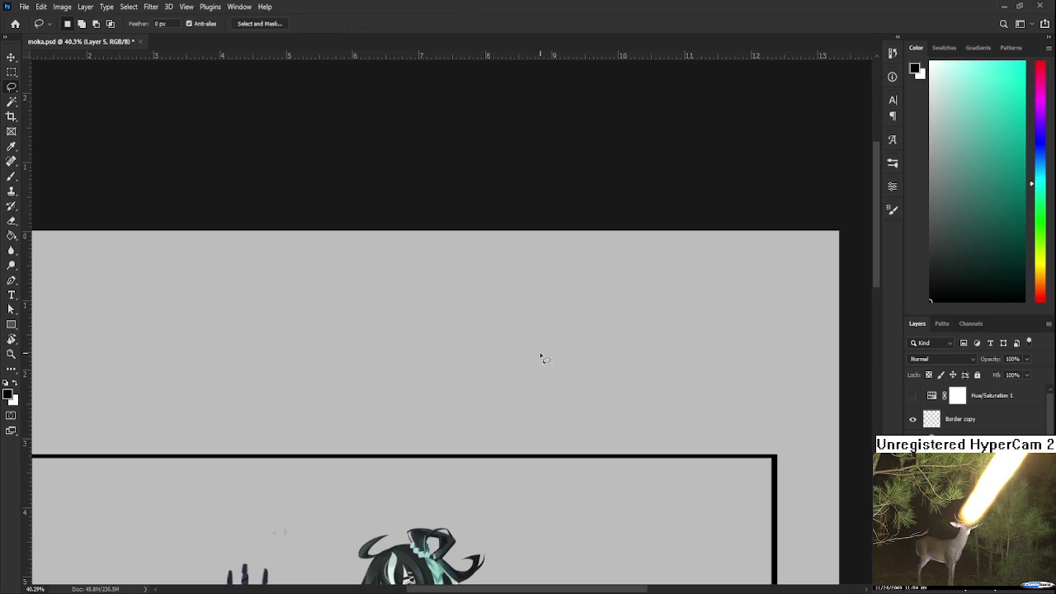
Draw a square, a cup shape and a small tilted square above the frame in black
{"action": "key", "text": "b"}
{"action": "mouse_move", "coordinate": [437, 332]}
{"action": "left_mouse_down"}
{"action": "mouse_move", "coordinate": [439, 384]}
{"action": "mouse_move", "coordinate": [493, 376]}
{"action": "mouse_move", "coordinate": [440, 386]}
{"action": "left_mouse_up"}
{"action": "mouse_move", "coordinate": [508, 333]}
{"action": "left_mouse_down"}
{"action": "mouse_move", "coordinate": [555, 337]}
{"action": "mouse_move", "coordinate": [524, 377]}
{"action": "left_mouse_up"}
{"action": "left_click_drag", "start_coordinate": [559, 333], "coordinate": [560, 369]}
{"action": "left_click_drag", "start_coordinate": [523, 369], "coordinate": [548, 368]}
{"action": "mouse_move", "coordinate": [414, 341]}
{"action": "left_mouse_down"}
{"action": "mouse_move", "coordinate": [422, 376]}
{"action": "mouse_move", "coordinate": [393, 344]}
{"action": "mouse_move", "coordinate": [415, 341]}
{"action": "left_mouse_up"}
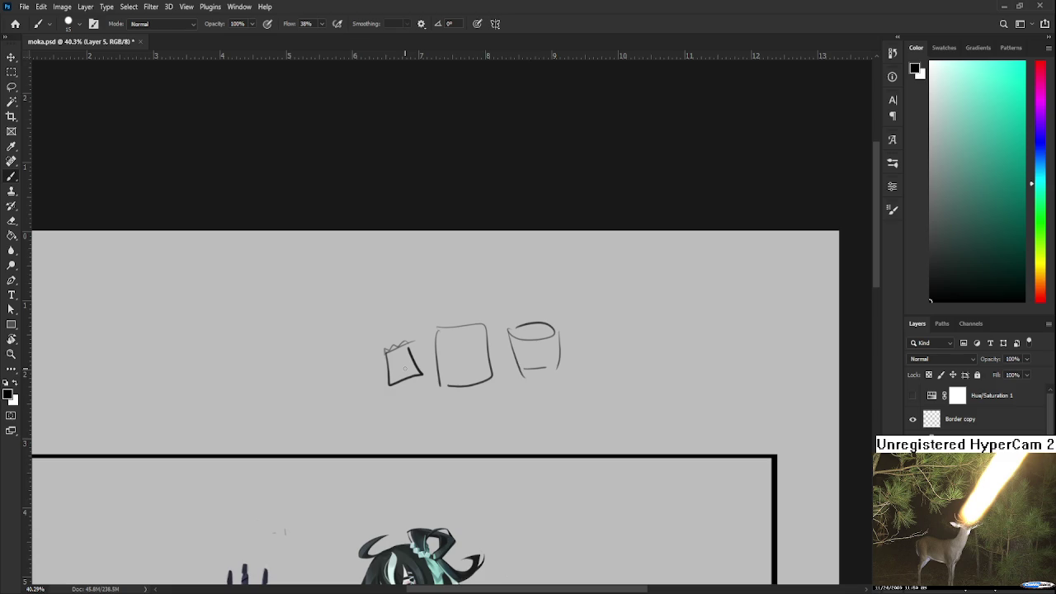
{"action": "key", "text": "l"}
{"action": "left_click_drag", "start_coordinate": [598, 371], "coordinate": [624, 377]}
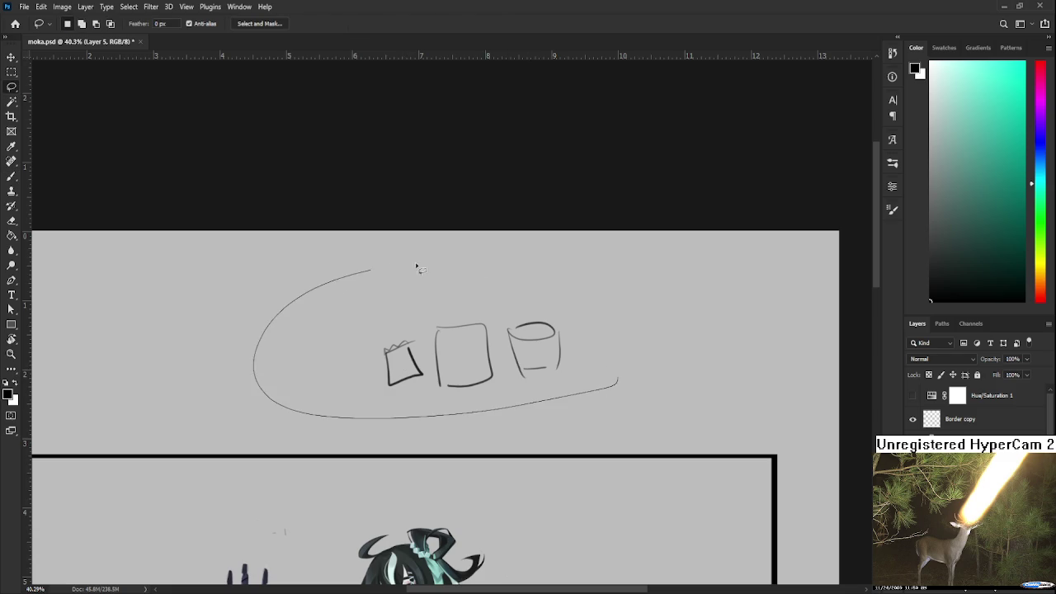
{"action": "key", "text": "Delete"}
{"action": "key", "text": "ctrl+d"}
{"action": "scroll", "coordinate": [531, 342], "scroll_direction": "down", "scroll_amount": 2}
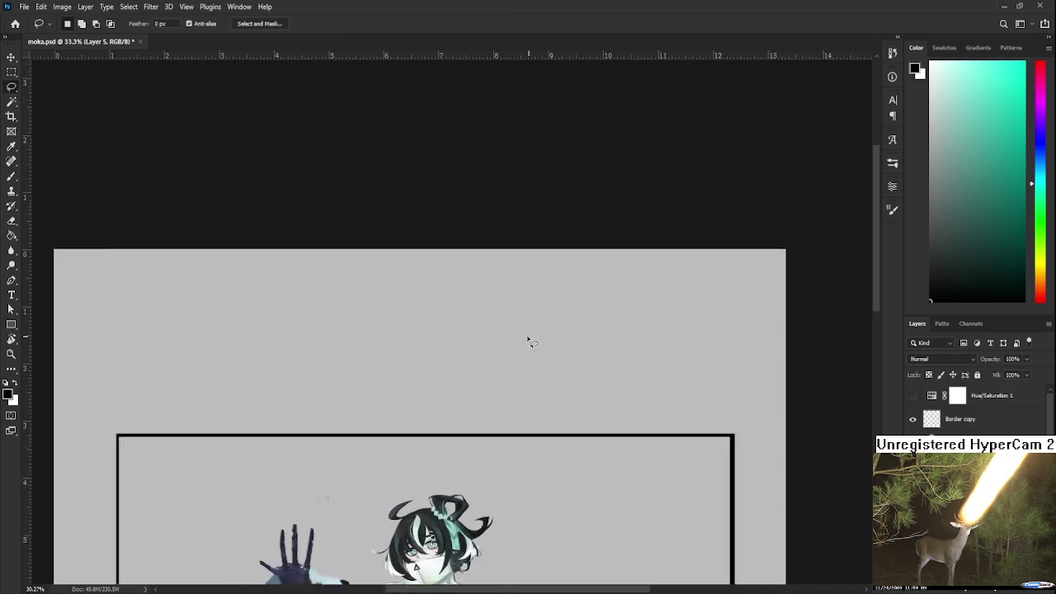
{"action": "scroll", "coordinate": [530, 341], "scroll_direction": "down", "scroll_amount": 2}
{"action": "scroll", "coordinate": [524, 346], "scroll_direction": "down", "scroll_amount": 2}
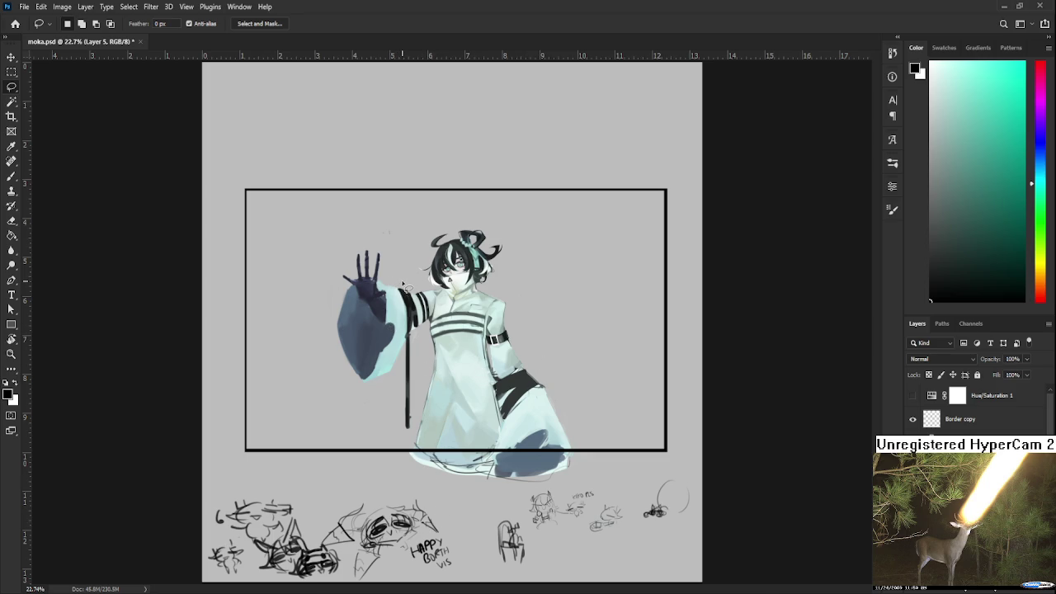
{"action": "scroll", "coordinate": [407, 285], "scroll_direction": "up", "scroll_amount": 2}
{"action": "scroll", "coordinate": [410, 285], "scroll_direction": "up", "scroll_amount": 1}
{"action": "scroll", "coordinate": [413, 289], "scroll_direction": "up", "scroll_amount": 3}
{"action": "scroll", "coordinate": [429, 305], "scroll_direction": "up", "scroll_amount": 3}
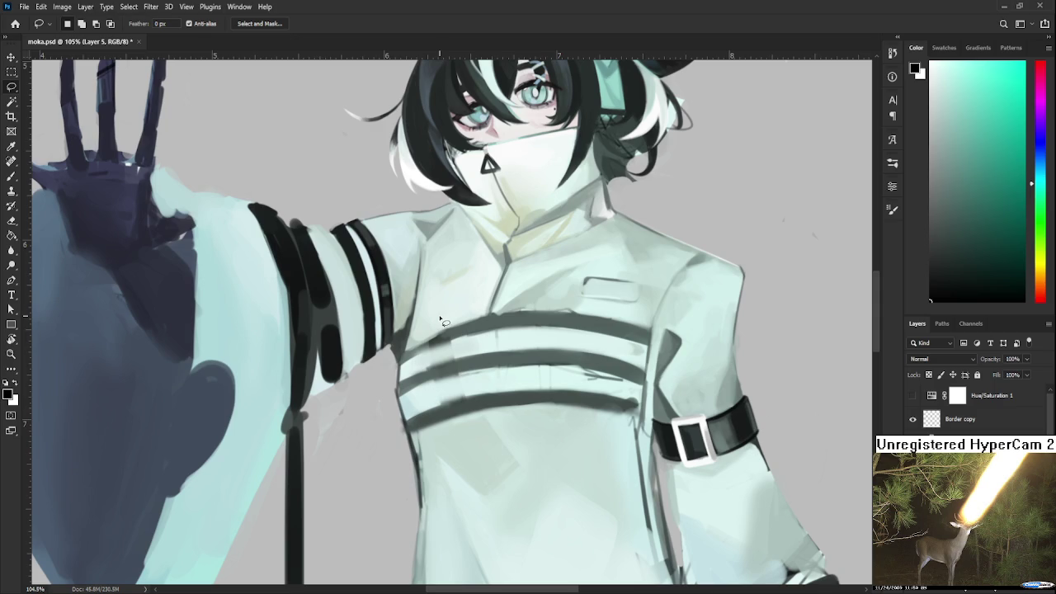
{"action": "scroll", "coordinate": [438, 197], "scroll_direction": "up", "scroll_amount": 1}
{"action": "scroll", "coordinate": [512, 165], "scroll_direction": "up", "scroll_amount": 1}
{"action": "scroll", "coordinate": [519, 164], "scroll_direction": "up", "scroll_amount": 1}
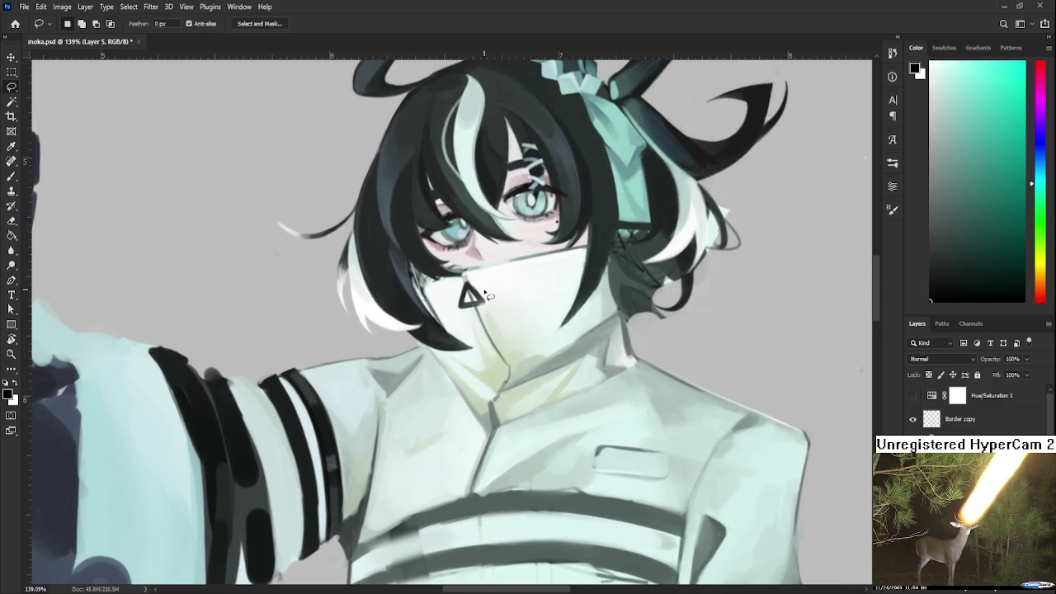
{"action": "scroll", "coordinate": [476, 273], "scroll_direction": "up", "scroll_amount": 1}
{"action": "scroll", "coordinate": [477, 272], "scroll_direction": "down", "scroll_amount": 1}
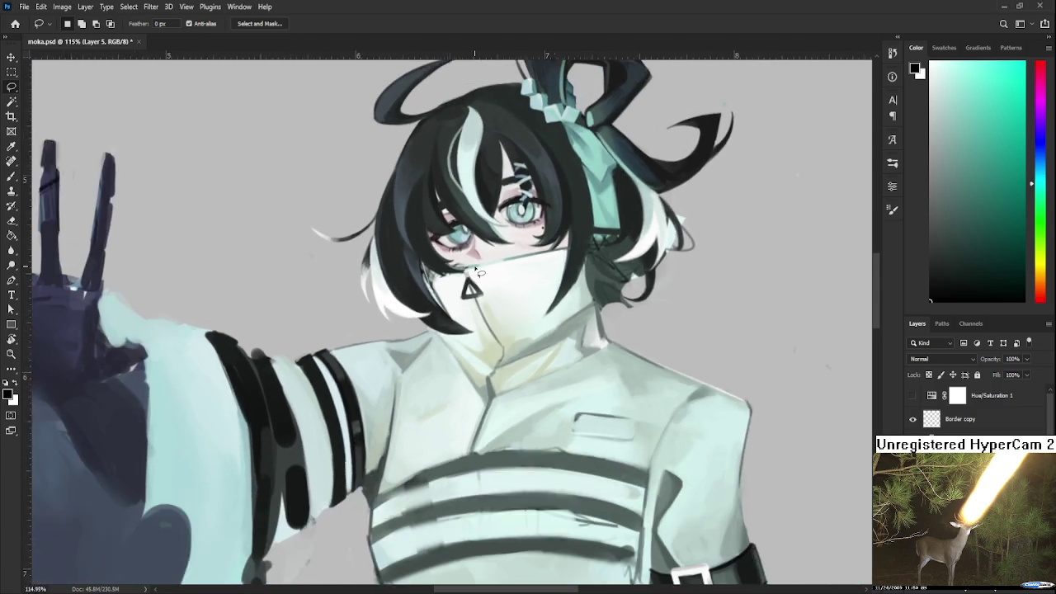
{"action": "scroll", "coordinate": [475, 260], "scroll_direction": "down", "scroll_amount": 1}
{"action": "scroll", "coordinate": [471, 235], "scroll_direction": "down", "scroll_amount": 2}
{"action": "scroll", "coordinate": [467, 224], "scroll_direction": "down", "scroll_amount": 1}
{"action": "scroll", "coordinate": [468, 227], "scroll_direction": "down", "scroll_amount": 1}
{"action": "scroll", "coordinate": [470, 230], "scroll_direction": "up", "scroll_amount": 1}
{"action": "scroll", "coordinate": [471, 230], "scroll_direction": "up", "scroll_amount": 1}
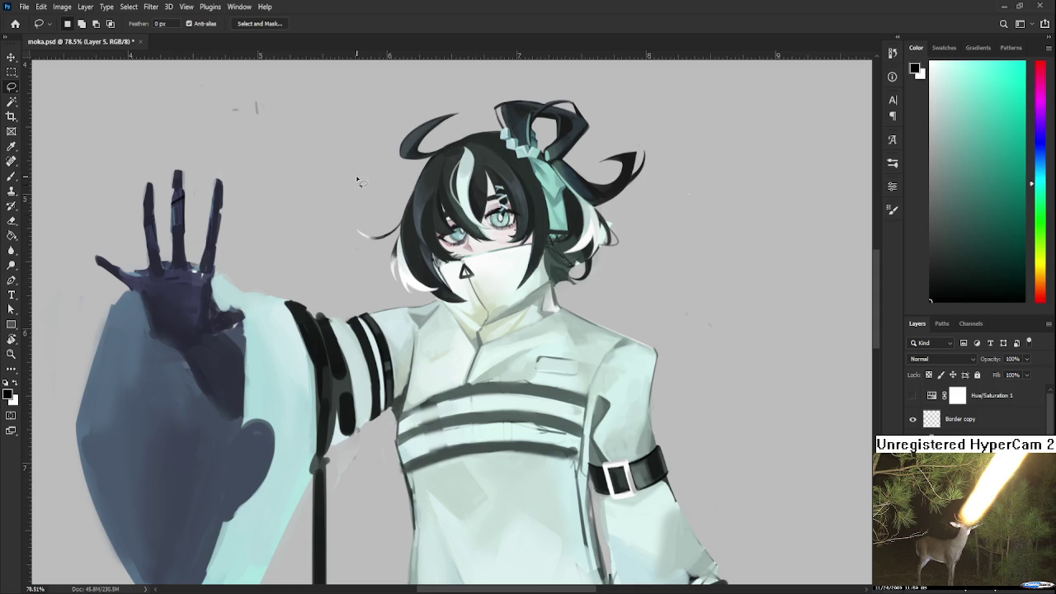
{"action": "scroll", "coordinate": [359, 171], "scroll_direction": "down", "scroll_amount": 1}
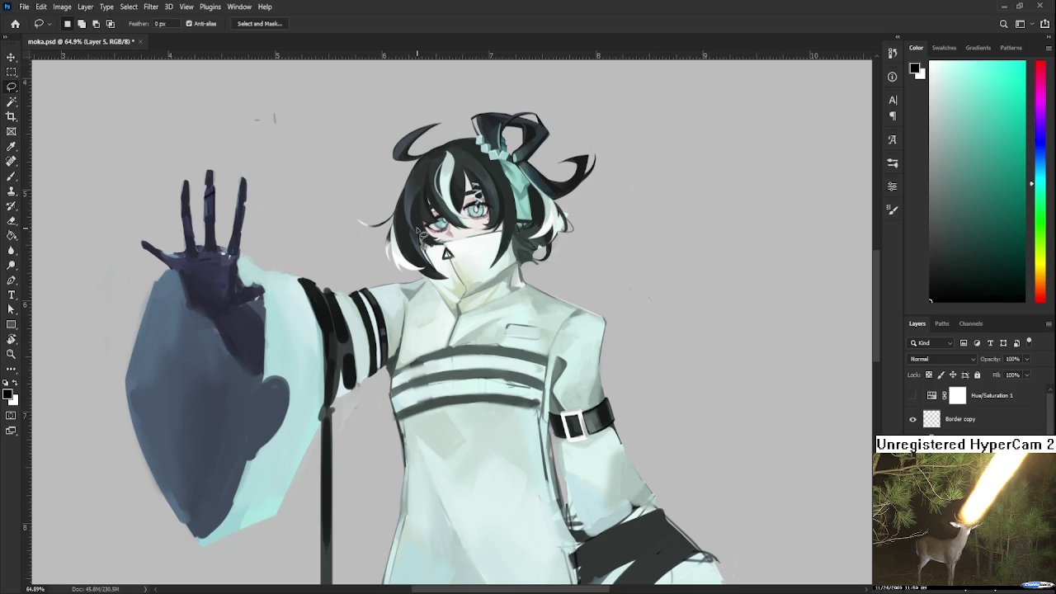
{"action": "scroll", "coordinate": [424, 239], "scroll_direction": "down", "scroll_amount": 1}
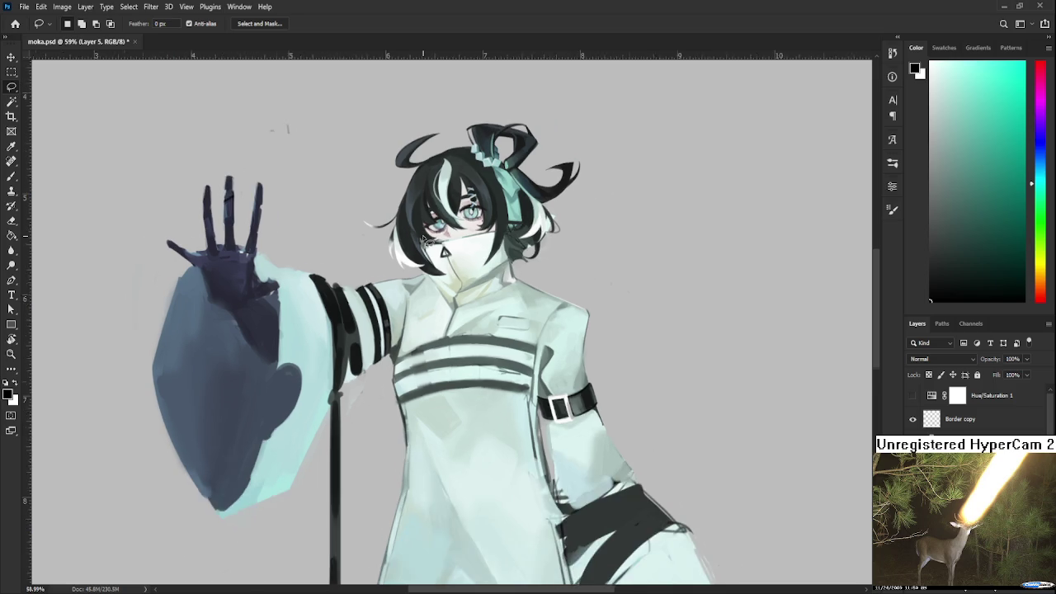
{"action": "scroll", "coordinate": [412, 252], "scroll_direction": "down", "scroll_amount": 1}
{"action": "scroll", "coordinate": [396, 272], "scroll_direction": "down", "scroll_amount": 2}
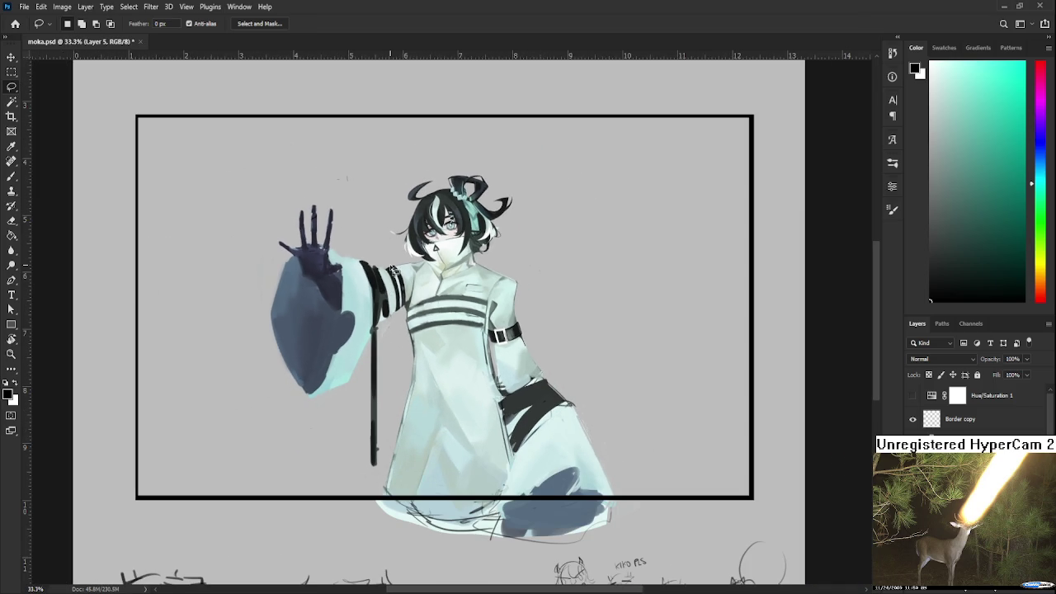
{"action": "scroll", "coordinate": [394, 269], "scroll_direction": "up", "scroll_amount": 1}
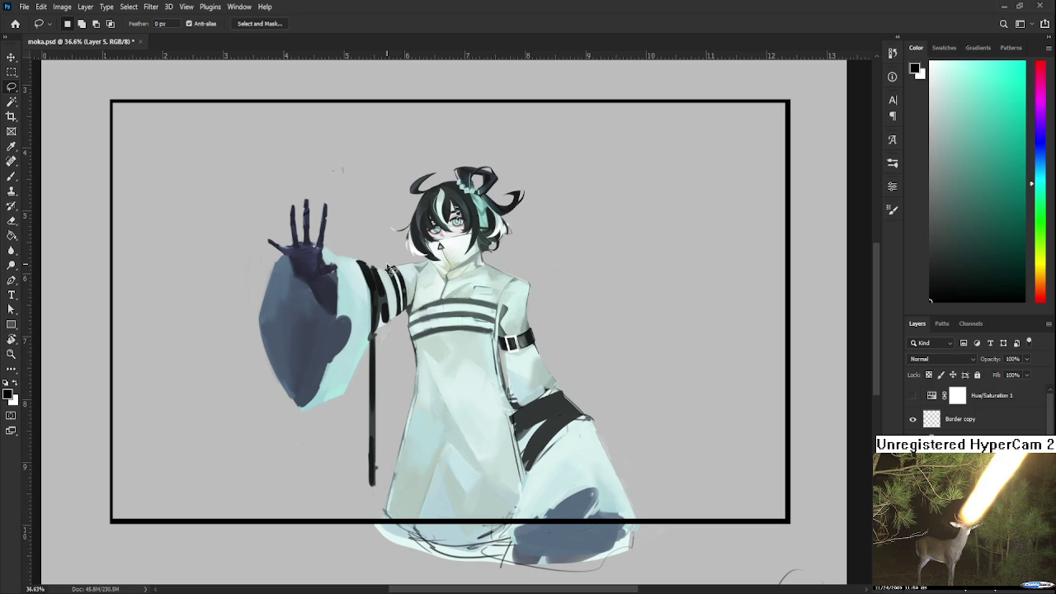
{"action": "key", "text": "b"}
{"action": "scroll", "coordinate": [474, 309], "scroll_direction": "up", "scroll_amount": 5}
{"action": "scroll", "coordinate": [475, 310], "scroll_direction": "right", "scroll_amount": 5}
{"action": "left_click_drag", "start_coordinate": [468, 307], "coordinate": [440, 336]}
{"action": "key", "text": "ctrl+z"}
{"action": "mouse_move", "coordinate": [483, 307]}
{"action": "left_mouse_down"}
{"action": "mouse_move", "coordinate": [523, 332]}
{"action": "mouse_move", "coordinate": [472, 340]}
{"action": "mouse_move", "coordinate": [527, 333]}
{"action": "mouse_move", "coordinate": [442, 353]}
{"action": "mouse_move", "coordinate": [505, 347]}
{"action": "left_mouse_up"}
{"action": "key", "text": "ctrl+z"}
{"action": "key", "text": "ctrl+z"}
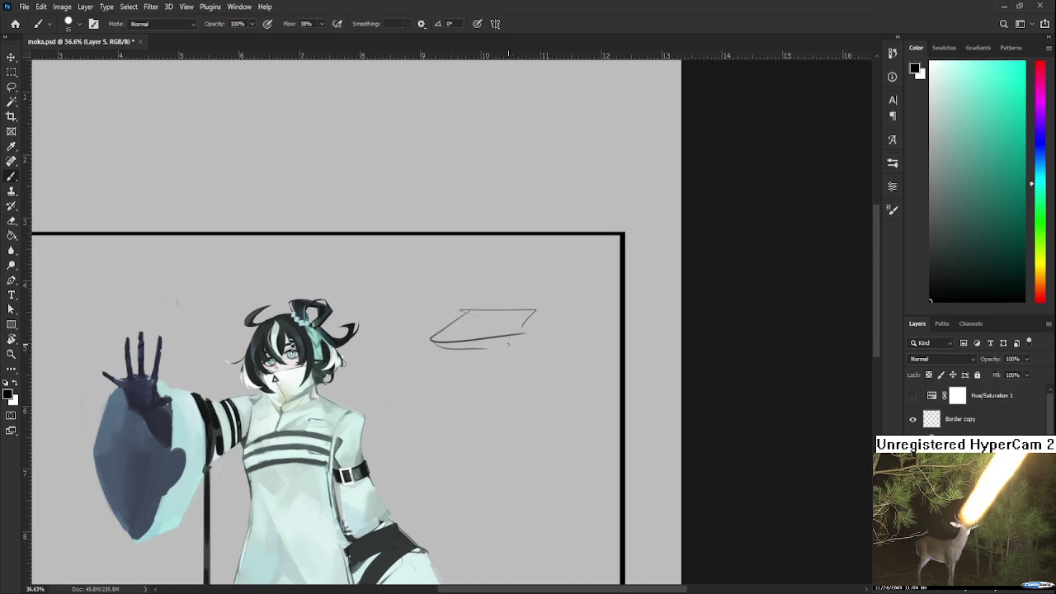
{"action": "mouse_move", "coordinate": [431, 345]}
{"action": "left_mouse_down"}
{"action": "mouse_move", "coordinate": [514, 342]}
{"action": "mouse_move", "coordinate": [492, 333]}
{"action": "left_mouse_up"}
{"action": "key", "text": "ctrl+z"}
{"action": "left_click_drag", "start_coordinate": [452, 338], "coordinate": [502, 335]}
{"action": "key", "text": "ctrl+z"}
{"action": "key", "text": "ctrl+z"}
{"action": "key", "text": "ctrl+z"}
{"action": "left_click_drag", "start_coordinate": [436, 361], "coordinate": [515, 342]}
{"action": "key", "text": "ctrl+z"}
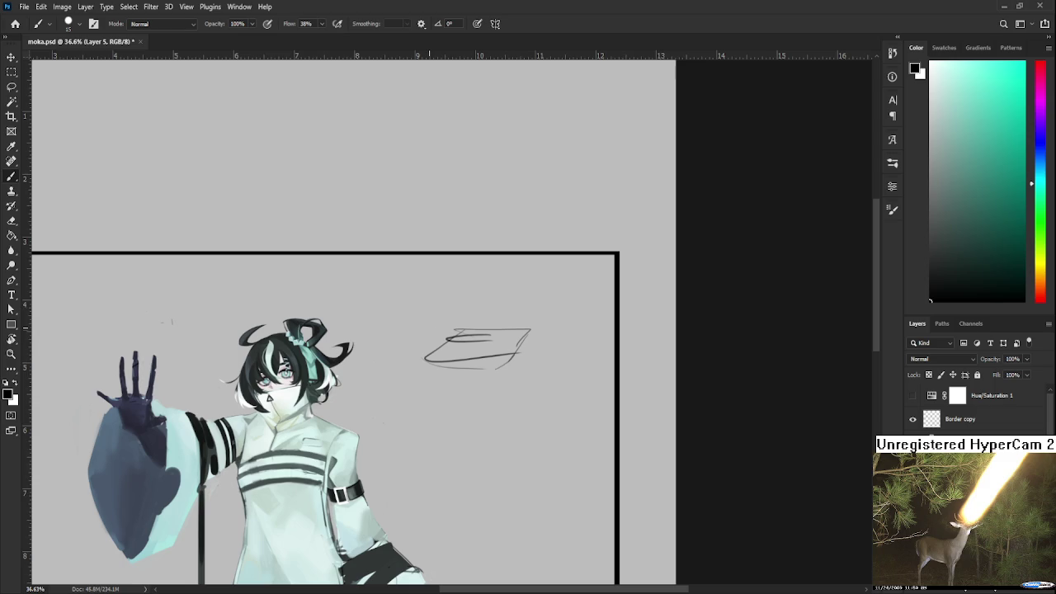
{"action": "key", "text": "l"}
{"action": "mouse_move", "coordinate": [520, 365]}
{"action": "left_mouse_down"}
{"action": "mouse_move", "coordinate": [403, 377]}
{"action": "mouse_move", "coordinate": [528, 368]}
{"action": "left_mouse_up"}
{"action": "key", "text": "Delete"}
{"action": "key", "text": "ctrl+d"}
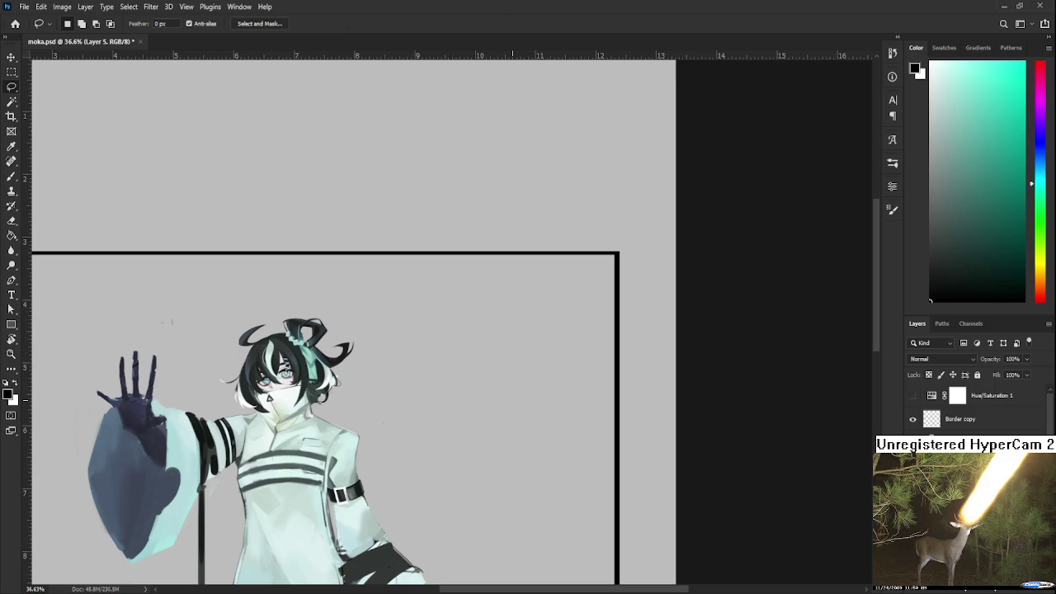
{"action": "scroll", "coordinate": [421, 445], "scroll_direction": "up", "scroll_amount": 3}
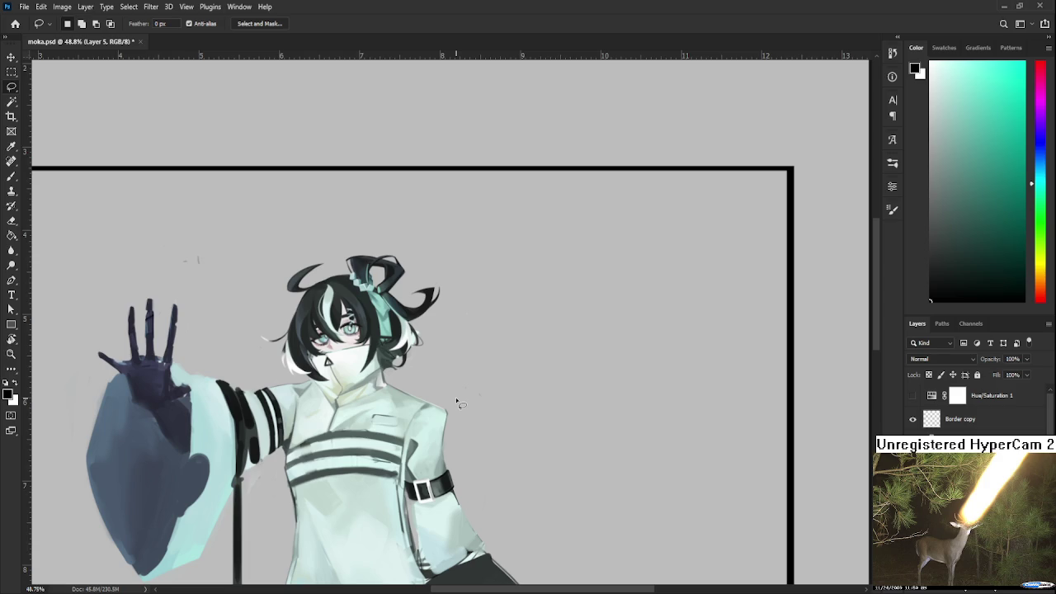
{"action": "scroll", "coordinate": [455, 399], "scroll_direction": "down", "scroll_amount": 3}
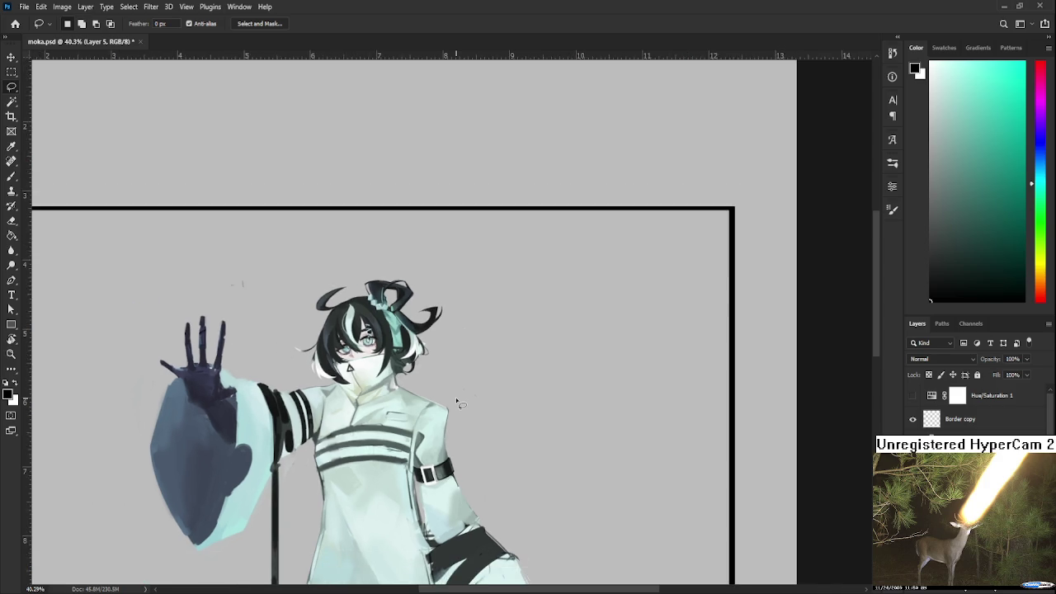
{"action": "scroll", "coordinate": [456, 401], "scroll_direction": "up", "scroll_amount": 2}
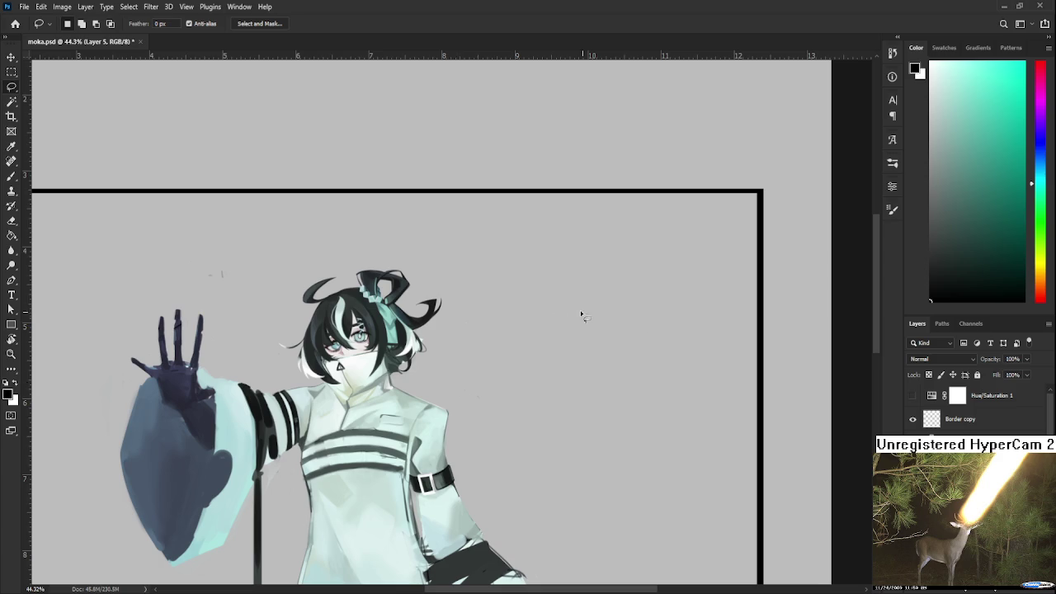
{"action": "key", "text": "b"}
{"action": "mouse_move", "coordinate": [552, 333]}
{"action": "left_mouse_down"}
{"action": "mouse_move", "coordinate": [472, 397]}
{"action": "mouse_move", "coordinate": [558, 401]}
{"action": "left_mouse_up"}
Draw an oval right of the character crossed by two horizontal lines
{"action": "key", "text": "ctrl+z"}
{"action": "left_click_drag", "start_coordinate": [483, 373], "coordinate": [593, 377]}
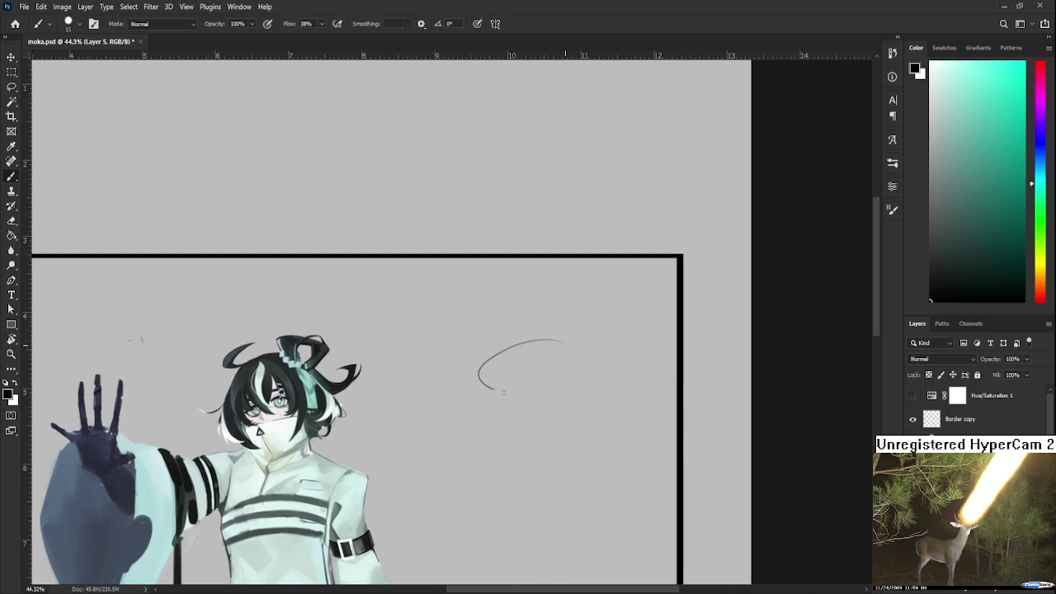
{"action": "left_click_drag", "start_coordinate": [490, 361], "coordinate": [583, 378]}
{"action": "left_click_drag", "start_coordinate": [495, 369], "coordinate": [579, 374]}
Lasso the oval sketch, delete it, deselect, and return the view to the character
{"action": "key", "text": "l"}
{"action": "left_click_drag", "start_coordinate": [634, 413], "coordinate": [624, 418]}
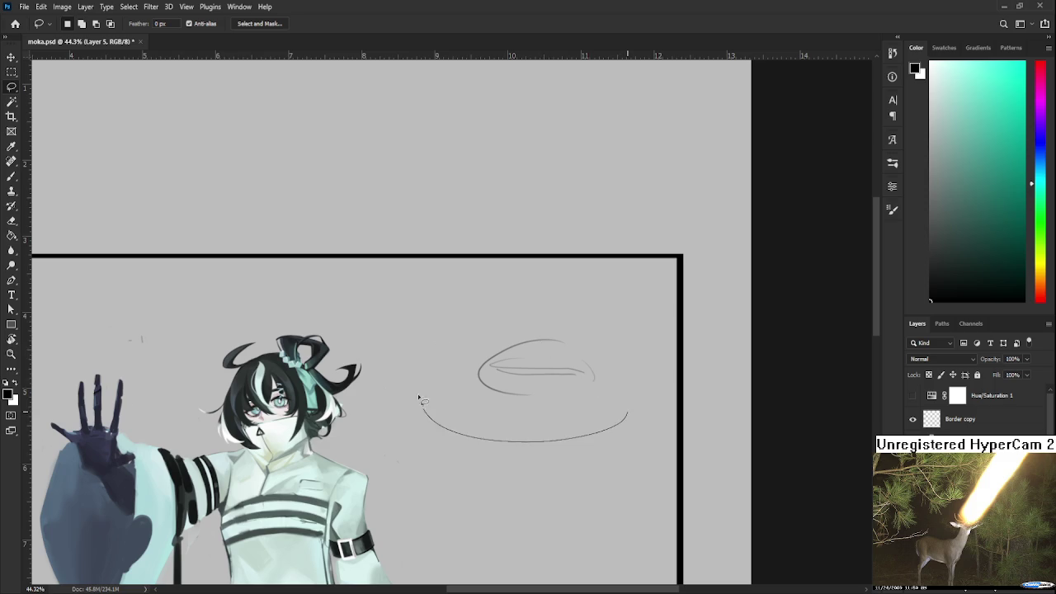
{"action": "key", "text": "Delete"}
{"action": "key", "text": "ctrl+d"}
{"action": "left_click_drag", "start_coordinate": [352, 446], "coordinate": [428, 365]}
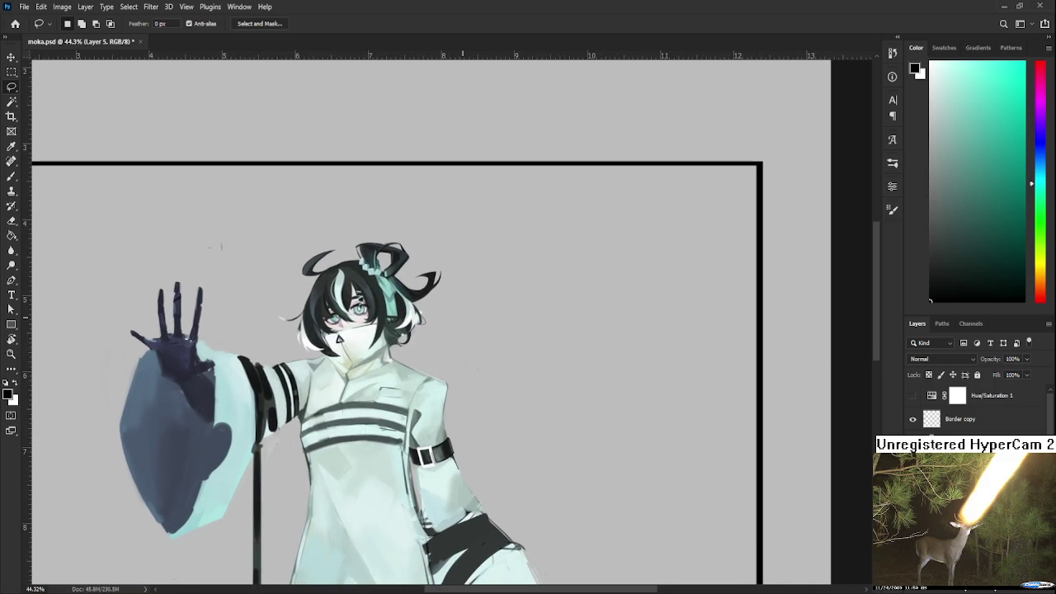
Zoom onto the character's chest, pick a dark tone, and switch to the Eraser
{"action": "scroll", "coordinate": [316, 461], "scroll_direction": "up", "scroll_amount": 3}
{"action": "scroll", "coordinate": [318, 446], "scroll_direction": "up", "scroll_amount": 3}
{"action": "left_click_drag", "start_coordinate": [316, 441], "coordinate": [434, 491]}
{"action": "key", "text": "b"}
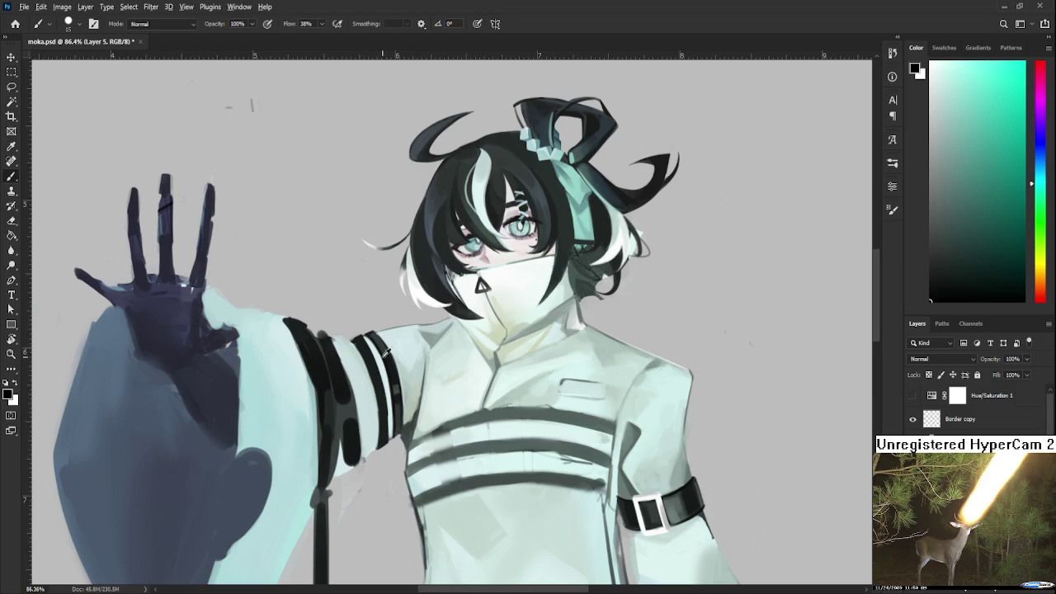
{"action": "left_click", "coordinate": [399, 355], "text": "alt"}
{"action": "key", "text": "e"}
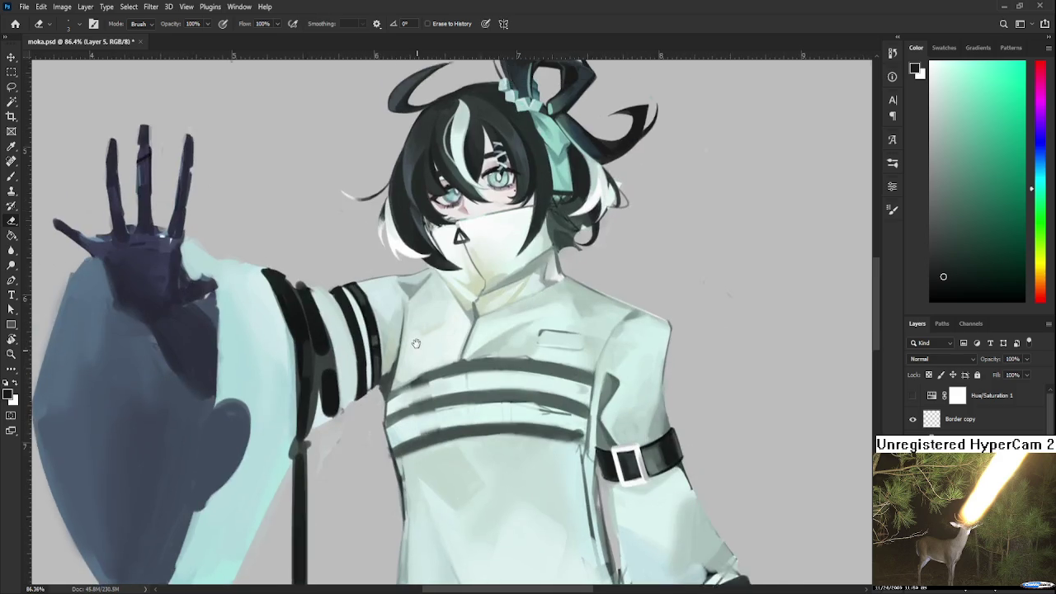
Sample the robe's light grey with the Brush and enlarge the brush size
{"action": "left_click_drag", "start_coordinate": [412, 384], "coordinate": [380, 339]}
{"action": "key", "text": "b"}
{"action": "left_click", "coordinate": [382, 356], "text": "alt"}
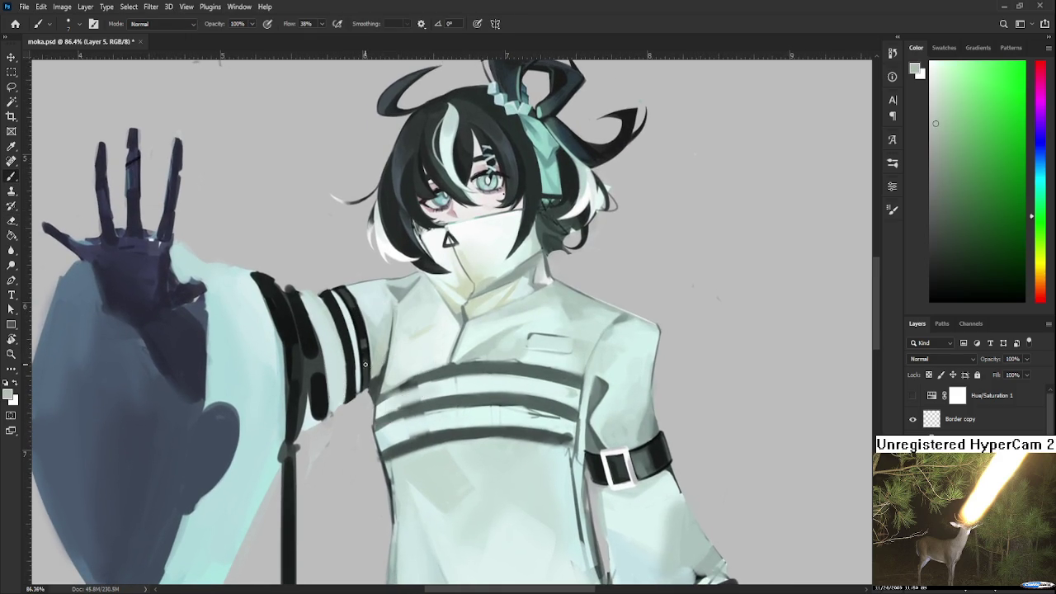
{"action": "key", "text": "bracketright"}
{"action": "key", "text": "bracketright"}
{"action": "key", "text": "bracketright"}
{"action": "scroll", "coordinate": [376, 369], "scroll_direction": "down", "scroll_amount": 2}
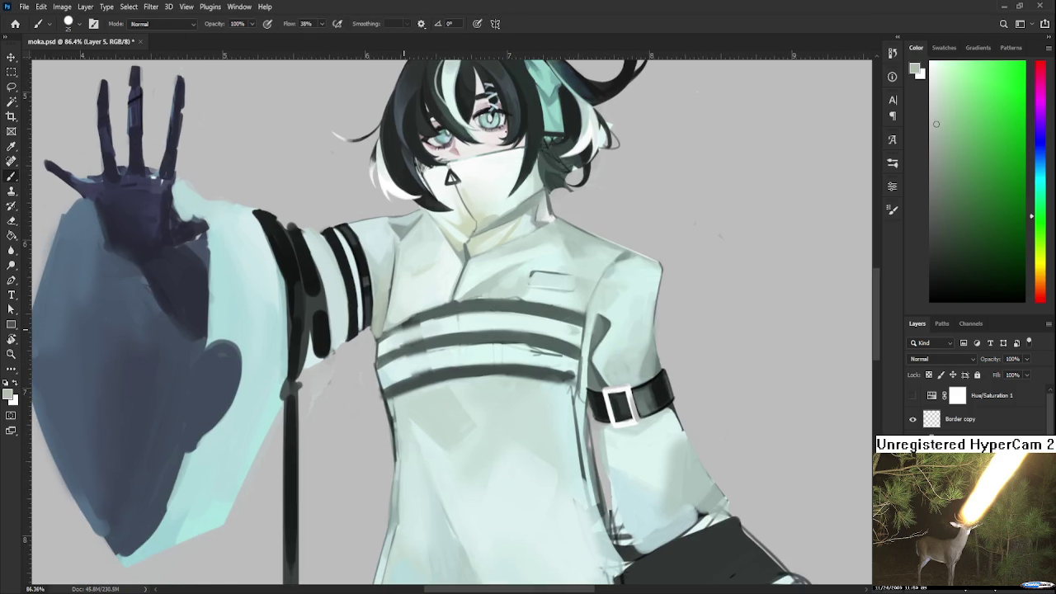
{"action": "scroll", "coordinate": [604, 314], "scroll_direction": "down", "scroll_amount": 3}
{"action": "left_click_drag", "start_coordinate": [604, 314], "coordinate": [378, 363]}
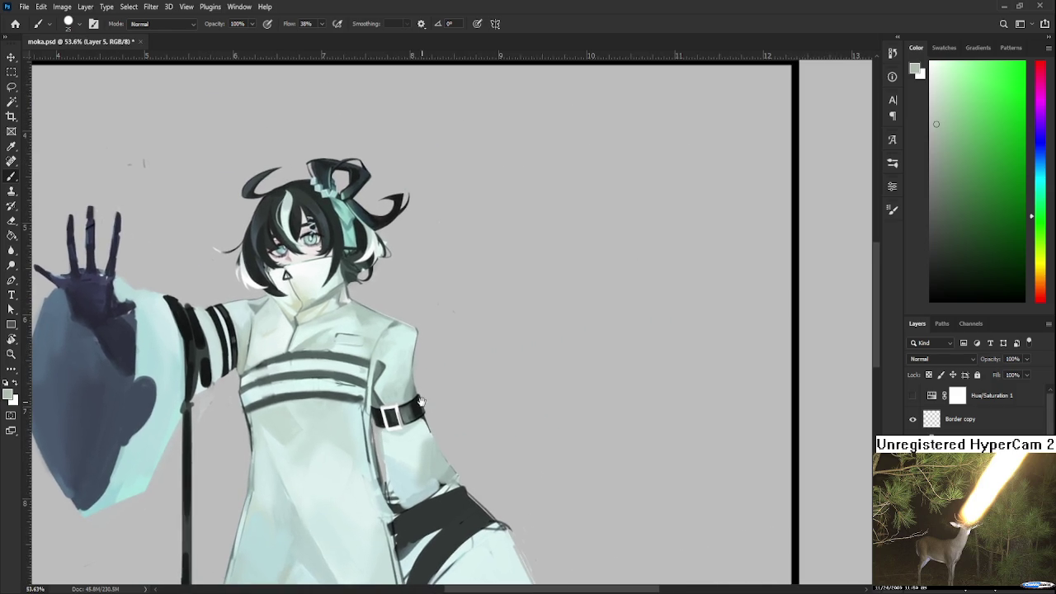
{"action": "mouse_move", "coordinate": [936, 123]}
{"action": "left_mouse_down"}
{"action": "mouse_move", "coordinate": [964, 273]}
{"action": "mouse_move", "coordinate": [930, 301]}
{"action": "left_mouse_up"}
{"action": "left_click_drag", "start_coordinate": [569, 330], "coordinate": [528, 388]}
{"action": "key", "text": "ctrl+z"}
{"action": "key", "text": "ctrl+z"}
{"action": "left_click_drag", "start_coordinate": [561, 328], "coordinate": [549, 390]}
{"action": "mouse_move", "coordinate": [630, 340]}
{"action": "left_mouse_down"}
{"action": "mouse_move", "coordinate": [621, 356]}
{"action": "mouse_move", "coordinate": [545, 375]}
{"action": "left_mouse_up"}
{"action": "key", "text": "ctrl+z"}
{"action": "mouse_move", "coordinate": [597, 340]}
{"action": "left_mouse_down"}
{"action": "mouse_move", "coordinate": [586, 363]}
{"action": "mouse_move", "coordinate": [612, 341]}
{"action": "left_mouse_up"}
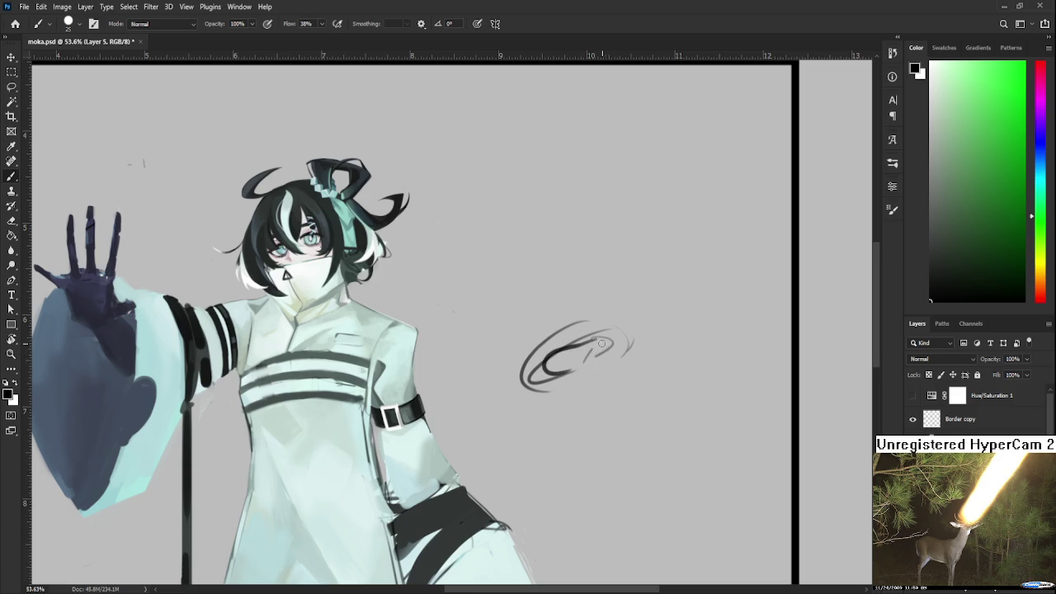
{"action": "key", "text": "l"}
{"action": "mouse_move", "coordinate": [597, 402]}
{"action": "left_mouse_down"}
{"action": "mouse_move", "coordinate": [633, 391]}
{"action": "mouse_move", "coordinate": [603, 401]}
{"action": "left_mouse_up"}
{"action": "key", "text": "ctrl+t"}
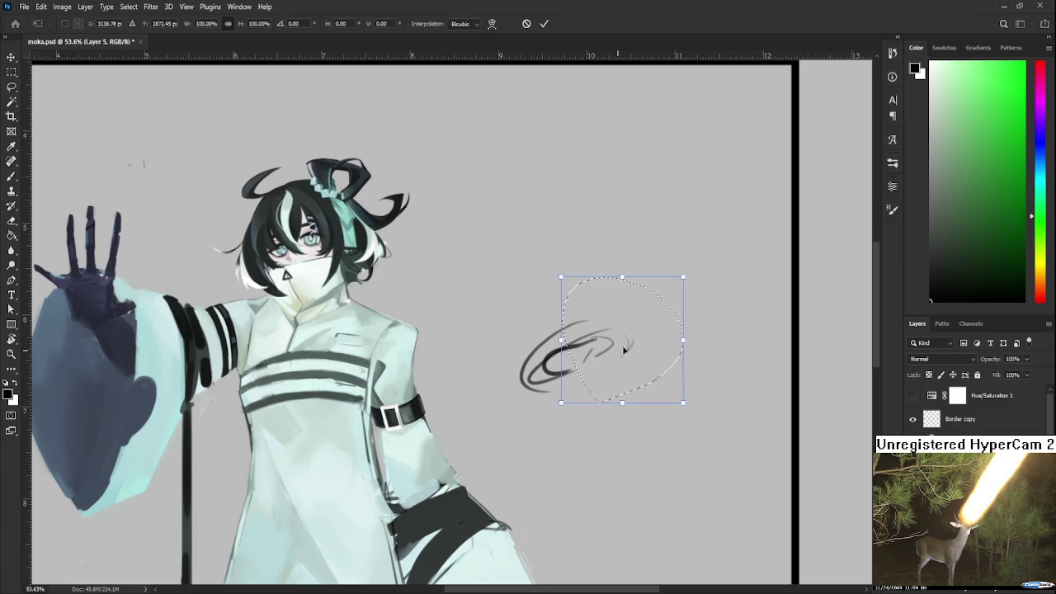
{"action": "left_click_drag", "start_coordinate": [594, 346], "coordinate": [639, 322]}
{"action": "key", "text": "Return"}
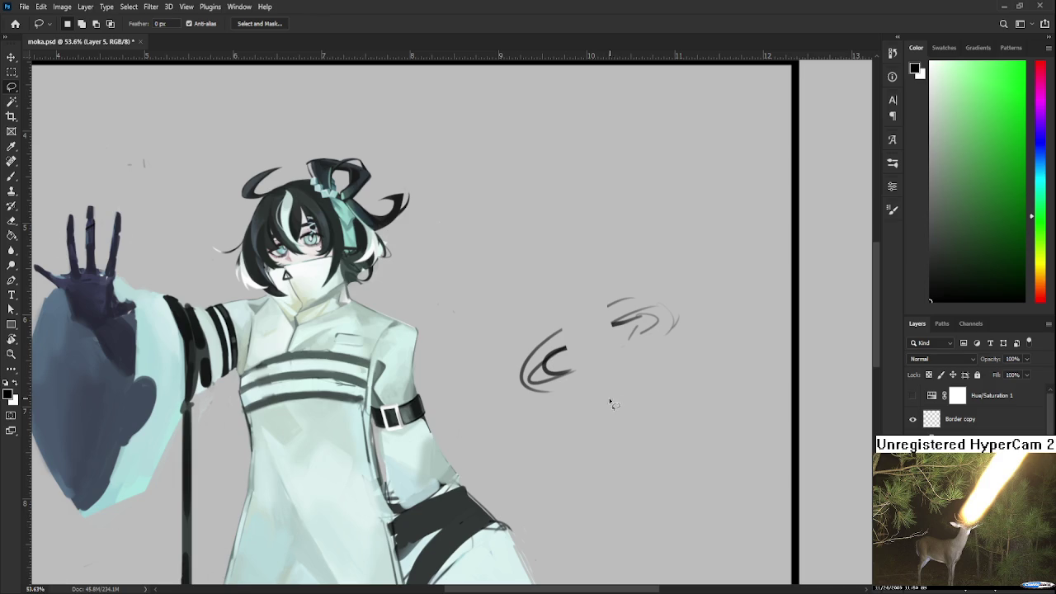
{"action": "key", "text": "F12"}
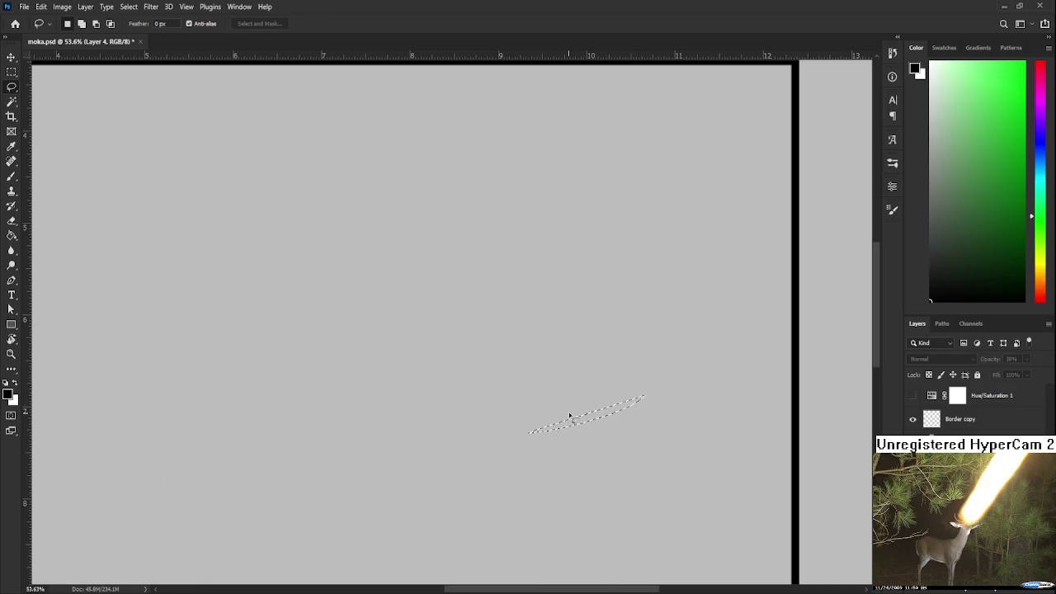
{"action": "key", "text": "ctrl+z"}
{"action": "mouse_move", "coordinate": [672, 424]}
{"action": "left_mouse_down"}
{"action": "mouse_move", "coordinate": [735, 311]}
{"action": "mouse_move", "coordinate": [666, 443]}
{"action": "left_mouse_up"}
{"action": "key", "text": "Delete"}
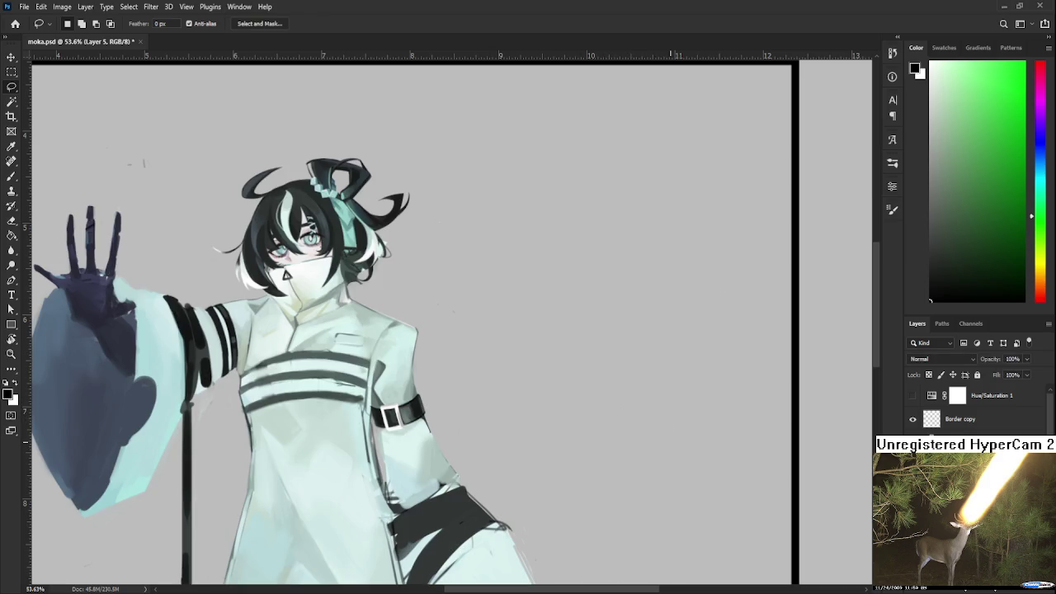
{"action": "scroll", "coordinate": [589, 424], "scroll_direction": "down", "scroll_amount": 1}
With the Brush, blend light mint and grey-green jacket tones into the armpit
{"action": "scroll", "coordinate": [574, 429], "scroll_direction": "down", "scroll_amount": 1}
{"action": "scroll", "coordinate": [511, 408], "scroll_direction": "down", "scroll_amount": 1}
{"action": "scroll", "coordinate": [429, 396], "scroll_direction": "up", "scroll_amount": 2}
{"action": "scroll", "coordinate": [421, 399], "scroll_direction": "up", "scroll_amount": 1}
{"action": "scroll", "coordinate": [415, 403], "scroll_direction": "up", "scroll_amount": 1}
{"action": "scroll", "coordinate": [413, 399], "scroll_direction": "down", "scroll_amount": 1}
{"action": "key", "text": "b"}
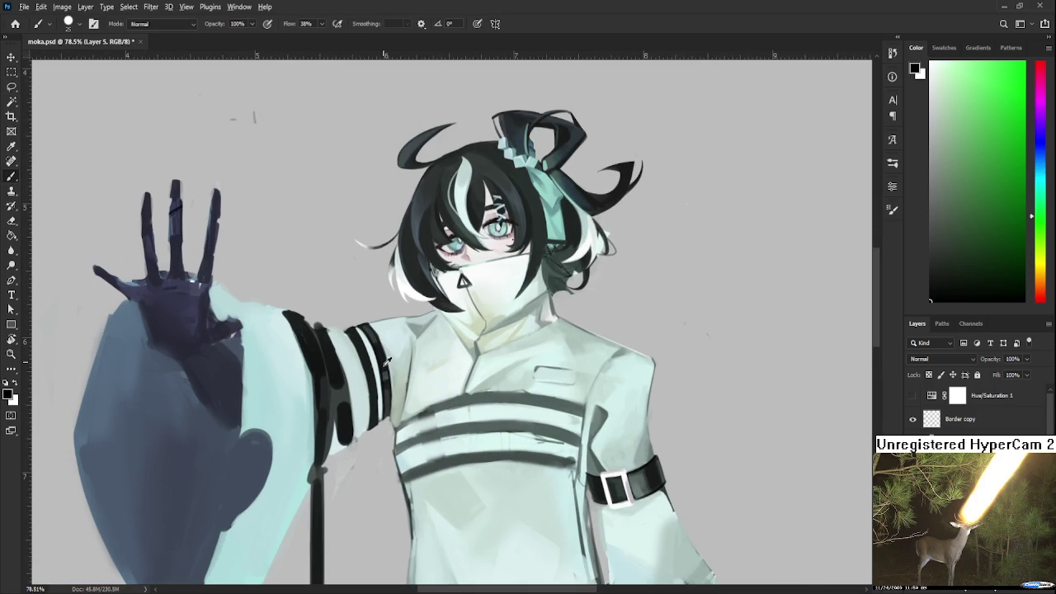
{"action": "left_click", "coordinate": [406, 413], "text": "alt"}
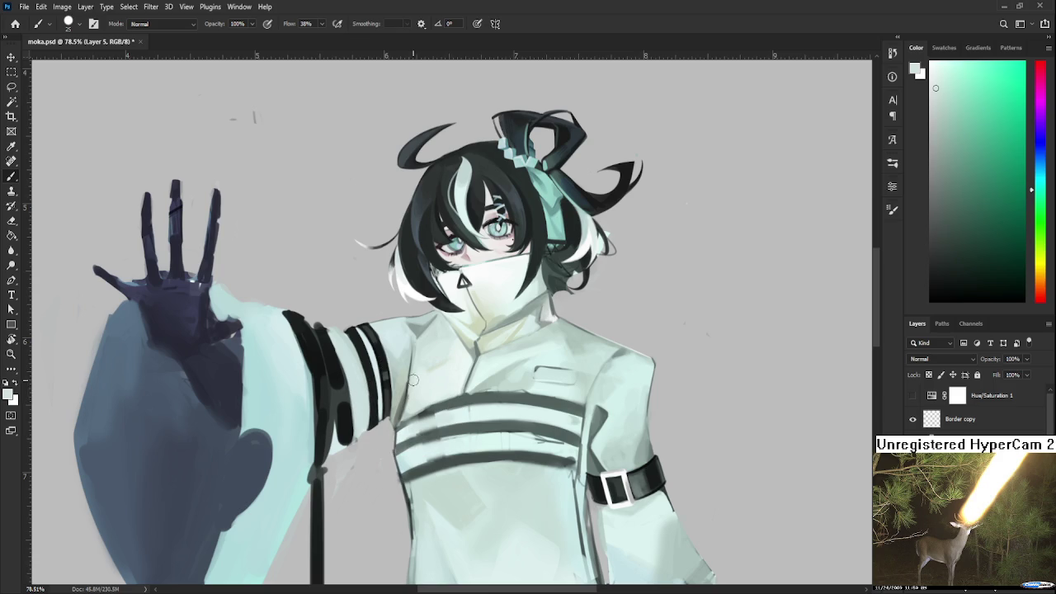
{"action": "left_click", "coordinate": [404, 415], "text": "alt"}
{"action": "left_click", "coordinate": [402, 406], "text": "alt"}
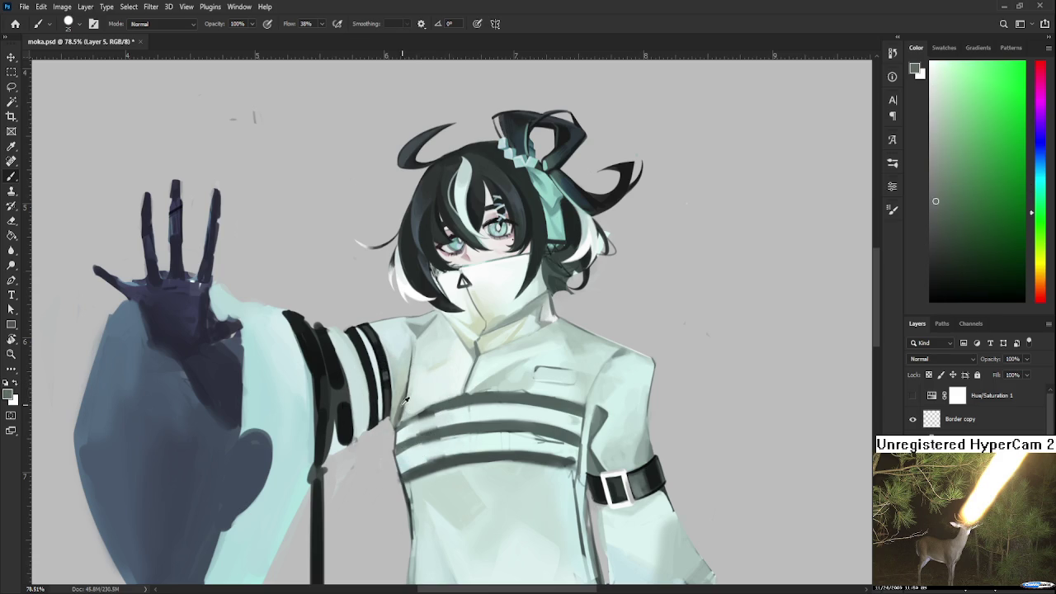
Blend lighter sleeve tones and green sleeve-edge shading where the arm meets the chest
{"action": "left_click", "coordinate": [400, 399], "text": "alt"}
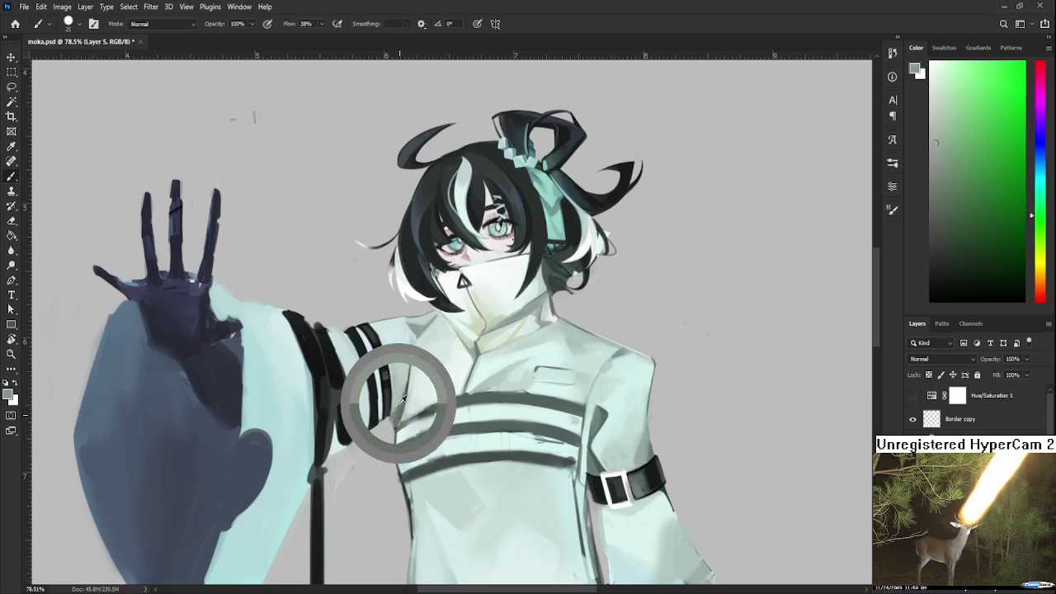
{"action": "left_click", "coordinate": [406, 397], "text": "alt"}
{"action": "left_click", "coordinate": [401, 401], "text": "alt"}
{"action": "left_click", "coordinate": [415, 394], "text": "alt"}
{"action": "left_click", "coordinate": [404, 389], "text": "alt"}
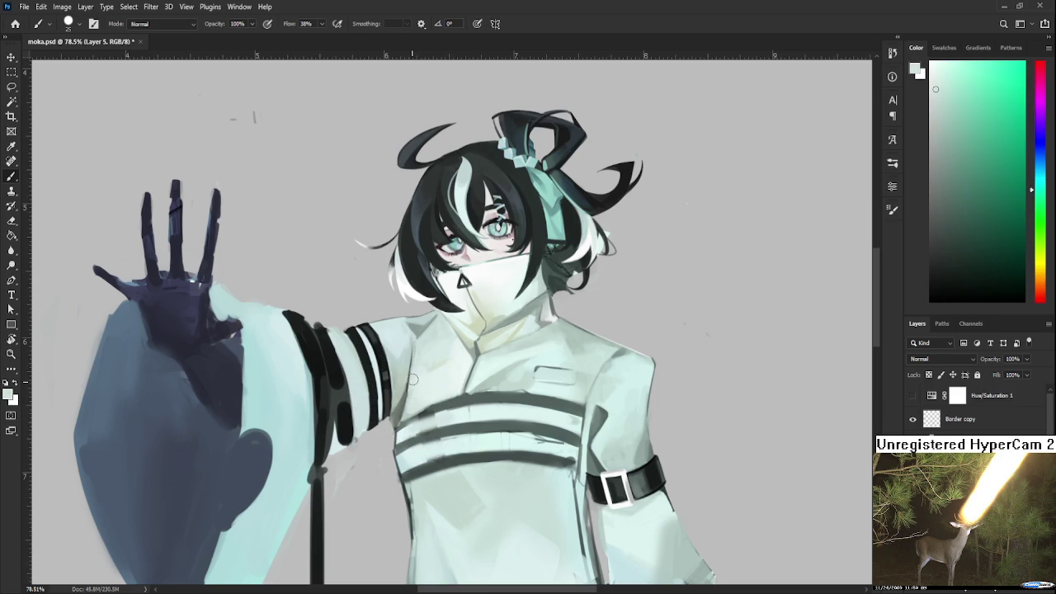
{"action": "left_click", "coordinate": [396, 378], "text": "alt"}
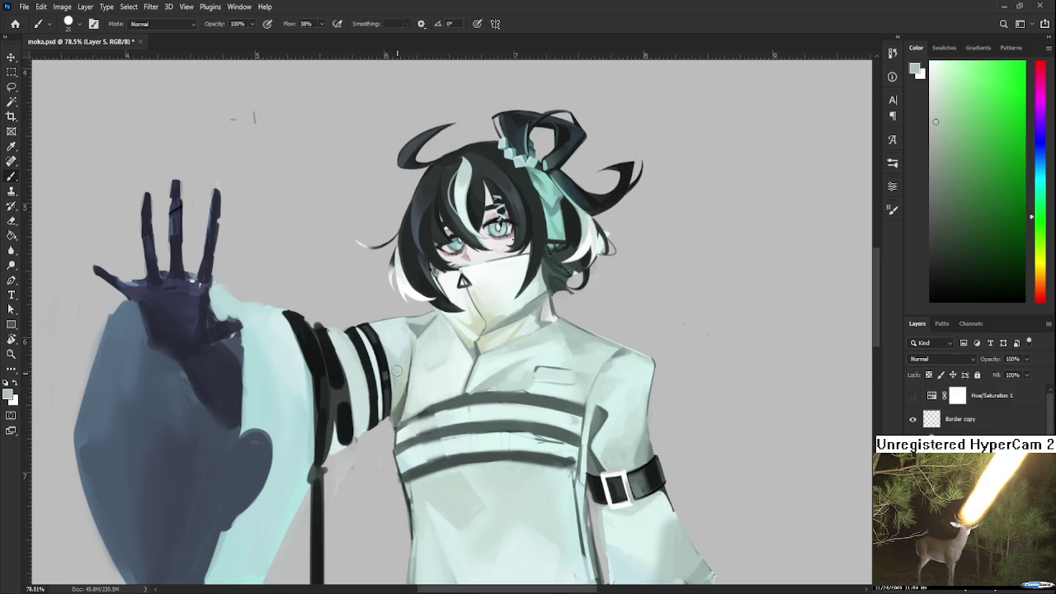
{"action": "left_click", "coordinate": [404, 380], "text": "alt"}
Work collar and yellow-green jacket tones into the sleeve's green shading
{"action": "left_click", "coordinate": [458, 325], "text": "alt"}
{"action": "left_click_drag", "start_coordinate": [459, 325], "coordinate": [470, 337]}
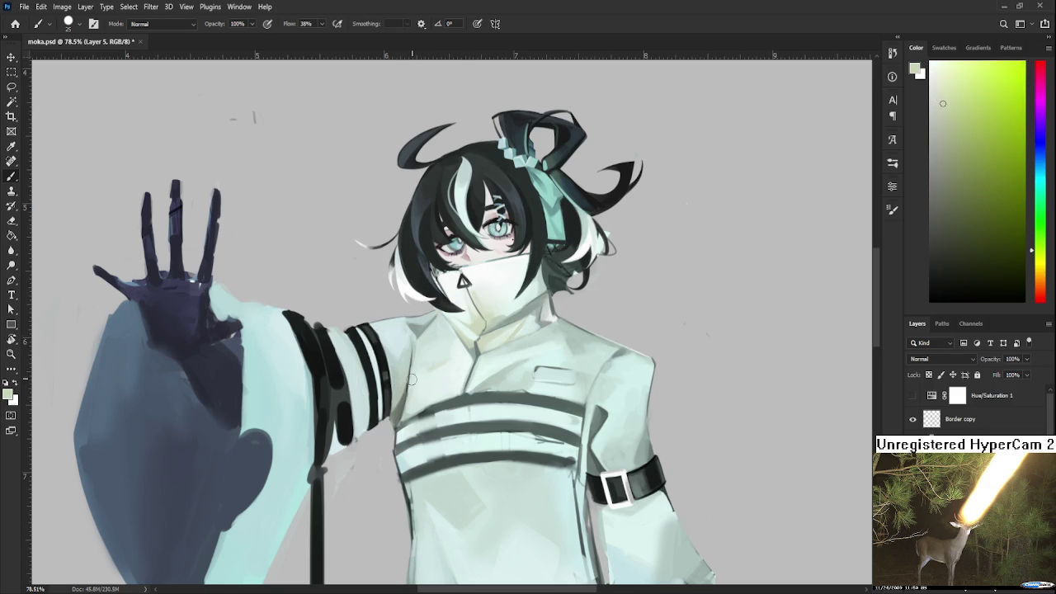
{"action": "left_click", "coordinate": [396, 422], "text": "alt"}
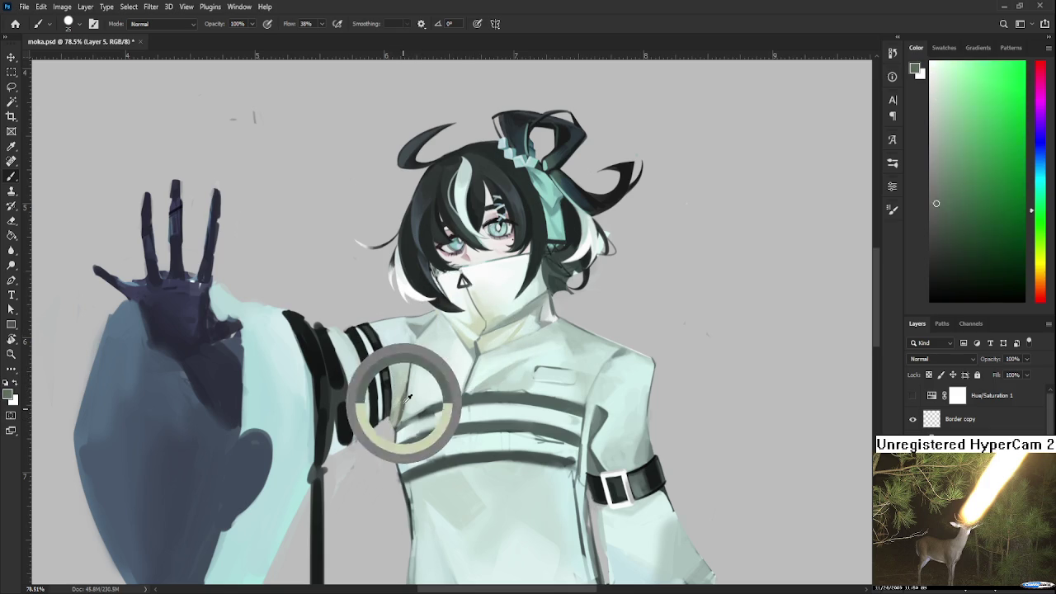
{"action": "left_click", "coordinate": [397, 408], "text": "alt"}
{"action": "left_click", "coordinate": [406, 397], "text": "alt"}
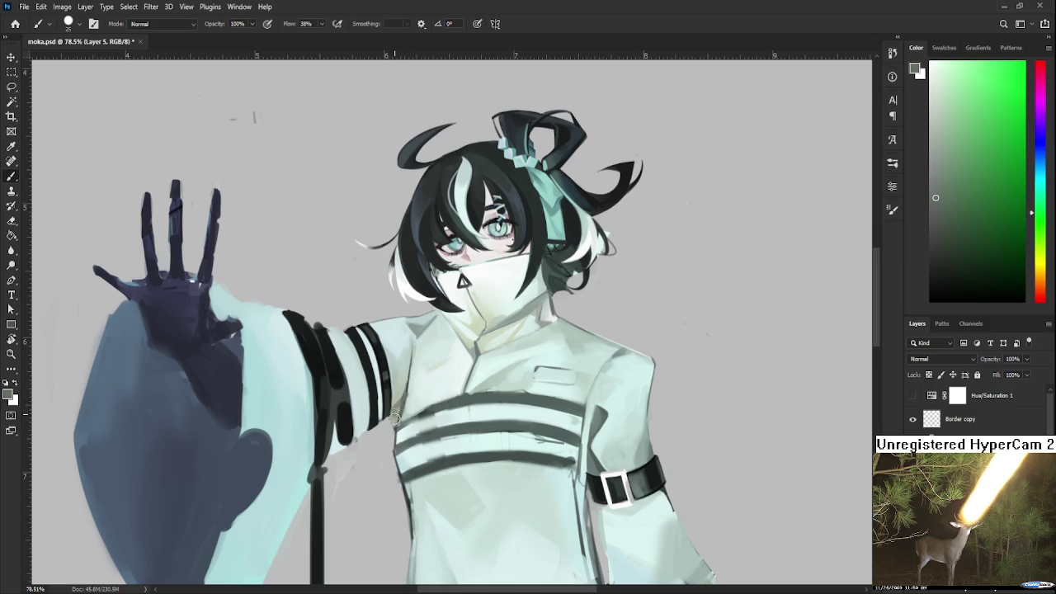
{"action": "left_click", "coordinate": [396, 412], "text": "alt"}
{"action": "left_click", "coordinate": [402, 401], "text": "alt"}
Add light cyan along the sleeve edge and shrink the brush to size 7
{"action": "mouse_move", "coordinate": [356, 356]}
{"action": "left_mouse_down"}
{"action": "mouse_move", "coordinate": [406, 274]}
{"action": "mouse_move", "coordinate": [315, 345]}
{"action": "mouse_move", "coordinate": [339, 373]}
{"action": "mouse_move", "coordinate": [337, 387]}
{"action": "left_mouse_up"}
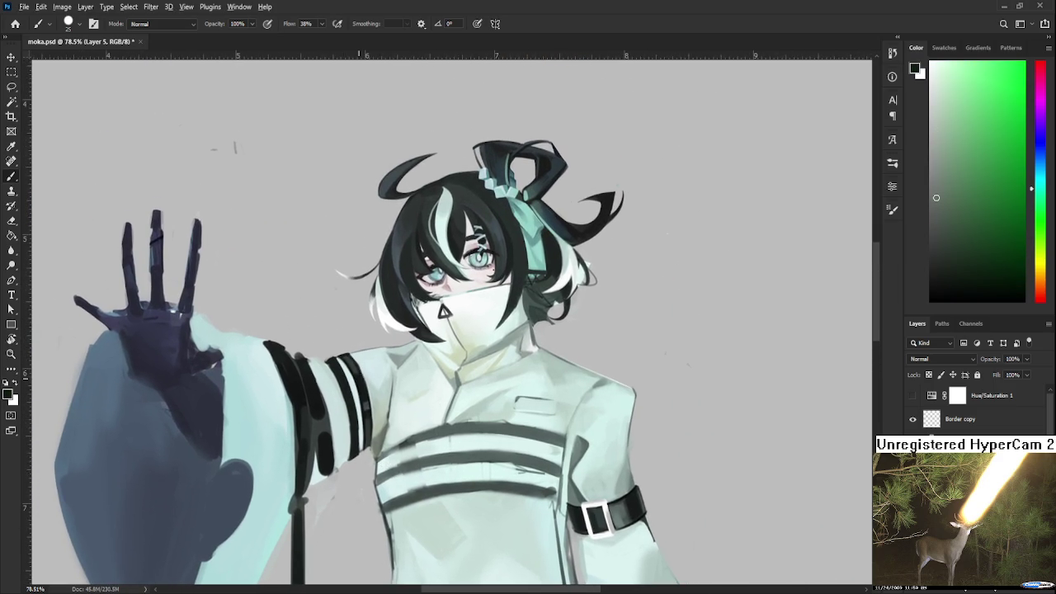
{"action": "left_click", "coordinate": [355, 345], "text": "alt"}
{"action": "key", "text": "bracketleft"}
{"action": "key", "text": "bracketleft"}
{"action": "key", "text": "bracketleft"}
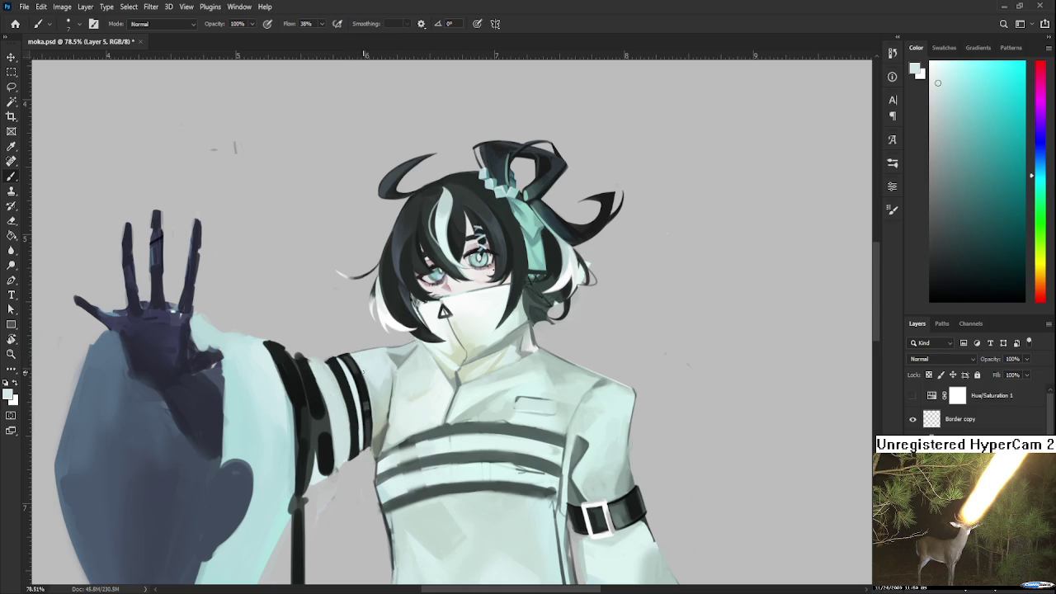
{"action": "left_click_drag", "start_coordinate": [373, 394], "coordinate": [369, 353]}
Paint darker cyan and near-white highlight tones on the upper sleeve
{"action": "left_click", "coordinate": [357, 355], "text": "alt"}
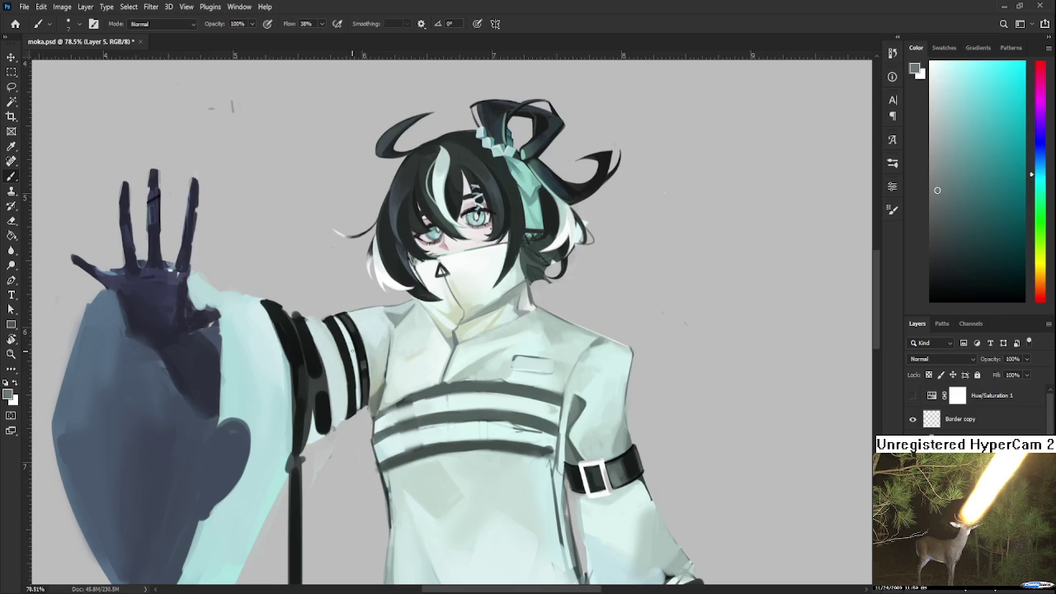
{"action": "left_click", "coordinate": [335, 318], "text": "alt"}
{"action": "left_click", "coordinate": [350, 335], "text": "alt"}
Repaint the upper sleeve's dark stripe with sampled dark teal-green stripe tones
{"action": "left_click", "coordinate": [364, 363], "text": "alt"}
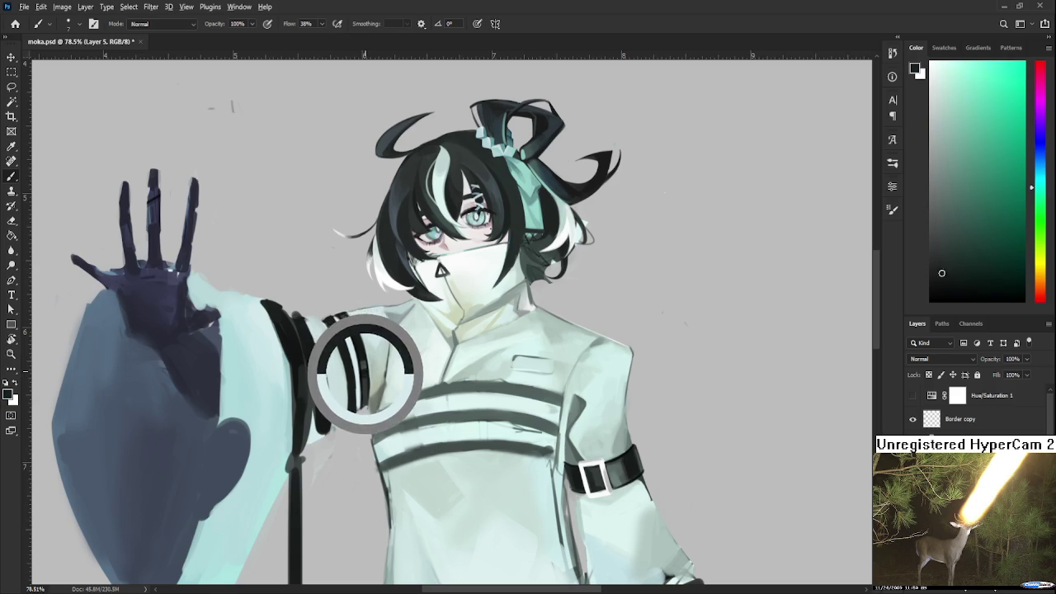
{"action": "left_click", "coordinate": [364, 369], "text": "alt"}
{"action": "left_click", "coordinate": [368, 370], "text": "alt"}
{"action": "left_click", "coordinate": [367, 371], "text": "alt"}
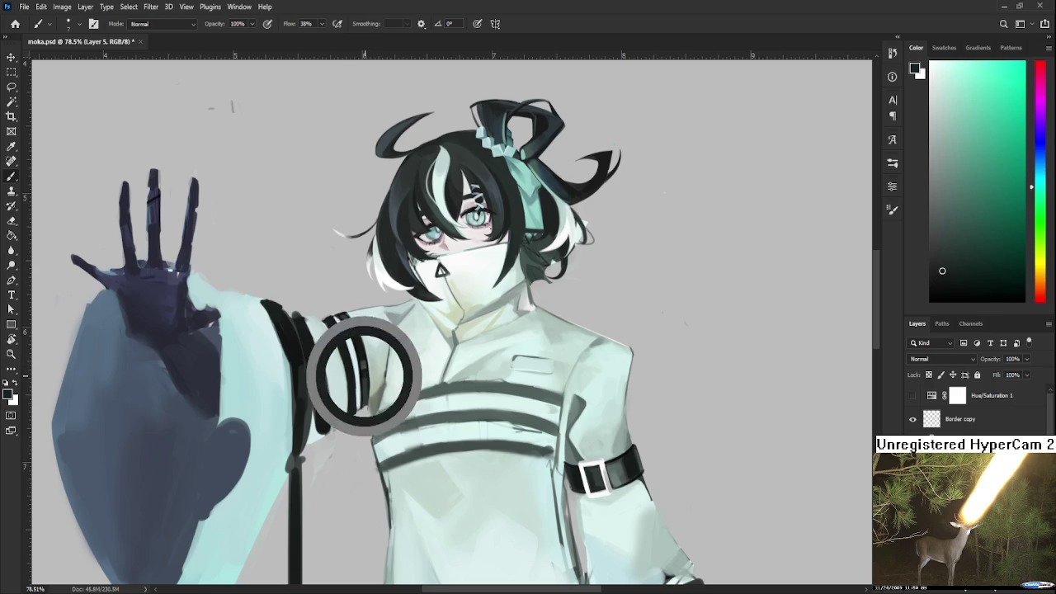
{"action": "left_click", "coordinate": [364, 373], "text": "alt"}
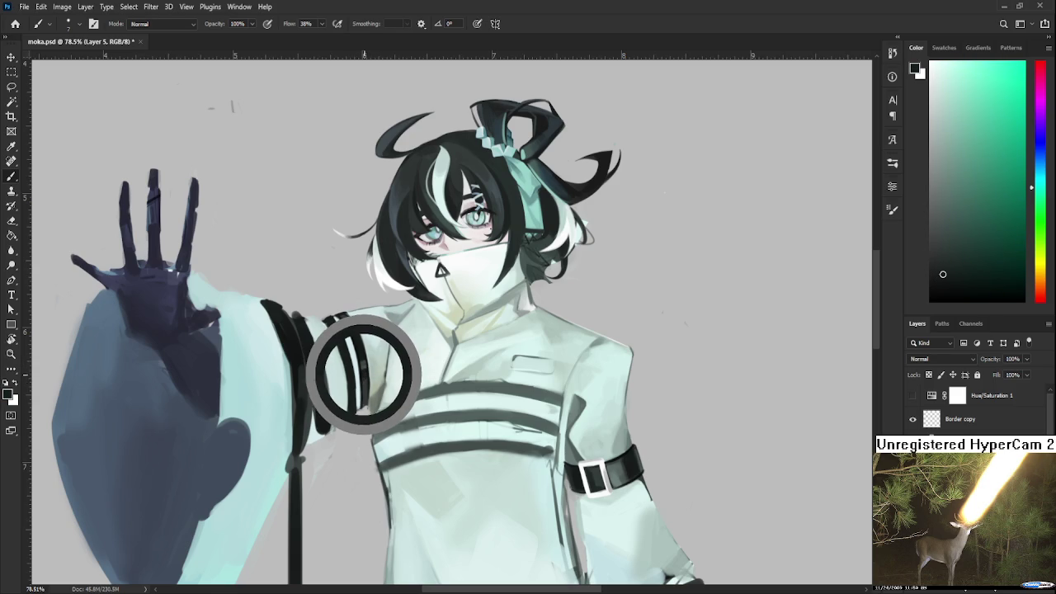
{"action": "left_click", "coordinate": [364, 373], "text": "alt"}
{"action": "left_click", "coordinate": [363, 373], "text": "alt"}
{"action": "left_click", "coordinate": [361, 382], "text": "alt"}
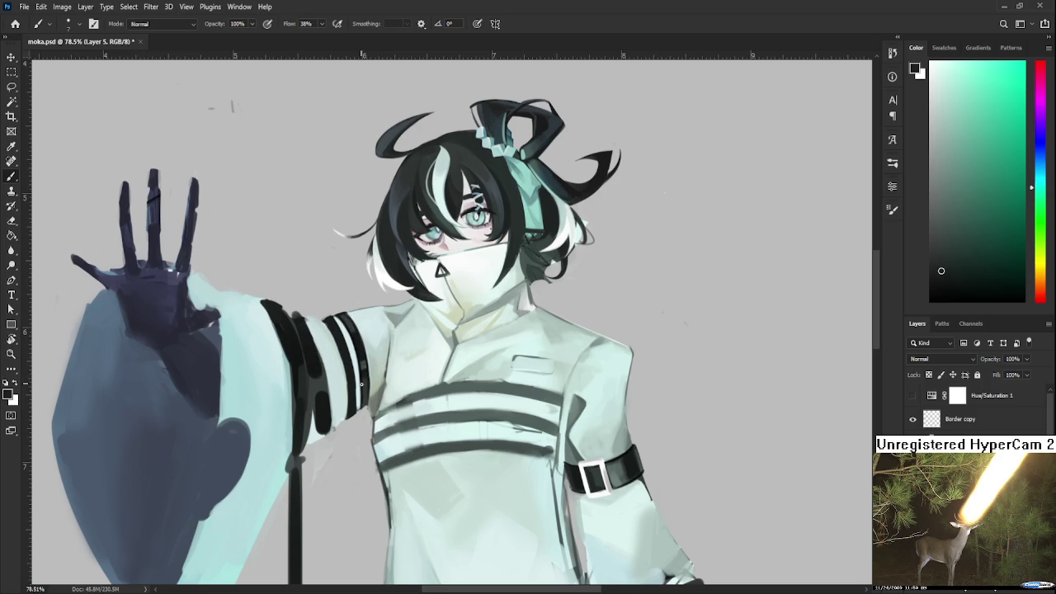
Smooth grey-green and lighter grey mint shading beside the stripe
{"action": "left_click", "coordinate": [368, 386], "text": "alt"}
{"action": "left_click", "coordinate": [368, 386], "text": "alt"}
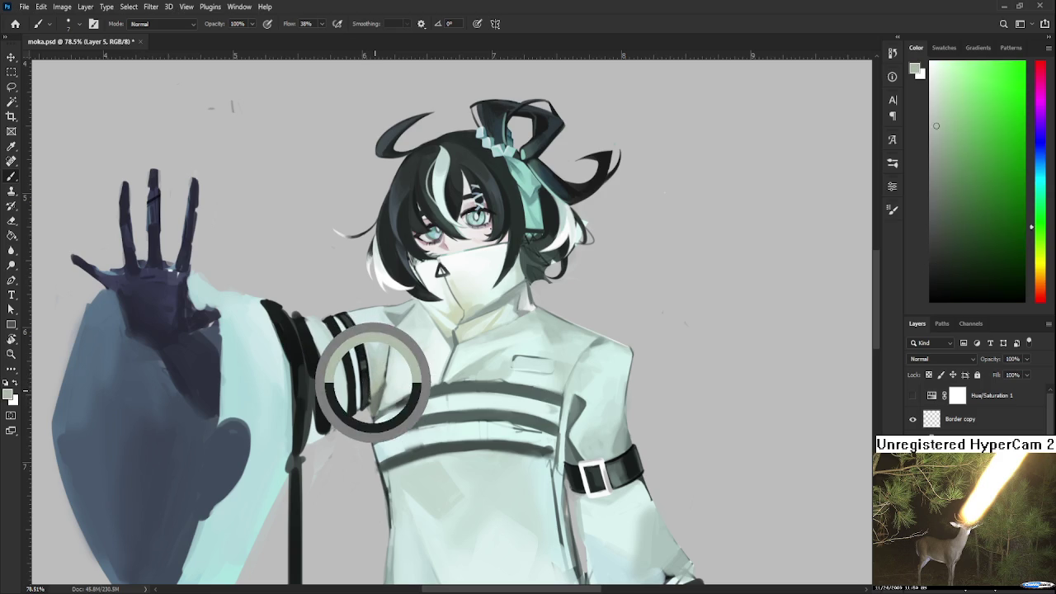
{"action": "left_click", "coordinate": [369, 387], "text": "alt"}
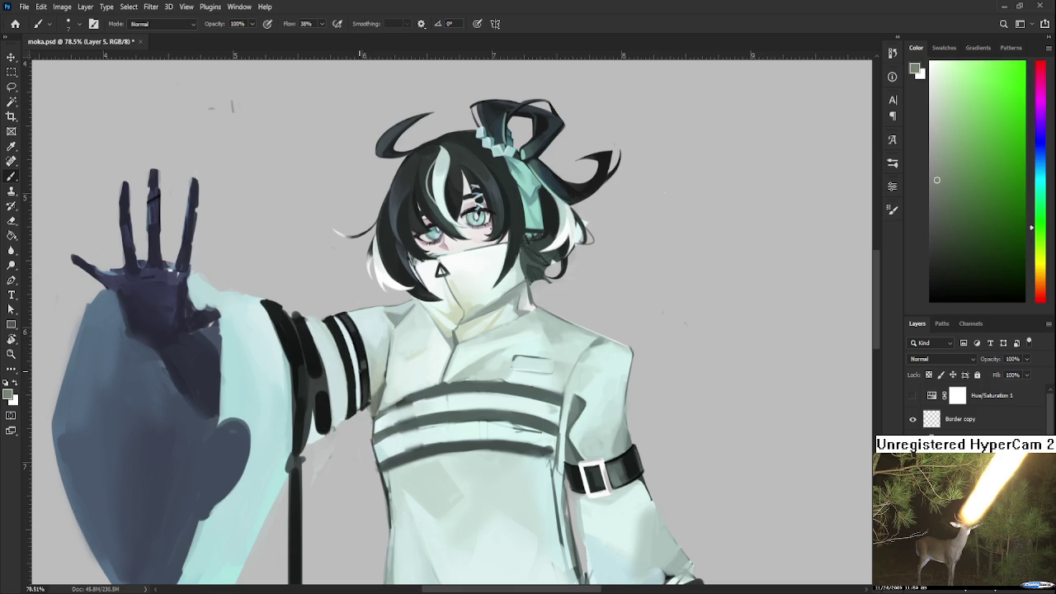
{"action": "left_click", "coordinate": [369, 387], "text": "alt"}
{"action": "left_click", "coordinate": [369, 398], "text": "alt"}
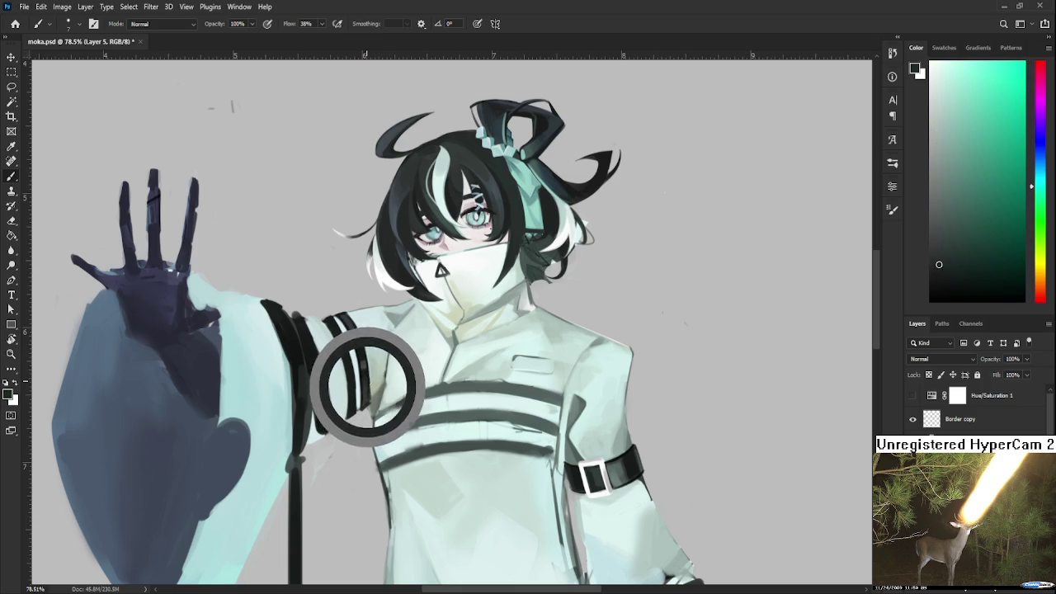
{"action": "left_click", "coordinate": [376, 384], "text": "alt"}
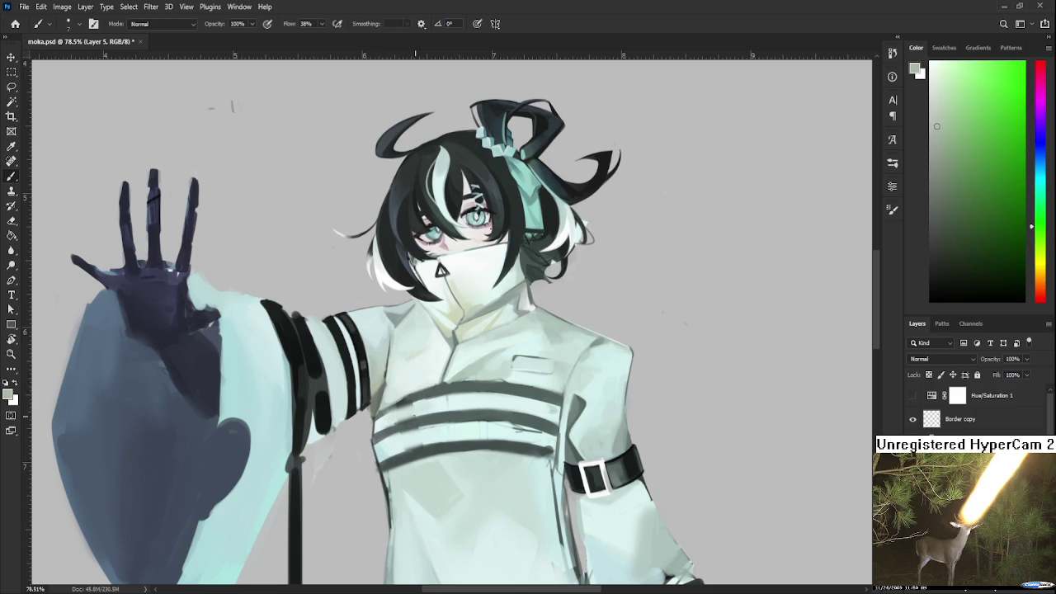
{"action": "left_click_drag", "start_coordinate": [389, 366], "coordinate": [373, 395]}
Blend lighter and darker green mid-tones along the sleeve stripes
{"action": "left_click", "coordinate": [371, 397], "text": "alt"}
{"action": "left_click", "coordinate": [373, 390], "text": "alt"}
{"action": "left_click", "coordinate": [366, 400], "text": "alt"}
{"action": "left_click", "coordinate": [370, 387], "text": "alt"}
{"action": "left_click", "coordinate": [368, 373], "text": "alt"}
{"action": "left_click", "coordinate": [373, 370], "text": "alt"}
{"action": "left_click_drag", "start_coordinate": [373, 370], "coordinate": [368, 366]}
Soften the sleeve with lighter green, then zoom to 126% on the arm and face
{"action": "left_click", "coordinate": [366, 378], "text": "alt"}
{"action": "left_click", "coordinate": [373, 376], "text": "alt"}
{"action": "scroll", "coordinate": [455, 441], "scroll_direction": "down", "scroll_amount": 2}
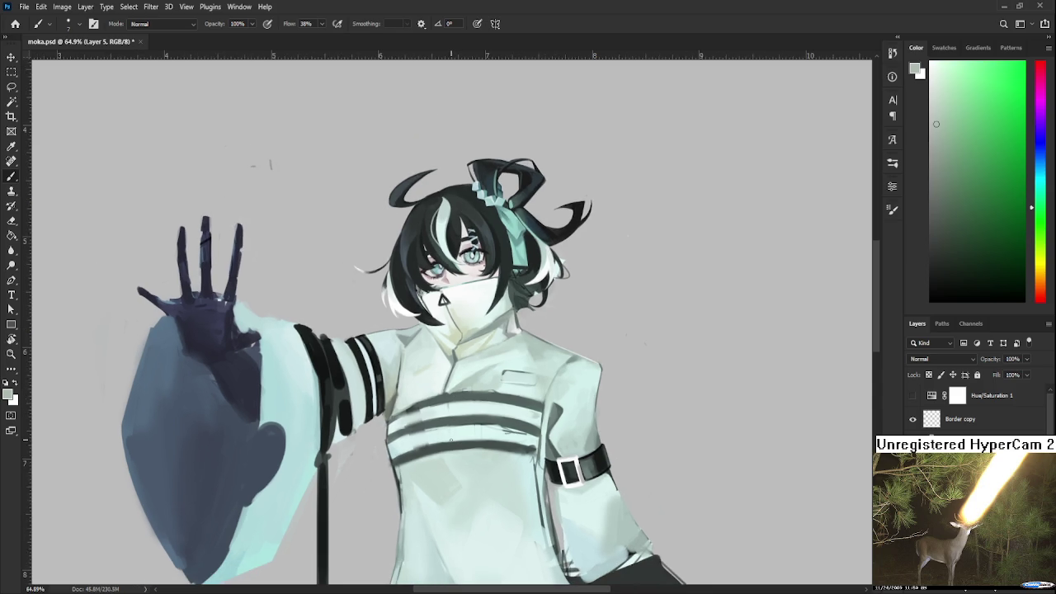
{"action": "scroll", "coordinate": [417, 362], "scroll_direction": "up", "scroll_amount": 4}
{"action": "scroll", "coordinate": [417, 361], "scroll_direction": "up", "scroll_amount": 3}
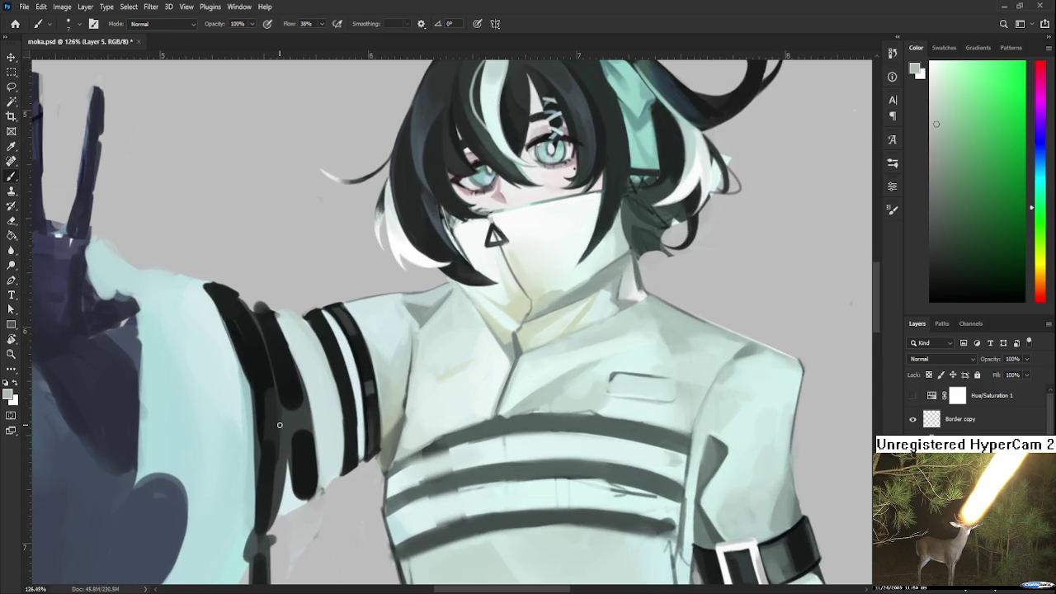
Bring the sleeve into view and paint pale cyan and light fabric tones beside the stripe
{"action": "left_click_drag", "start_coordinate": [323, 416], "coordinate": [326, 366]}
{"action": "left_click", "coordinate": [330, 369], "text": "alt"}
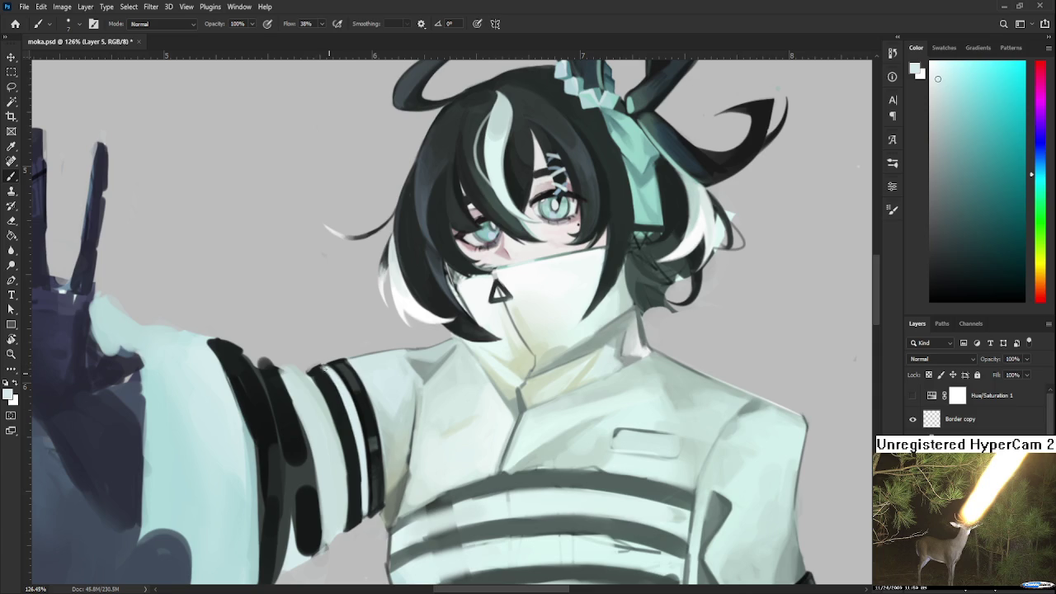
{"action": "left_click", "coordinate": [323, 388], "text": "alt"}
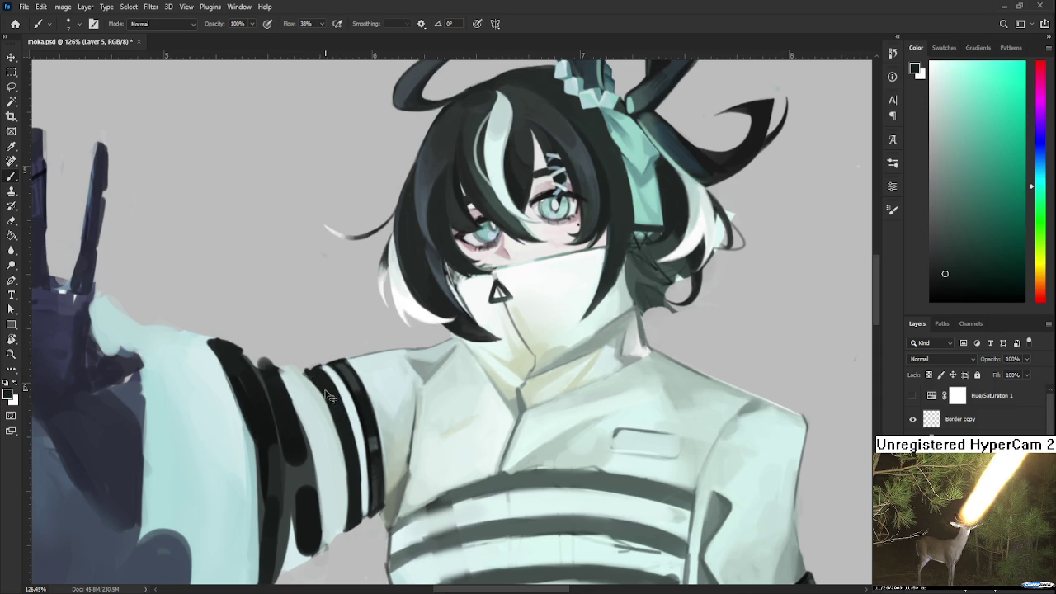
{"action": "left_click", "coordinate": [304, 369], "text": "alt"}
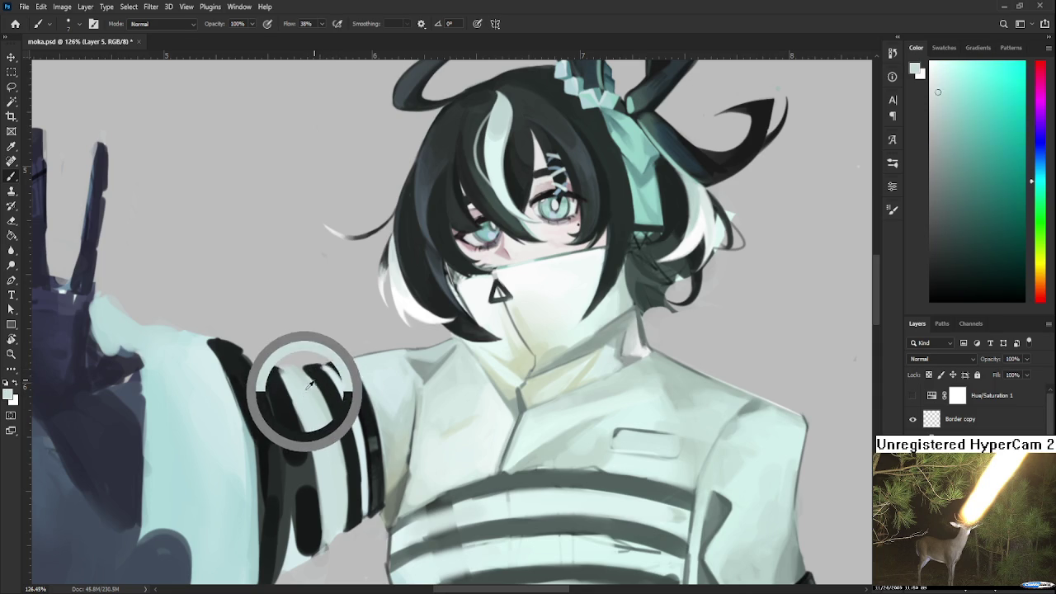
{"action": "left_click_drag", "start_coordinate": [299, 369], "coordinate": [291, 368]}
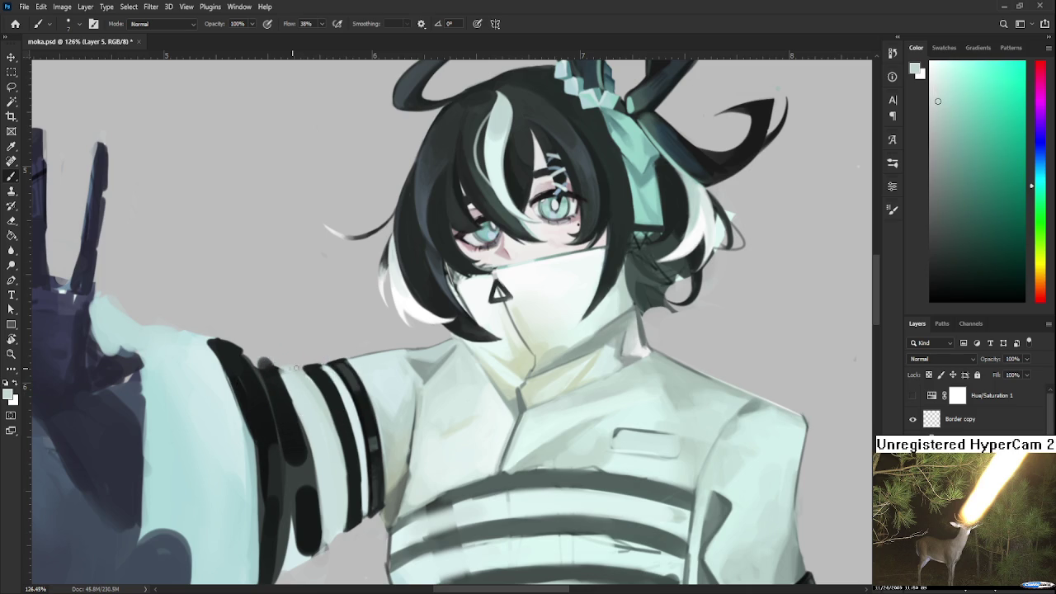
Repaint the dark sleeve stripes and the light gaps between them
{"action": "scroll", "coordinate": [314, 381], "scroll_direction": "up", "scroll_amount": 2}
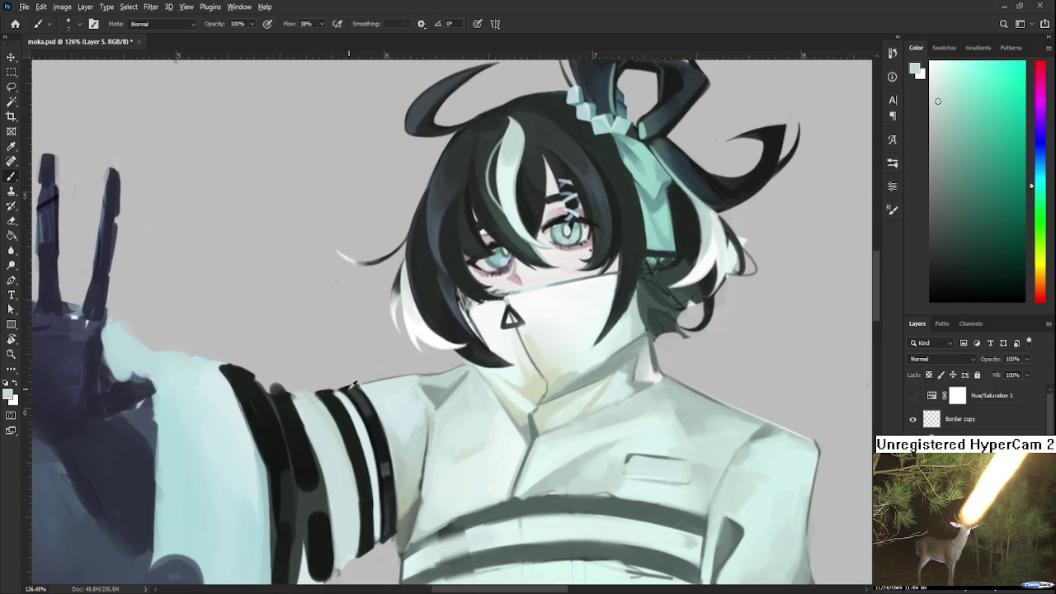
{"action": "left_click", "coordinate": [331, 379], "text": "alt"}
{"action": "left_click", "coordinate": [334, 392], "text": "alt"}
{"action": "left_click", "coordinate": [335, 394], "text": "alt"}
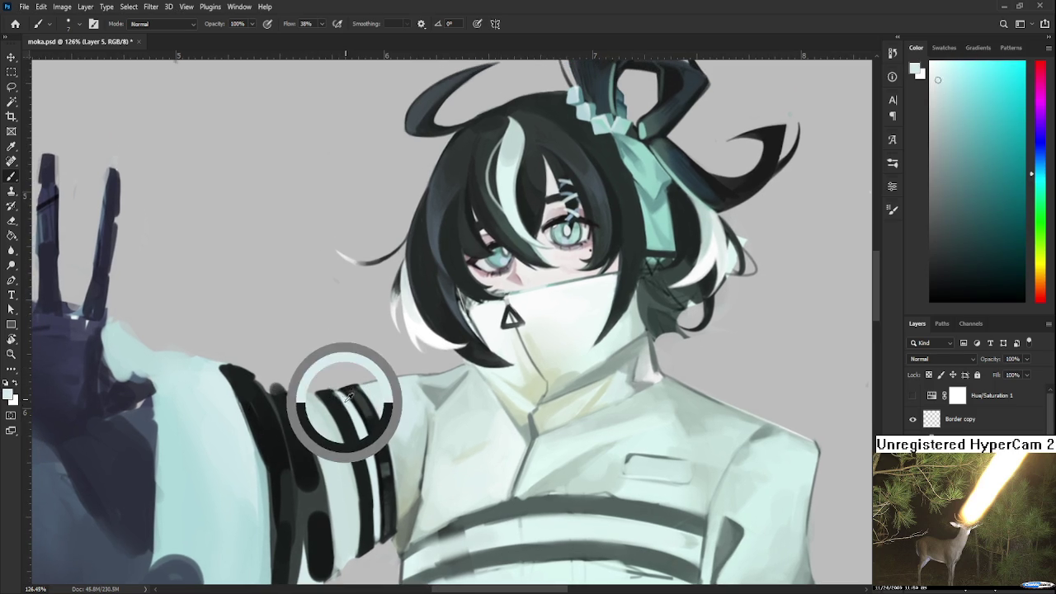
{"action": "left_click_drag", "start_coordinate": [350, 398], "coordinate": [338, 394]}
{"action": "left_click", "coordinate": [334, 397], "text": "alt"}
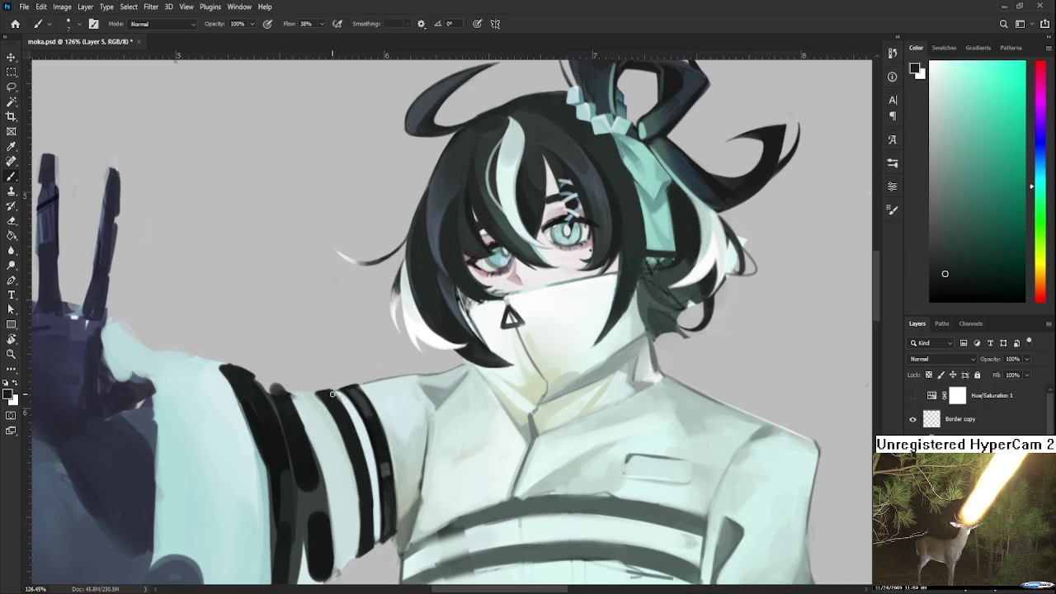
{"action": "scroll", "coordinate": [333, 395], "scroll_direction": "down", "scroll_amount": 3}
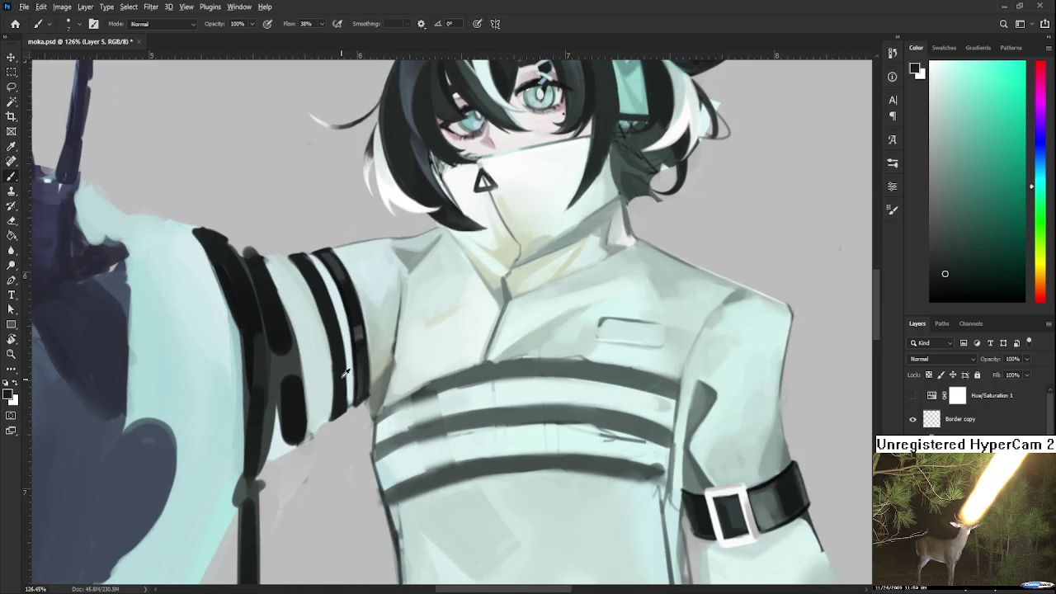
{"action": "left_click", "coordinate": [336, 347], "text": "alt"}
Reinforce the black stripe colour and blend light grey and pale mint fabric around it
{"action": "scroll", "coordinate": [338, 404], "scroll_direction": "up", "scroll_amount": 1}
{"action": "left_click", "coordinate": [344, 406], "text": "alt"}
{"action": "left_click", "coordinate": [330, 405], "text": "alt"}
{"action": "left_click", "coordinate": [341, 397], "text": "alt"}
{"action": "left_click", "coordinate": [351, 398], "text": "alt"}
{"action": "left_click", "coordinate": [353, 372], "text": "alt"}
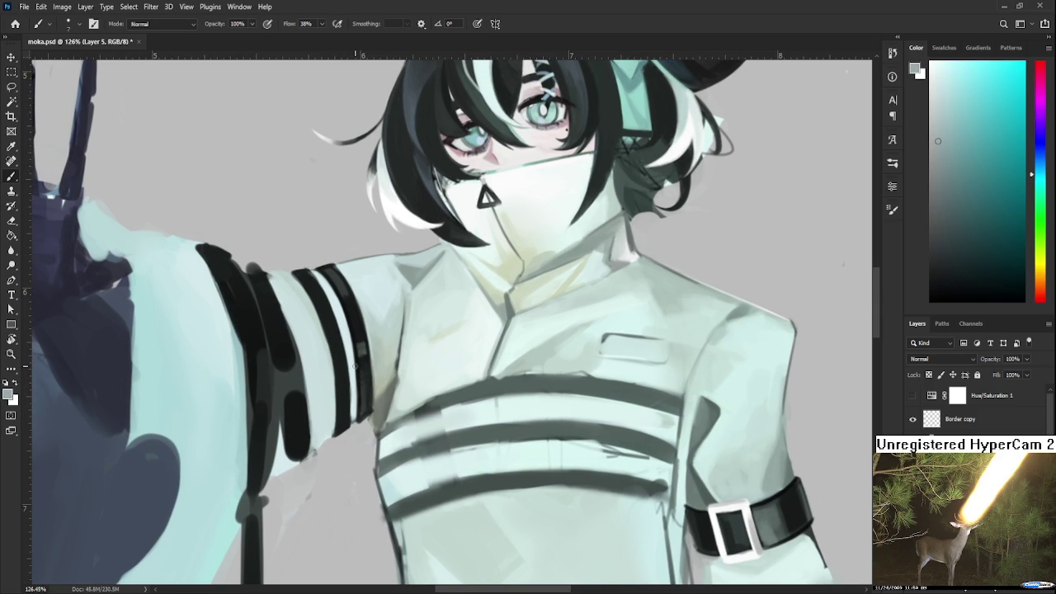
{"action": "left_click", "coordinate": [350, 383], "text": "alt"}
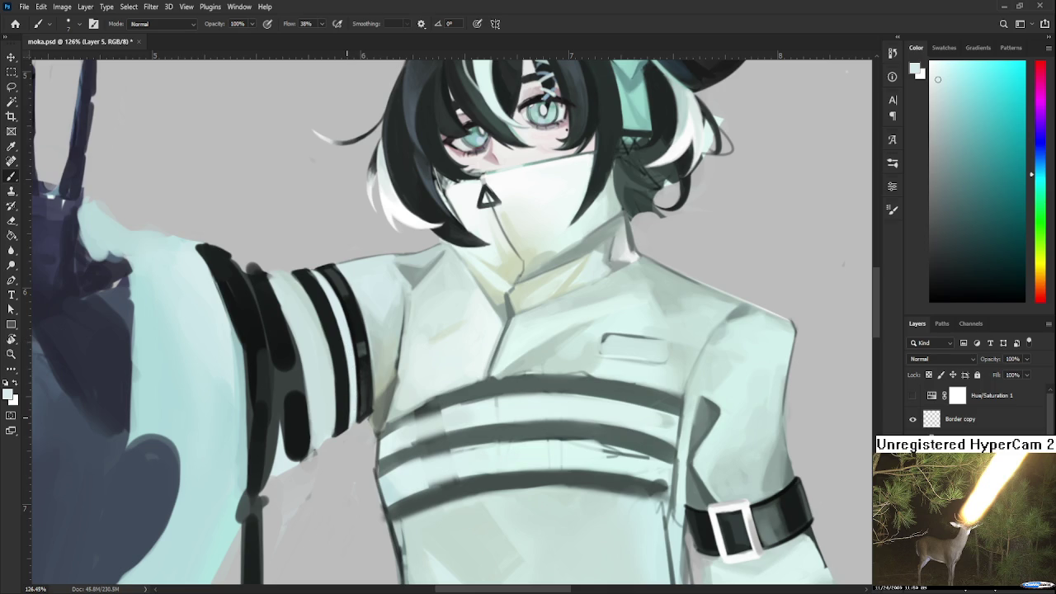
{"action": "scroll", "coordinate": [413, 385], "scroll_direction": "down", "scroll_amount": 5}
{"action": "scroll", "coordinate": [421, 383], "scroll_direction": "up", "scroll_amount": 1}
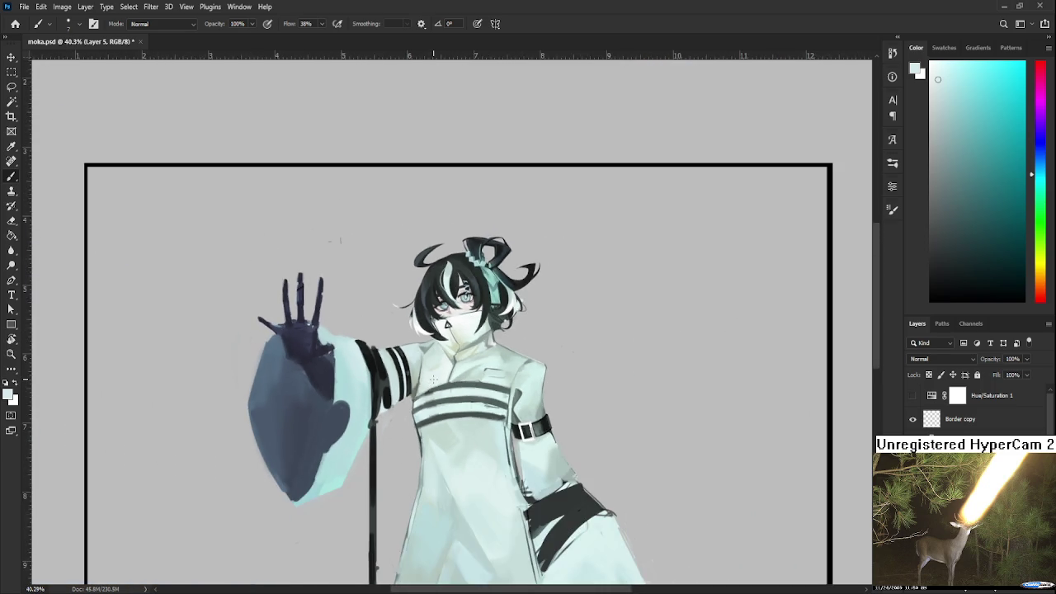
Rotate the canvas to lay the figure sideways and erase with an enlarged eraser
{"action": "scroll", "coordinate": [433, 380], "scroll_direction": "up", "scroll_amount": 2}
{"action": "scroll", "coordinate": [433, 380], "scroll_direction": "up", "scroll_amount": 2}
{"action": "scroll", "coordinate": [378, 413], "scroll_direction": "down", "scroll_amount": 1}
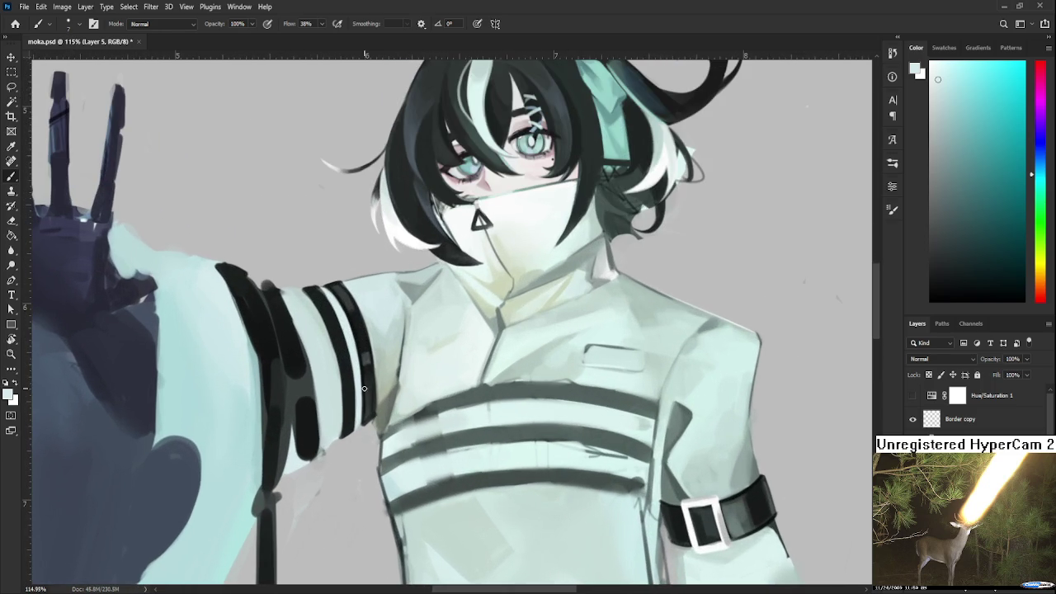
{"action": "scroll", "coordinate": [380, 405], "scroll_direction": "up", "scroll_amount": 1}
{"action": "key", "text": "r"}
{"action": "mouse_move", "coordinate": [379, 396]}
{"action": "left_mouse_down"}
{"action": "mouse_move", "coordinate": [506, 387]}
{"action": "mouse_move", "coordinate": [448, 362]}
{"action": "left_mouse_up"}
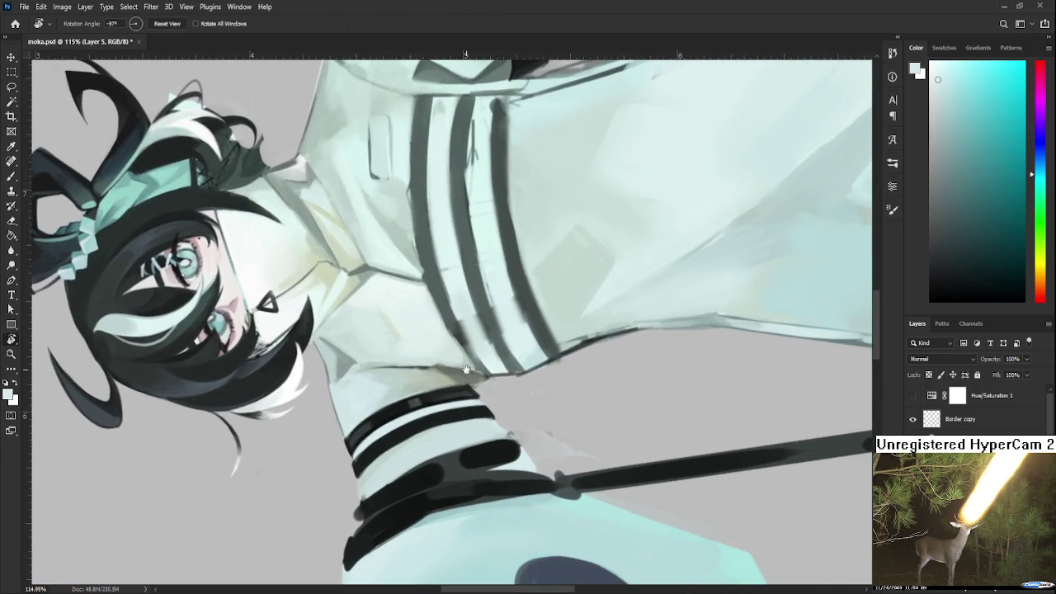
{"action": "key", "text": "e"}
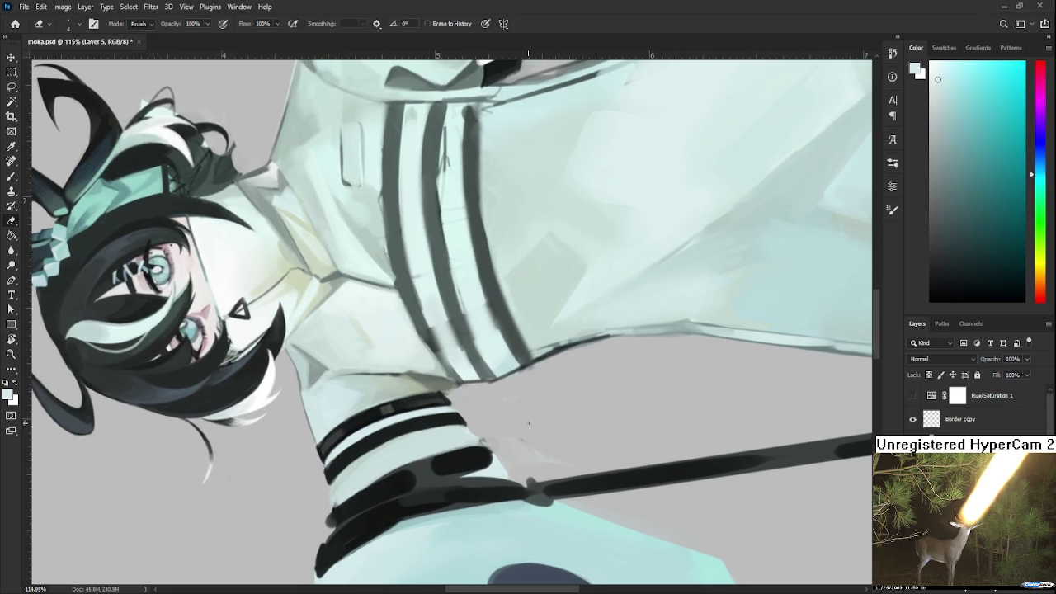
{"action": "key", "text": "bracketright"}
{"action": "key", "text": "bracketright"}
{"action": "key", "text": "bracketright"}
Erase stray paint at the chest stripes with a fine eraser, then rotate the view upright
{"action": "key", "text": "r"}
{"action": "mouse_move", "coordinate": [502, 439]}
{"action": "left_mouse_down"}
{"action": "mouse_move", "coordinate": [544, 412]}
{"action": "mouse_move", "coordinate": [500, 454]}
{"action": "mouse_move", "coordinate": [495, 478]}
{"action": "left_mouse_up"}
{"action": "key", "text": "e"}
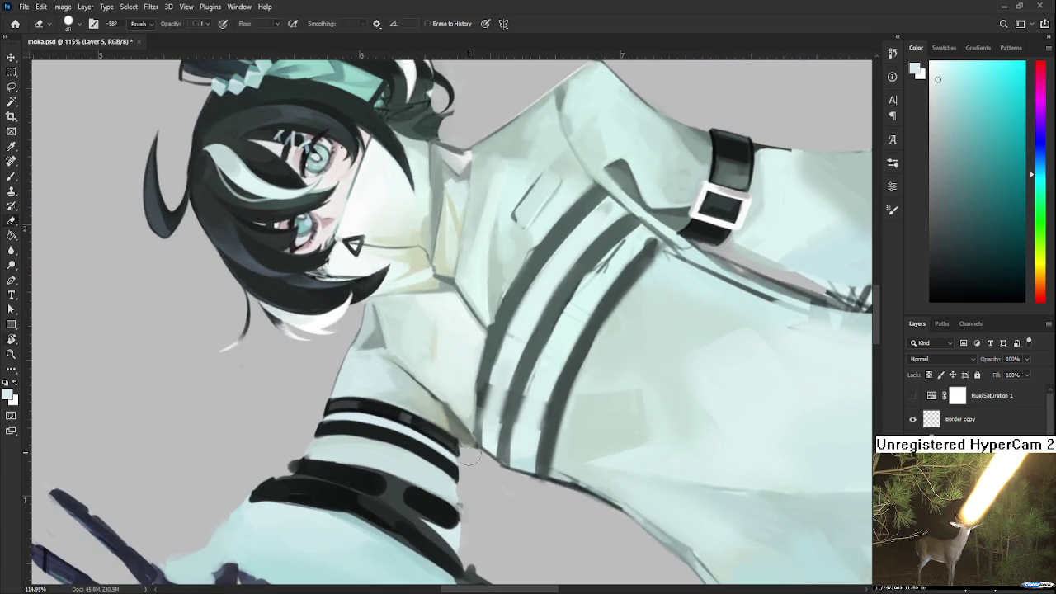
{"action": "key", "text": "bracketleft"}
{"action": "key", "text": "bracketleft"}
{"action": "key", "text": "bracketleft"}
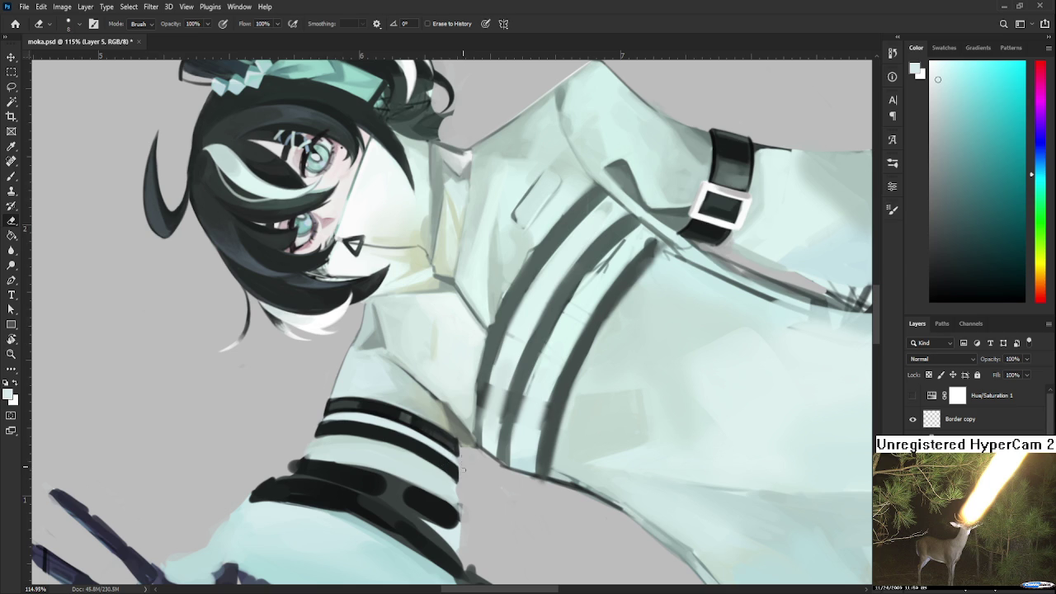
{"action": "key", "text": "r"}
{"action": "left_click_drag", "start_coordinate": [463, 469], "coordinate": [388, 430]}
Touch up the arm-chest edge with dark teal stripe, light cyan and grey-green robe tones
{"action": "key", "text": "b"}
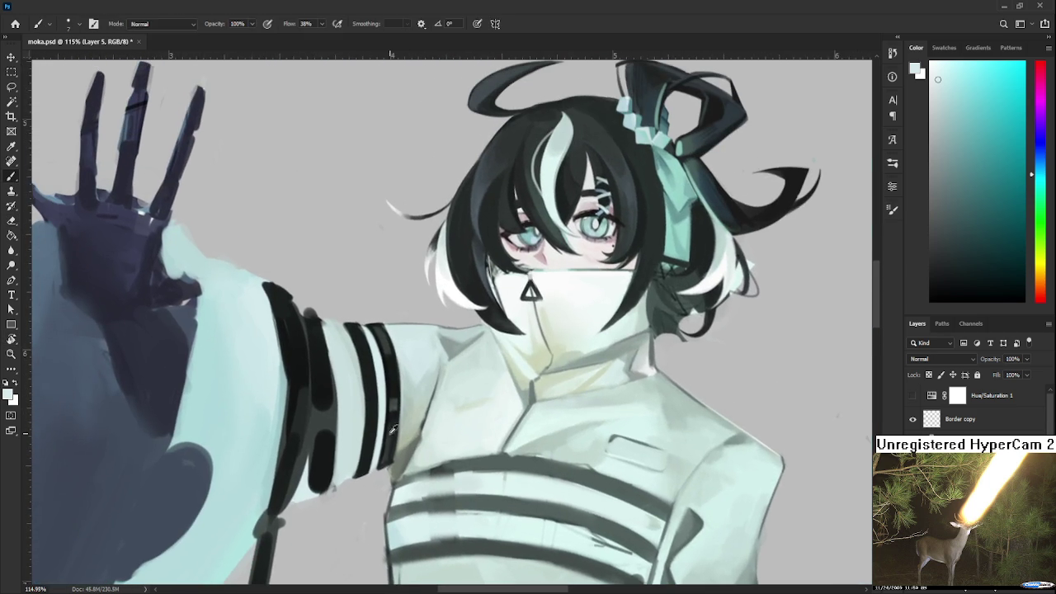
{"action": "left_click", "coordinate": [387, 429], "text": "alt"}
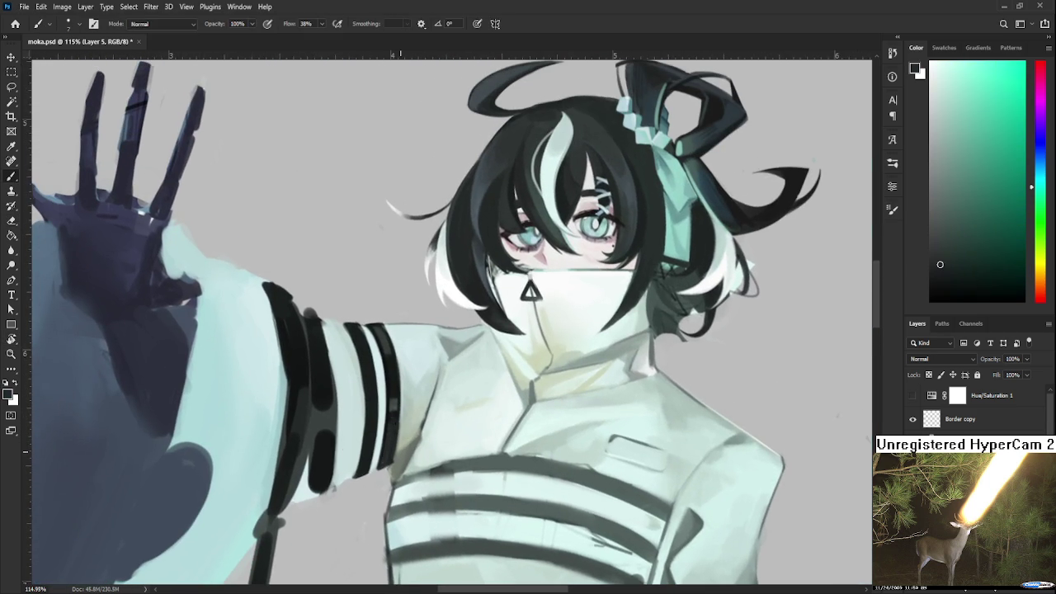
{"action": "left_click", "coordinate": [399, 459], "text": "alt"}
{"action": "key", "text": "e"}
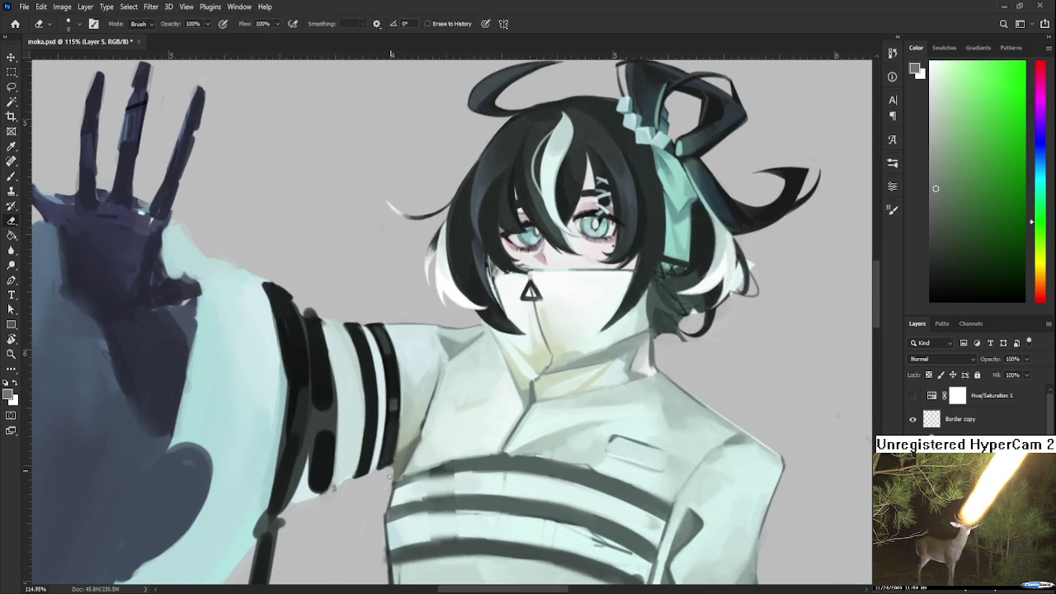
{"action": "key", "text": "b"}
{"action": "left_click", "coordinate": [381, 447], "text": "alt"}
{"action": "left_click_drag", "start_coordinate": [382, 447], "coordinate": [383, 444]}
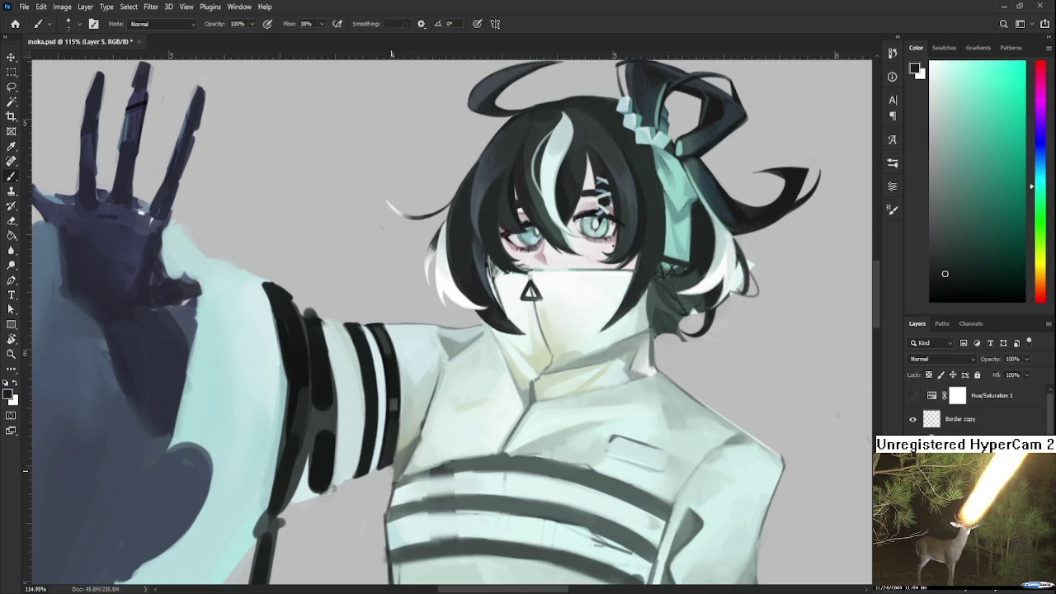
{"action": "left_click", "coordinate": [397, 469], "text": "alt"}
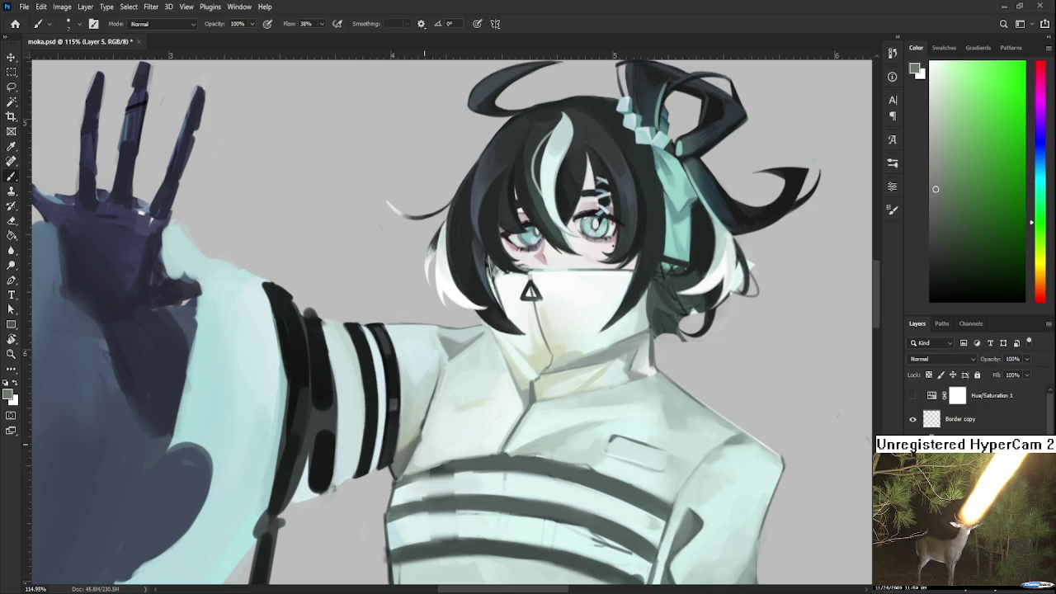
{"action": "scroll", "coordinate": [435, 439], "scroll_direction": "down", "scroll_amount": 2}
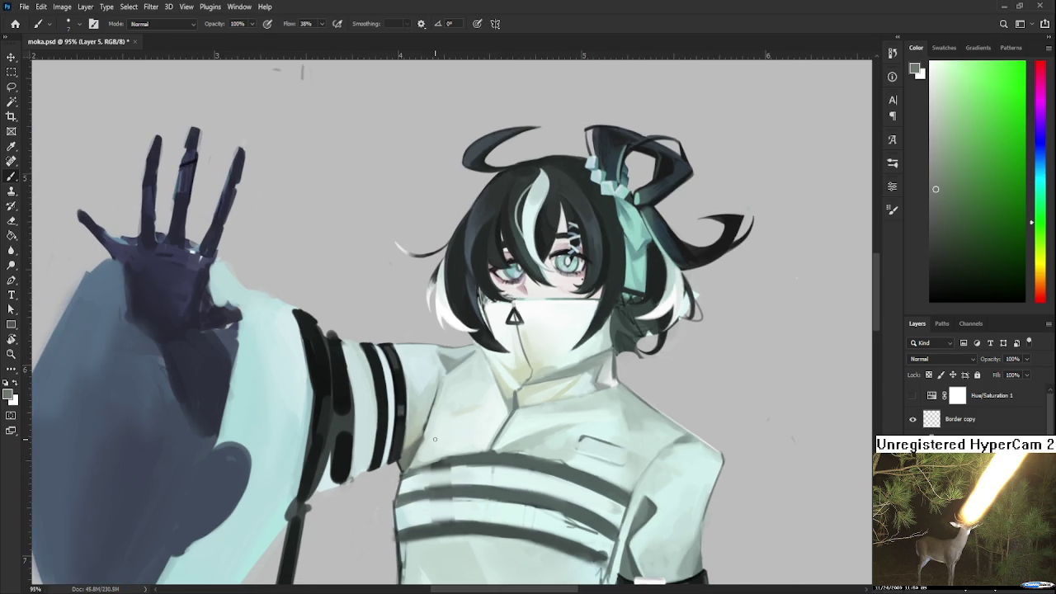
Paint a soft stroke along the arm-chest seam with a larger brush, sampling the arm band colours
{"action": "scroll", "coordinate": [435, 439], "scroll_direction": "up", "scroll_amount": 3}
{"action": "mouse_move", "coordinate": [365, 380]}
{"action": "left_mouse_down"}
{"action": "mouse_move", "coordinate": [345, 397]}
{"action": "mouse_move", "coordinate": [345, 358]}
{"action": "left_mouse_up"}
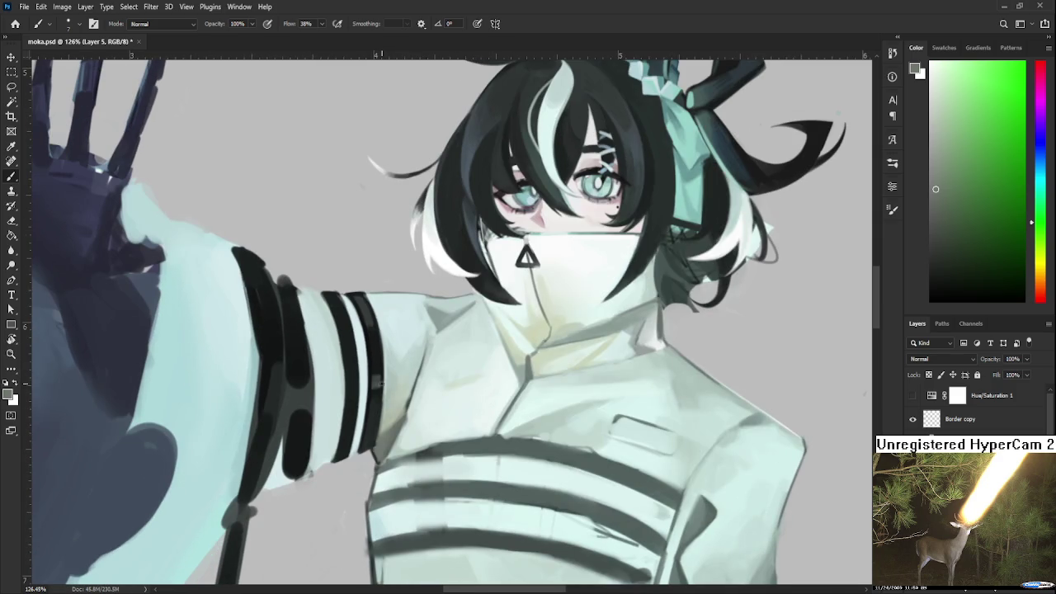
{"action": "left_click", "coordinate": [359, 392], "text": "alt"}
{"action": "left_click", "coordinate": [372, 380], "text": "alt"}
{"action": "left_click", "coordinate": [371, 379], "text": "alt"}
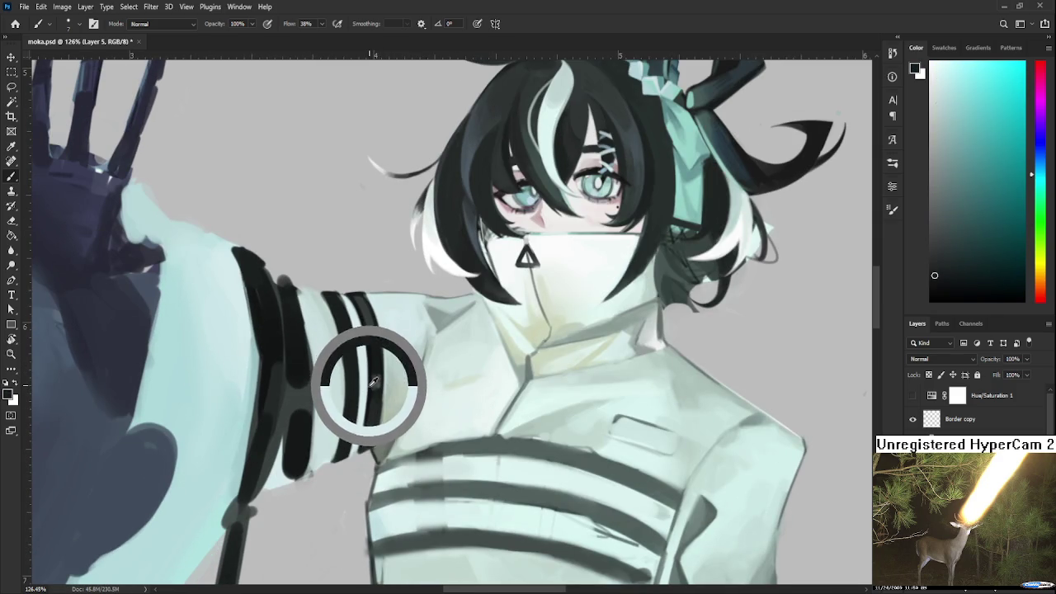
{"action": "key", "text": "bracketright"}
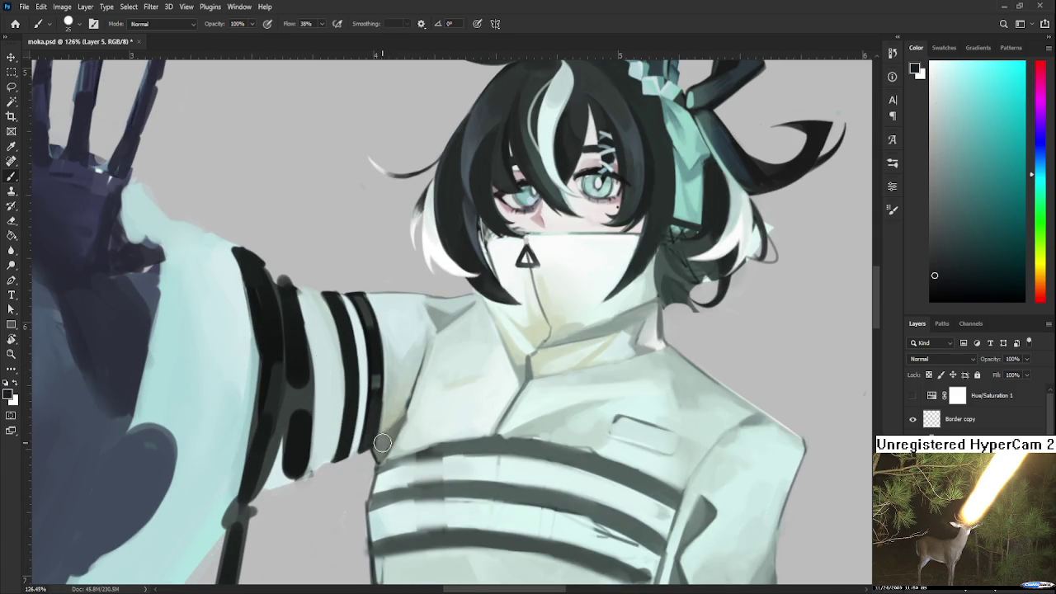
{"action": "left_click_drag", "start_coordinate": [405, 421], "coordinate": [390, 446]}
{"action": "left_click", "coordinate": [390, 439], "text": "alt"}
{"action": "left_click", "coordinate": [375, 443], "text": "alt"}
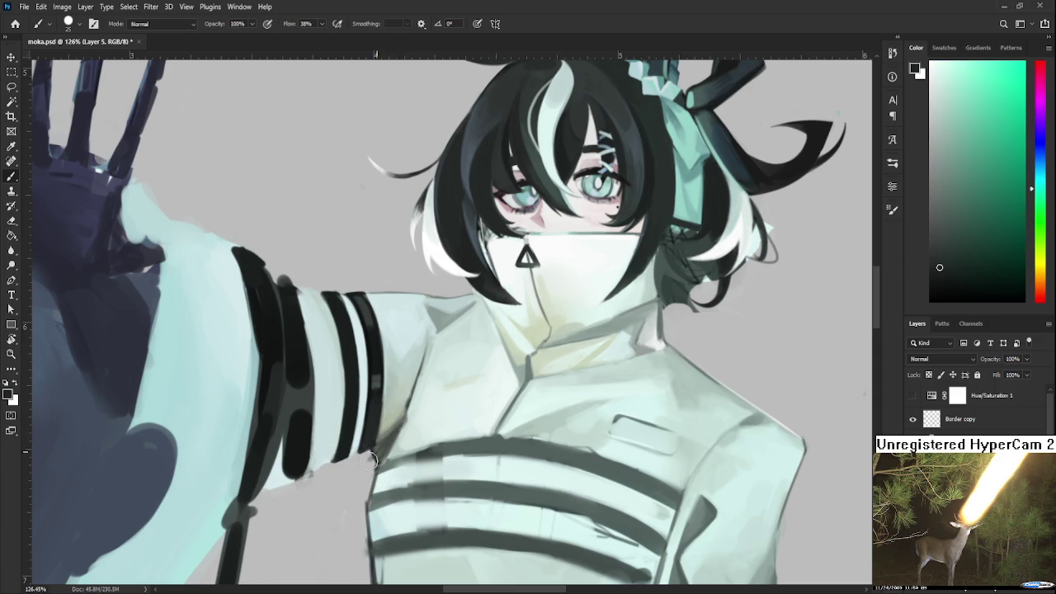
{"action": "left_click", "coordinate": [388, 437], "text": "alt"}
Tilt the view about 18 degrees and extend the dark sleeve stripe toward the chest
{"action": "scroll", "coordinate": [503, 289], "scroll_direction": "down", "scroll_amount": 5}
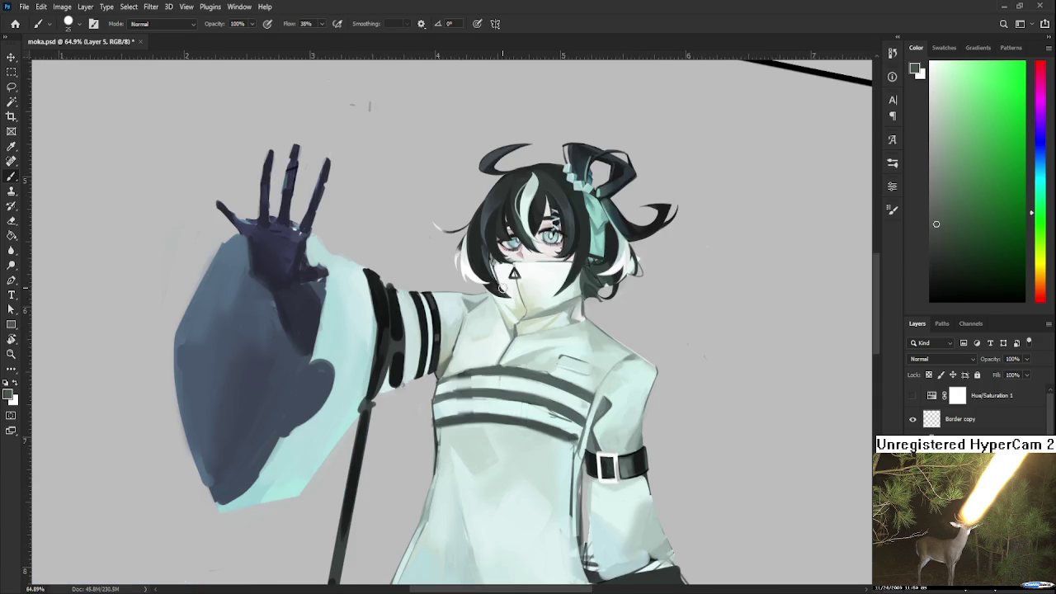
{"action": "scroll", "coordinate": [479, 327], "scroll_direction": "up", "scroll_amount": 3}
{"action": "scroll", "coordinate": [479, 327], "scroll_direction": "up", "scroll_amount": 2}
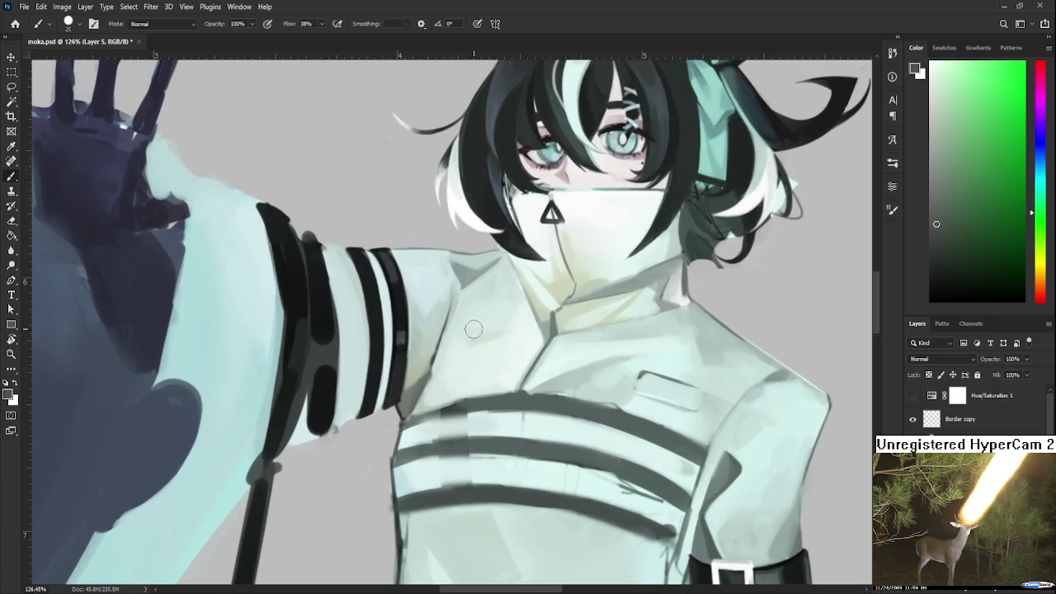
{"action": "key", "text": "r"}
{"action": "mouse_move", "coordinate": [404, 441]}
{"action": "left_mouse_down"}
{"action": "mouse_move", "coordinate": [440, 388]}
{"action": "mouse_move", "coordinate": [433, 406]}
{"action": "left_mouse_up"}
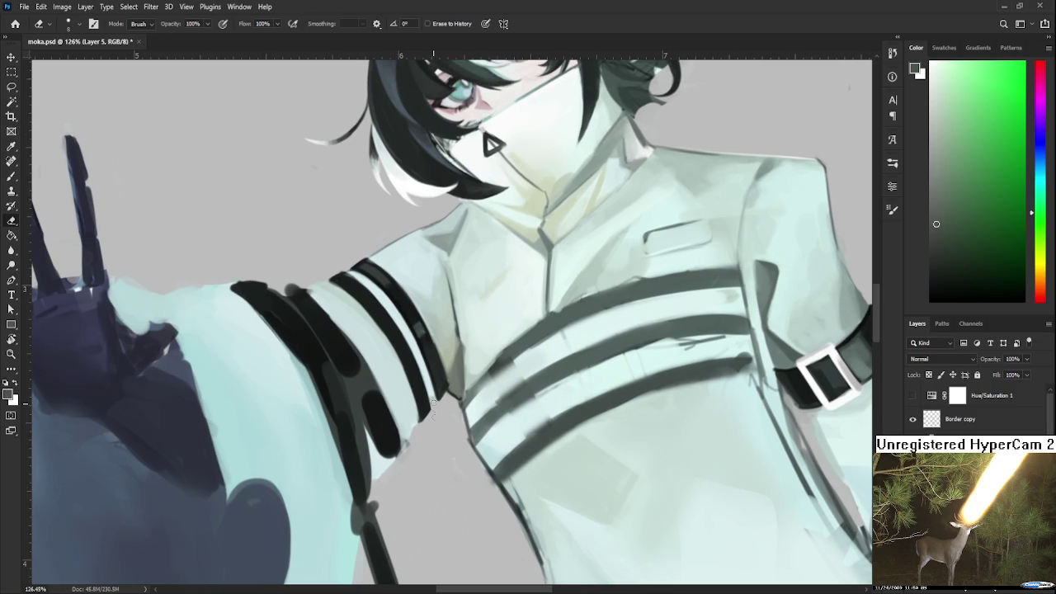
{"action": "key", "text": "b"}
{"action": "left_click", "coordinate": [441, 384], "text": "alt"}
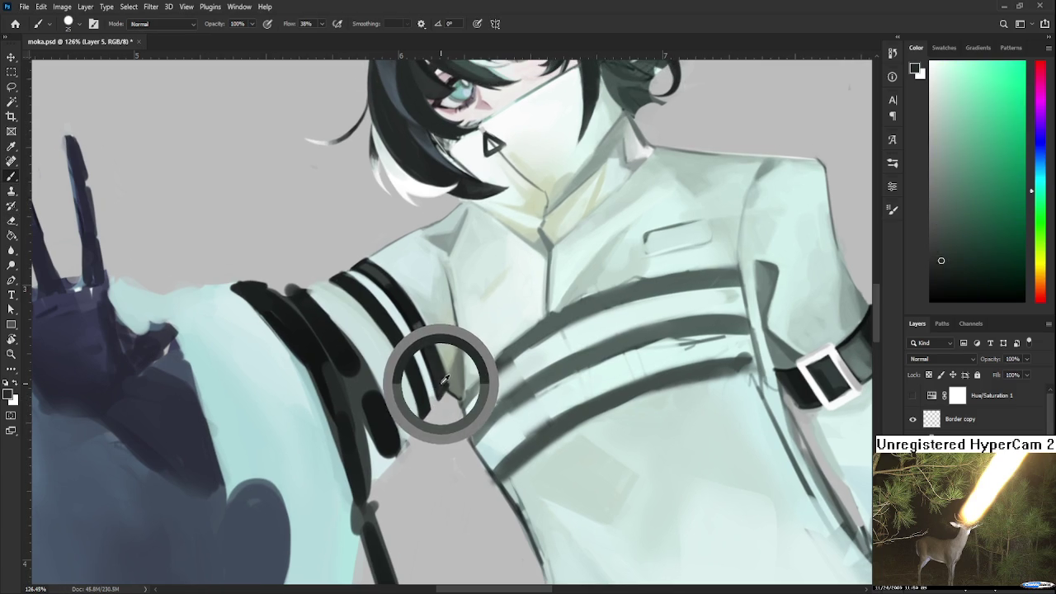
{"action": "left_click", "coordinate": [443, 378], "text": "alt"}
{"action": "left_click", "coordinate": [449, 378], "text": "alt"}
{"action": "left_click", "coordinate": [451, 377], "text": "alt"}
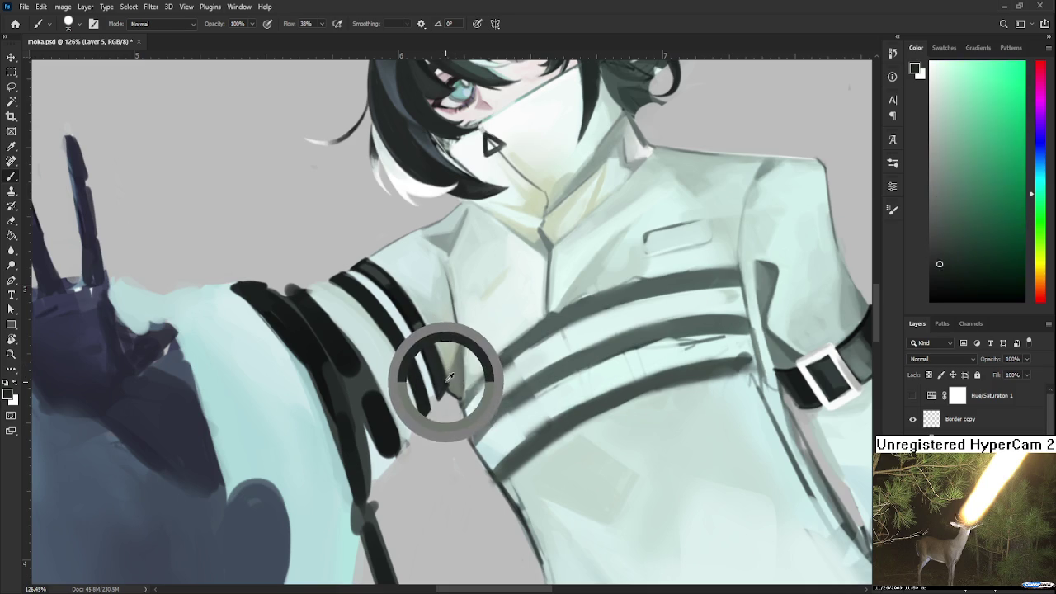
{"action": "left_click_drag", "start_coordinate": [451, 377], "coordinate": [433, 392]}
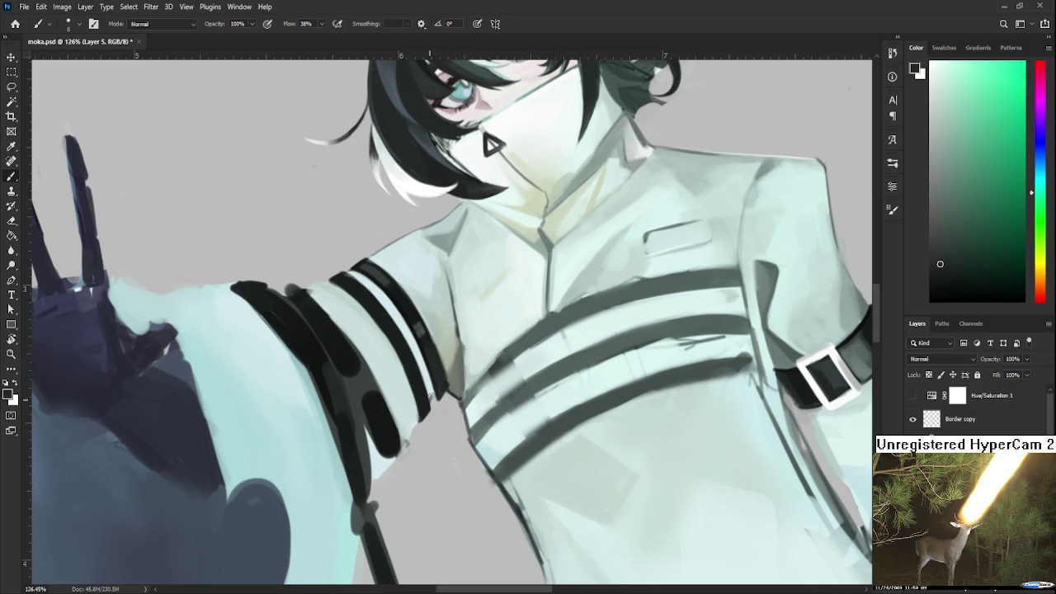
Repaint the end of the sleeve stripe in light sleeve grey, sampling nearby lighter fabric tones
{"action": "left_click", "coordinate": [434, 371], "text": "alt"}
{"action": "left_click", "coordinate": [436, 388], "text": "alt"}
{"action": "left_click_drag", "start_coordinate": [436, 388], "coordinate": [433, 396]}
{"action": "left_click", "coordinate": [436, 384], "text": "alt"}
{"action": "left_click", "coordinate": [435, 377], "text": "alt"}
{"action": "left_click", "coordinate": [437, 373], "text": "alt"}
{"action": "left_click", "coordinate": [436, 372], "text": "alt"}
{"action": "left_click", "coordinate": [436, 388], "text": "alt"}
{"action": "left_click", "coordinate": [432, 379], "text": "alt"}
Touch up the sleeve stripes, sampling the dark stripe colour and very light fabric tints, briefly erasing
{"action": "scroll", "coordinate": [427, 358], "scroll_direction": "up", "scroll_amount": 2}
{"action": "scroll", "coordinate": [413, 363], "scroll_direction": "up", "scroll_amount": 2}
{"action": "left_click", "coordinate": [385, 368], "text": "alt"}
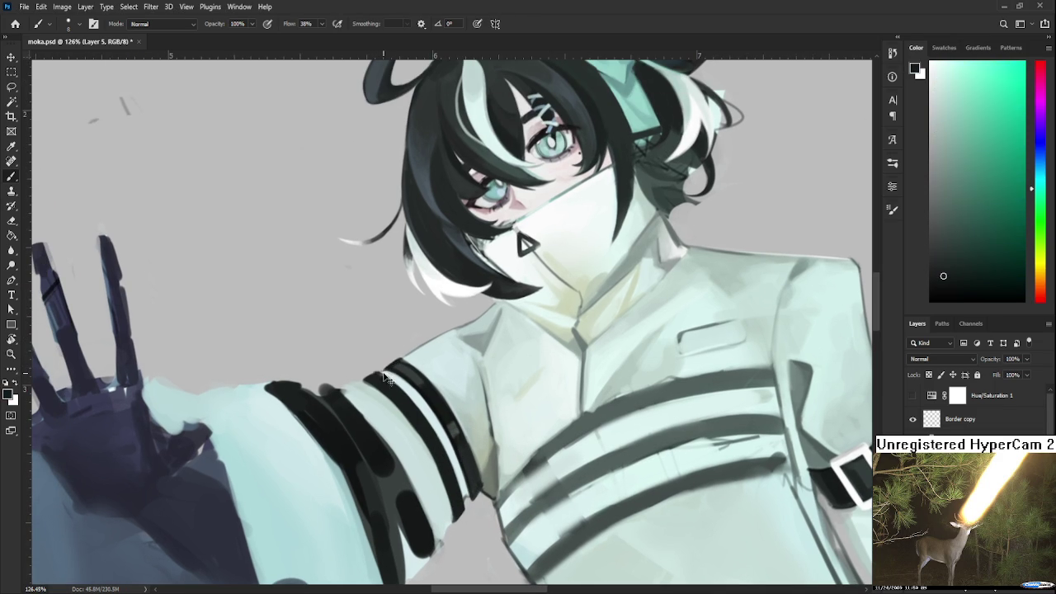
{"action": "left_click", "coordinate": [387, 371], "text": "alt"}
{"action": "left_click", "coordinate": [397, 365], "text": "alt"}
{"action": "left_click", "coordinate": [388, 364], "text": "alt"}
{"action": "left_click", "coordinate": [399, 373], "text": "alt"}
{"action": "left_click", "coordinate": [388, 371], "text": "alt"}
{"action": "left_click", "coordinate": [396, 372], "text": "alt"}
{"action": "key", "text": "e"}
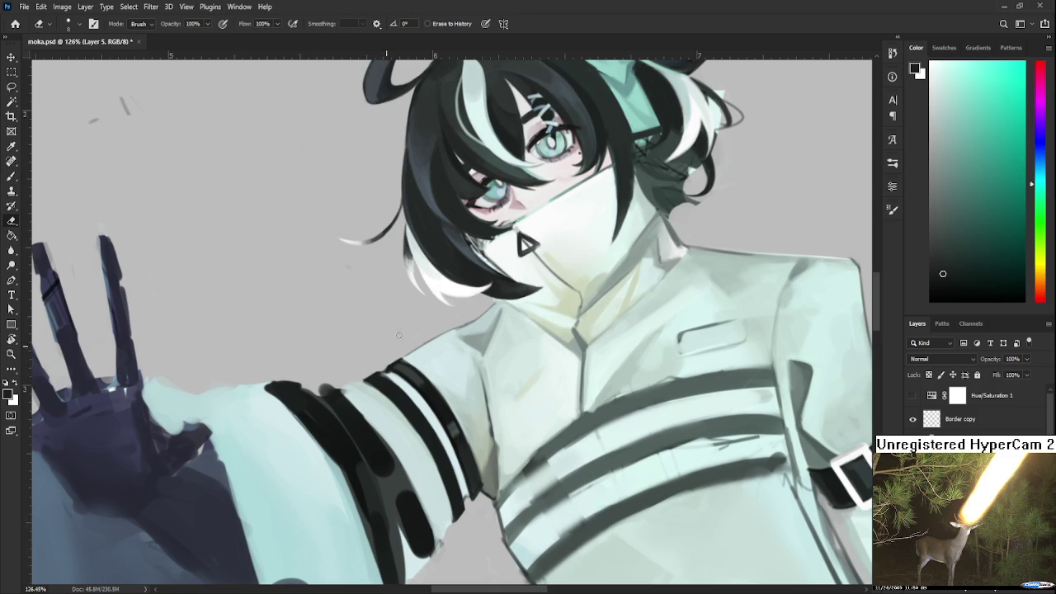
{"action": "key", "text": "b"}
Sample near-black teal and pale robe tones, turn the view upright, and load near-white with a larger brush
{"action": "left_click", "coordinate": [393, 367], "text": "alt"}
{"action": "left_click_drag", "start_coordinate": [395, 366], "coordinate": [393, 370]}
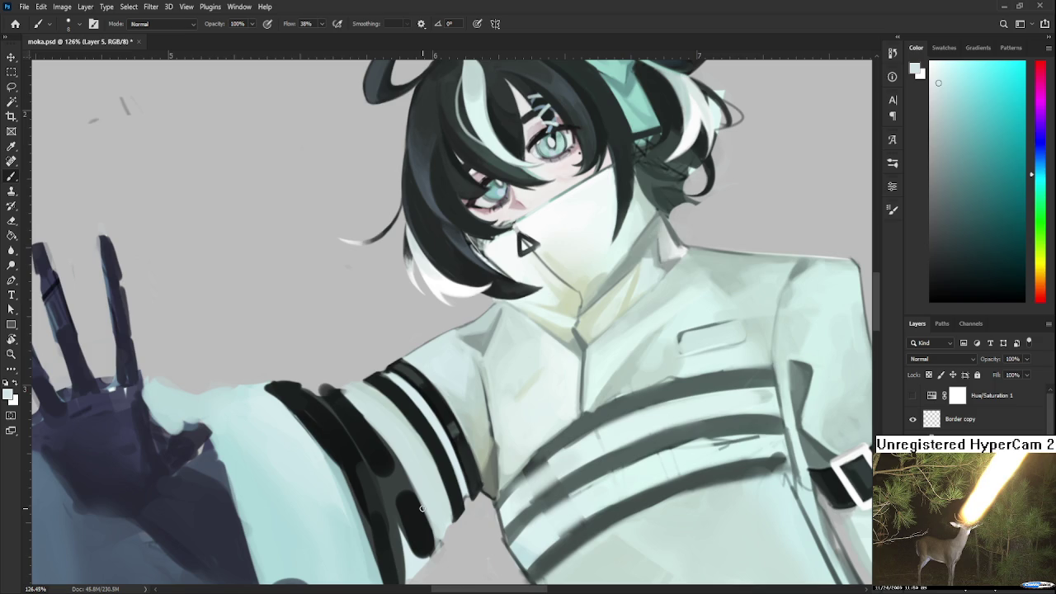
{"action": "left_click", "coordinate": [386, 370], "text": "alt"}
{"action": "left_click", "coordinate": [394, 369], "text": "alt"}
{"action": "left_click", "coordinate": [392, 370], "text": "alt"}
{"action": "left_click", "coordinate": [396, 369], "text": "alt"}
{"action": "left_click_drag", "start_coordinate": [415, 351], "coordinate": [395, 295]}
{"action": "left_click", "coordinate": [384, 318], "text": "alt"}
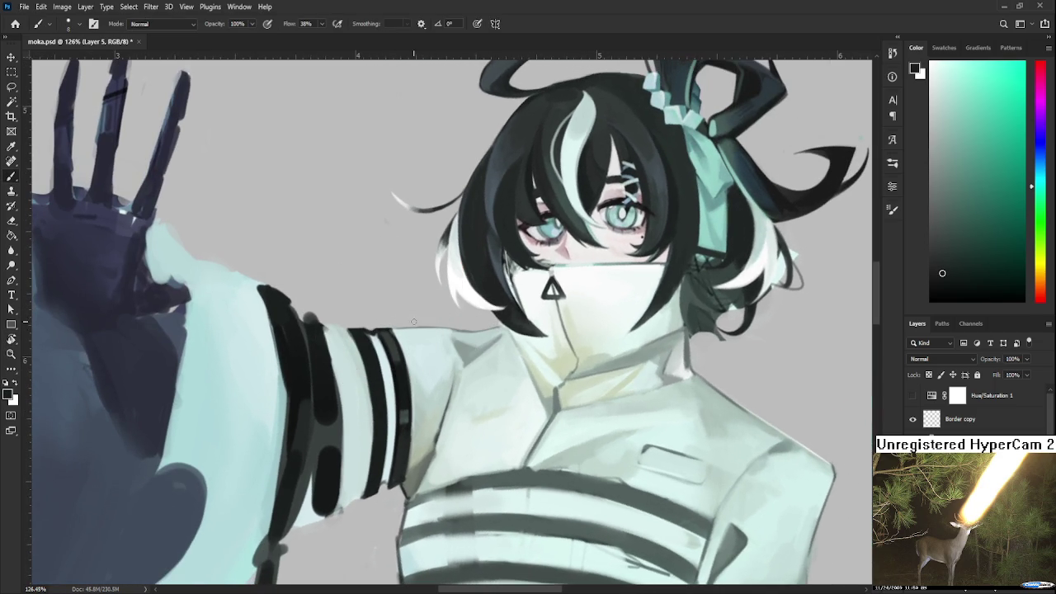
{"action": "key", "text": "bracketright"}
{"action": "key", "text": "bracketright"}
{"action": "key", "text": "bracketright"}
{"action": "left_click", "coordinate": [382, 353], "text": "alt"}
{"action": "scroll", "coordinate": [382, 354], "scroll_direction": "down", "scroll_amount": 2}
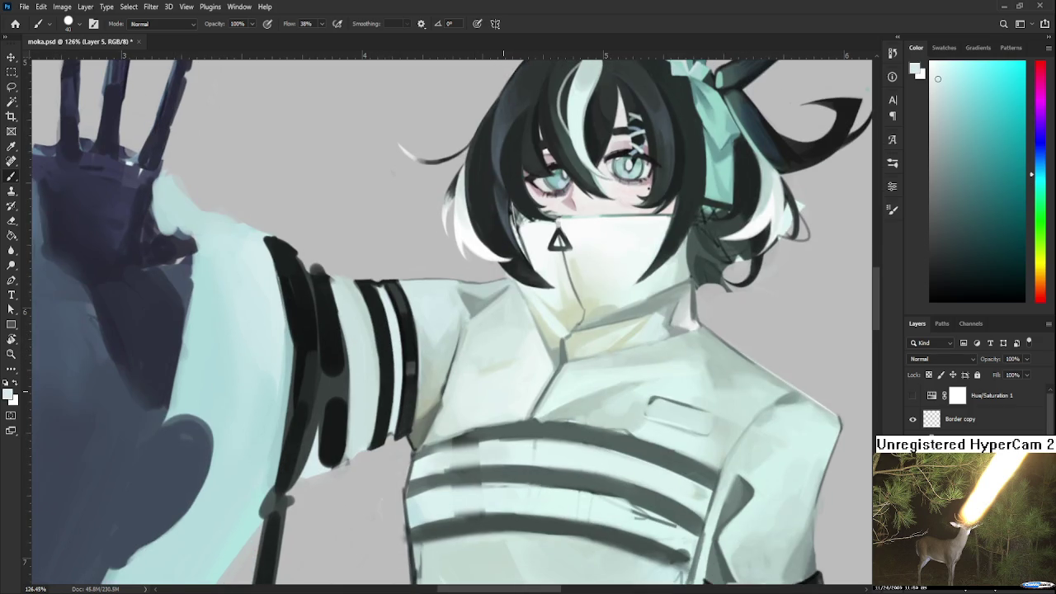
{"action": "scroll", "coordinate": [502, 350], "scroll_direction": "down", "scroll_amount": 2}
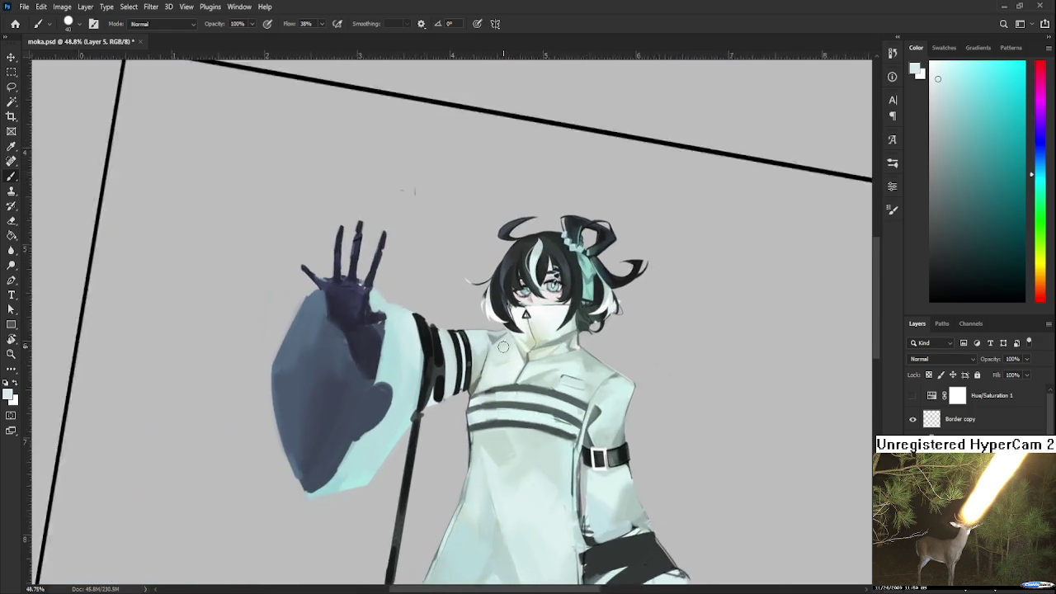
Tilt the view about 30 degrees and erase the ragged sleeve edge back against the background
{"action": "scroll", "coordinate": [503, 351], "scroll_direction": "up", "scroll_amount": 2}
{"action": "scroll", "coordinate": [429, 363], "scroll_direction": "up", "scroll_amount": 1}
{"action": "scroll", "coordinate": [362, 375], "scroll_direction": "up", "scroll_amount": 1}
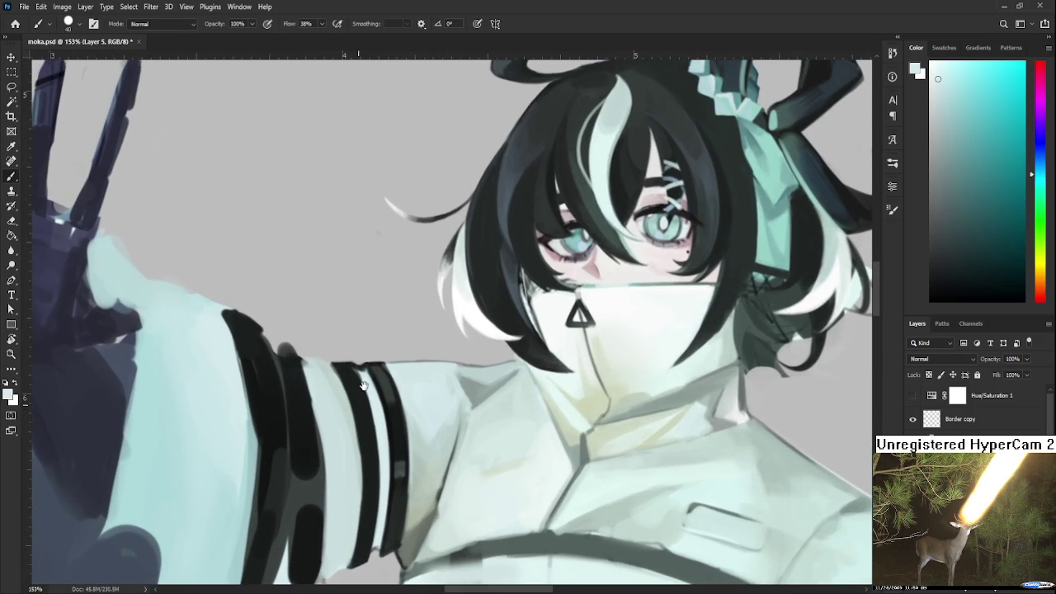
{"action": "key", "text": "e"}
{"action": "key", "text": "r"}
{"action": "left_click_drag", "start_coordinate": [362, 375], "coordinate": [375, 398]}
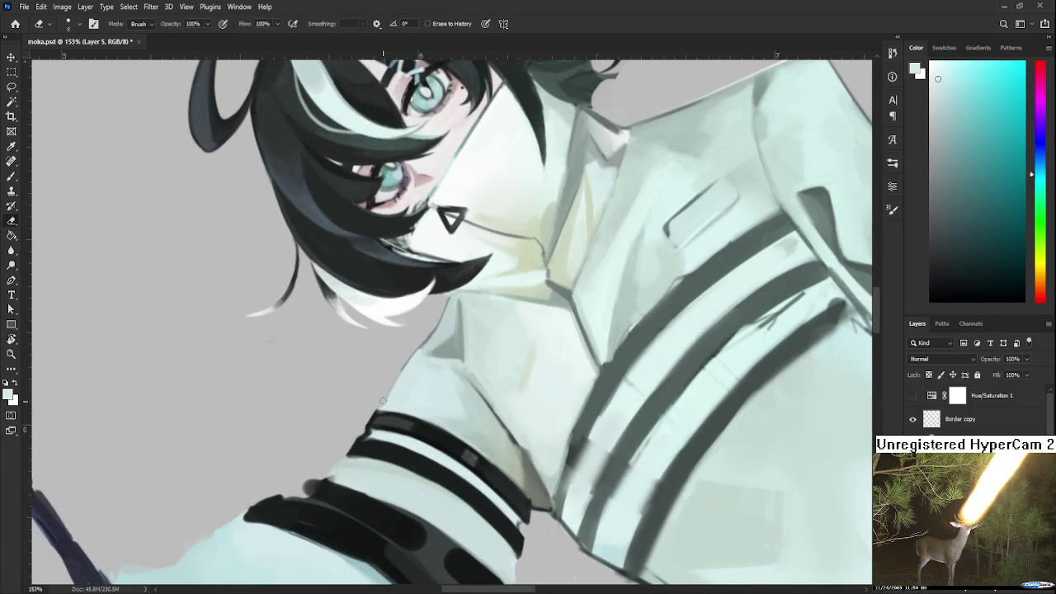
{"action": "left_click_drag", "start_coordinate": [381, 406], "coordinate": [407, 359]}
Repaint the upper-arm sleeve edge in light mint sampled from the robe
{"action": "key", "text": "b"}
{"action": "left_click", "coordinate": [556, 278], "text": "alt"}
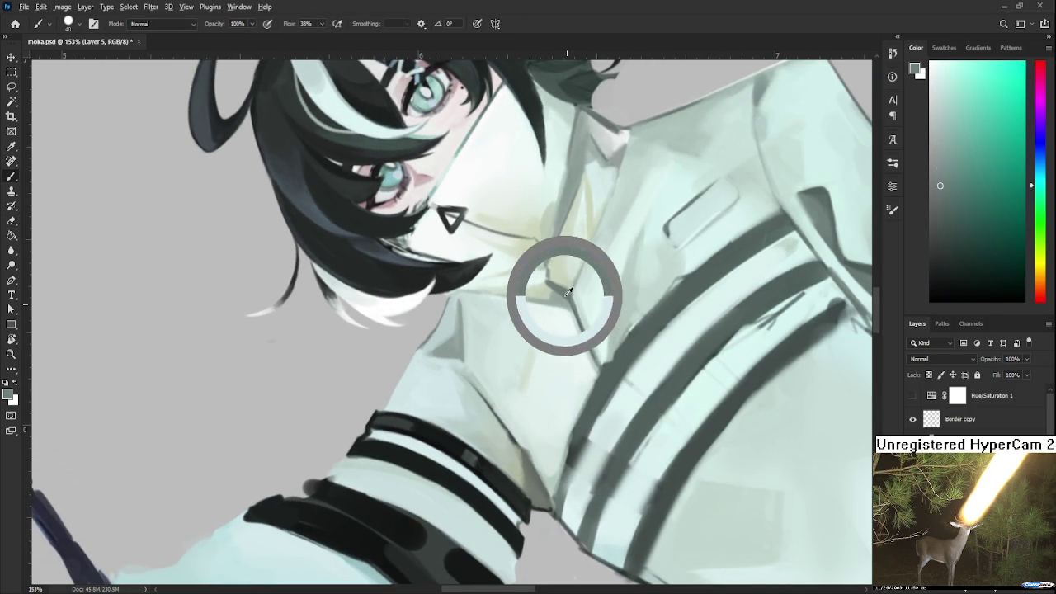
{"action": "mouse_move", "coordinate": [417, 350]}
{"action": "left_mouse_down"}
{"action": "mouse_move", "coordinate": [383, 406]}
{"action": "mouse_move", "coordinate": [419, 350]}
{"action": "left_mouse_up"}
{"action": "left_click", "coordinate": [390, 405], "text": "alt"}
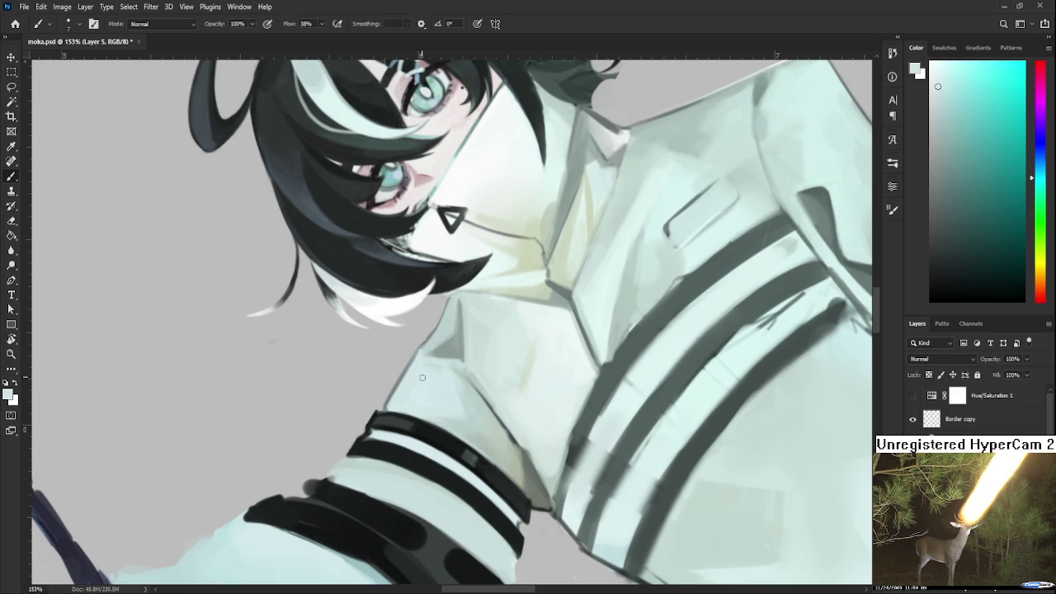
Pan across the robe, enlarge the brush to about 30 px and sample the collar's shading tones
{"action": "left_click_drag", "start_coordinate": [457, 380], "coordinate": [360, 401]}
{"action": "left_click", "coordinate": [365, 425], "text": "alt"}
{"action": "key", "text": "bracketright"}
{"action": "key", "text": "bracketright"}
{"action": "key", "text": "bracketright"}
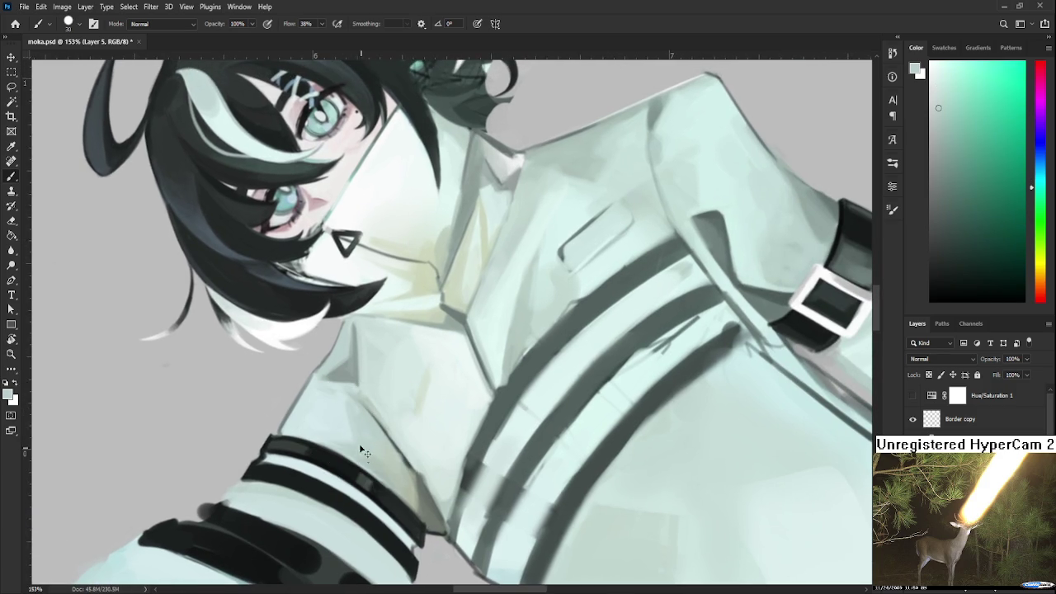
{"action": "left_click", "coordinate": [348, 403], "text": "alt"}
{"action": "left_click", "coordinate": [339, 400], "text": "alt"}
{"action": "left_click", "coordinate": [334, 411], "text": "alt"}
{"action": "left_click", "coordinate": [353, 420], "text": "alt"}
{"action": "left_click", "coordinate": [351, 412], "text": "alt"}
{"action": "left_click", "coordinate": [352, 415], "text": "alt"}
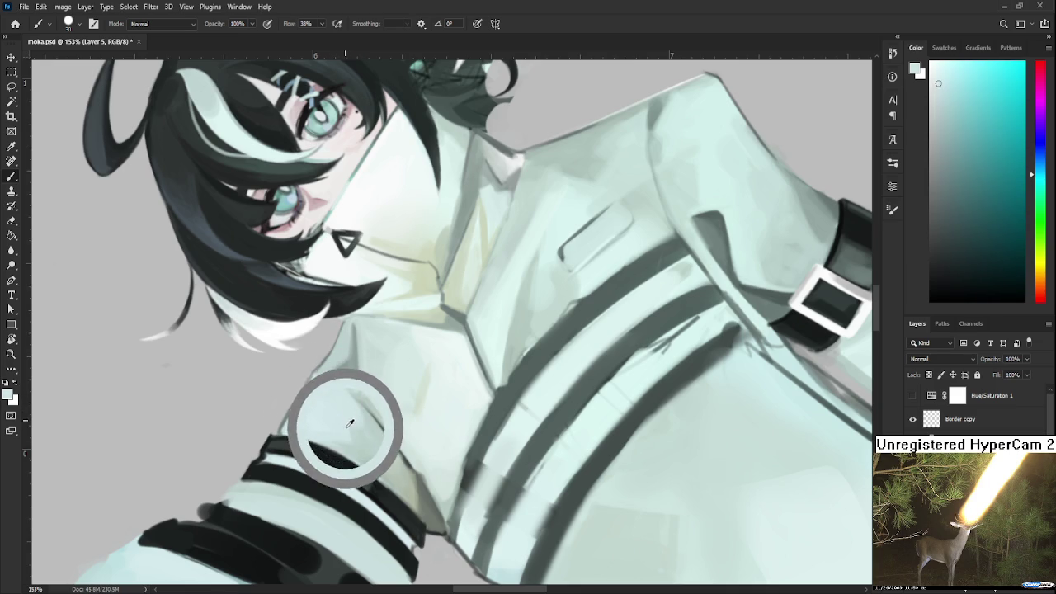
{"action": "left_click", "coordinate": [355, 412], "text": "alt"}
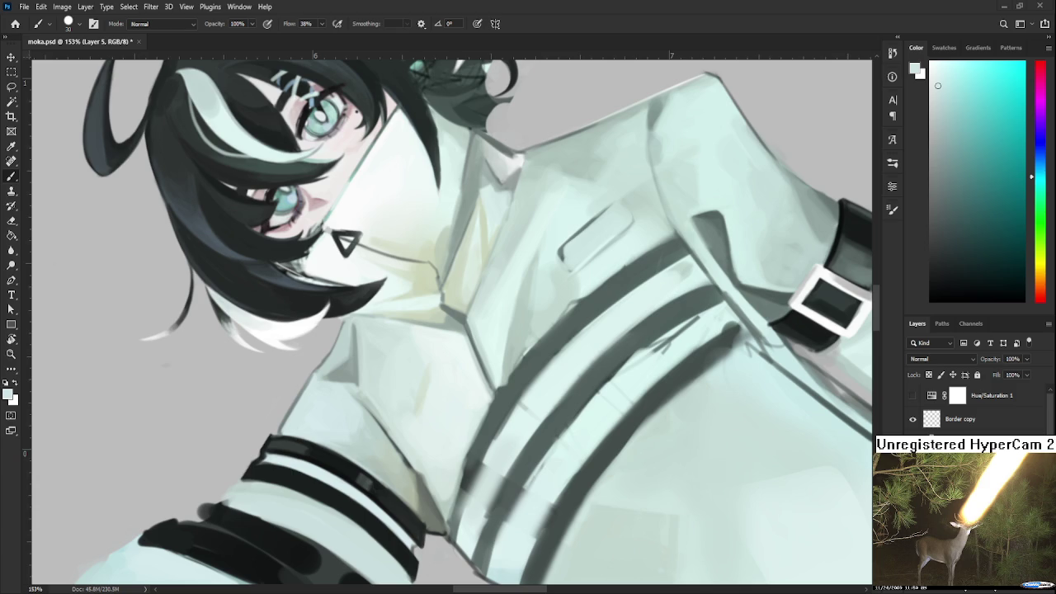
Tilt the canvas view to -33° and then turn it back upright
{"action": "key", "text": "r"}
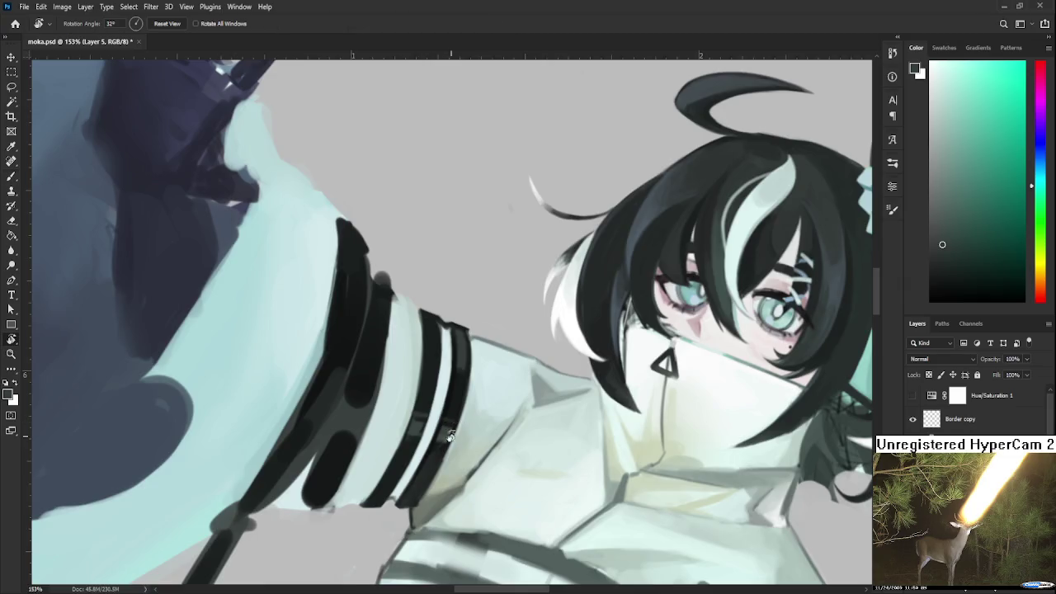
{"action": "left_click_drag", "start_coordinate": [536, 248], "coordinate": [618, 375]}
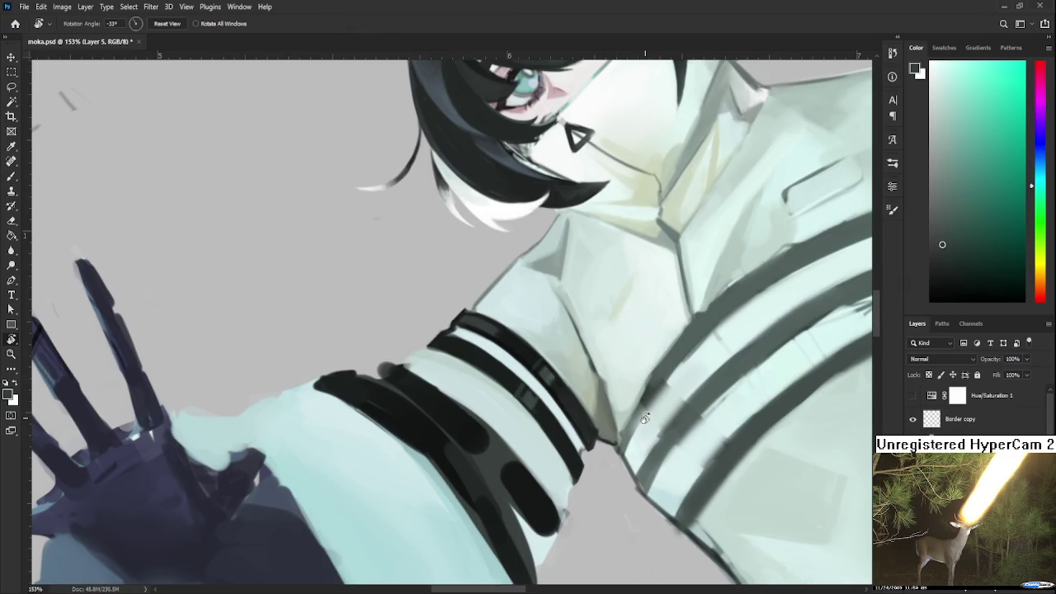
{"action": "scroll", "coordinate": [637, 417], "scroll_direction": "down", "scroll_amount": 4}
{"action": "scroll", "coordinate": [637, 425], "scroll_direction": "down", "scroll_amount": 3}
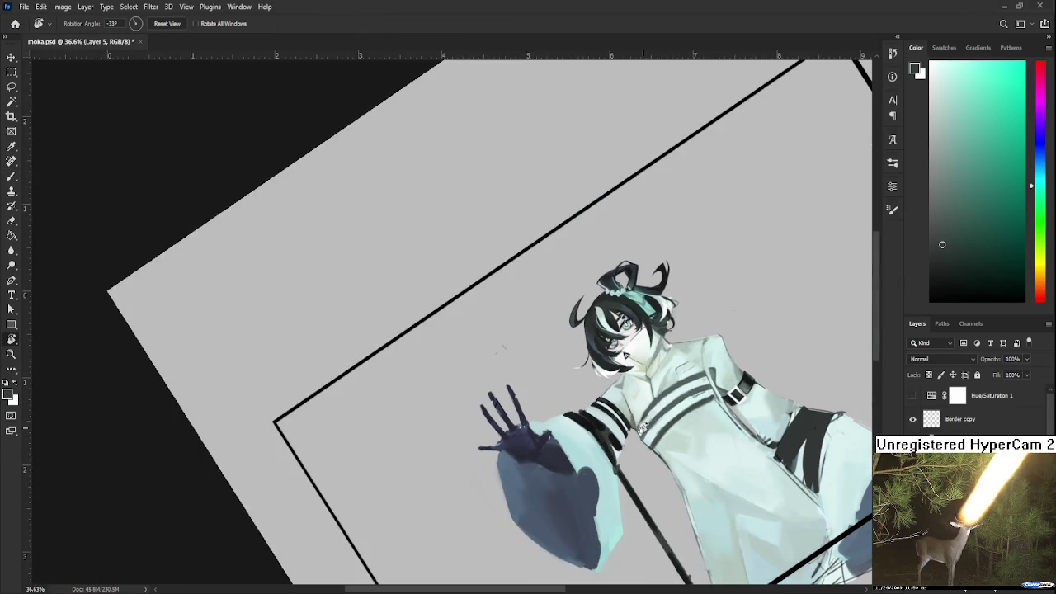
{"action": "scroll", "coordinate": [637, 425], "scroll_direction": "up", "scroll_amount": 4}
{"action": "scroll", "coordinate": [627, 417], "scroll_direction": "up", "scroll_amount": 2}
{"action": "mouse_move", "coordinate": [623, 413]}
{"action": "left_mouse_down"}
{"action": "mouse_move", "coordinate": [437, 432]}
{"action": "mouse_move", "coordinate": [466, 387]}
{"action": "mouse_move", "coordinate": [445, 373]}
{"action": "left_mouse_up"}
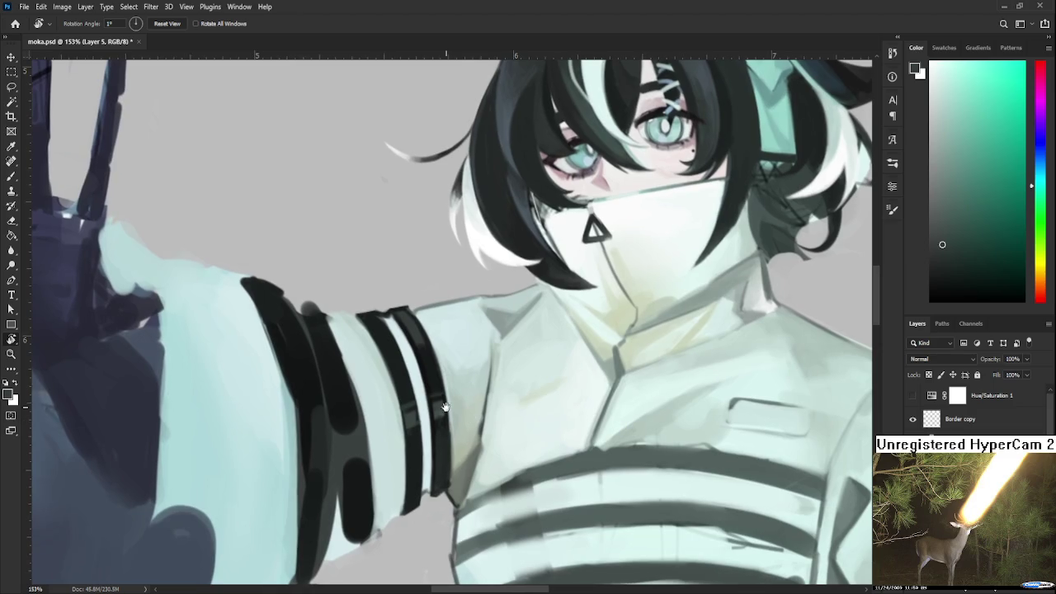
Dab paint onto the top sleeve stripes with a resized brush, then sample the sleeve's light cyan-white
{"action": "key", "text": "b"}
{"action": "mouse_move", "coordinate": [424, 424]}
{"action": "left_mouse_down"}
{"action": "mouse_move", "coordinate": [438, 408]}
{"action": "mouse_move", "coordinate": [423, 313]}
{"action": "left_mouse_up"}
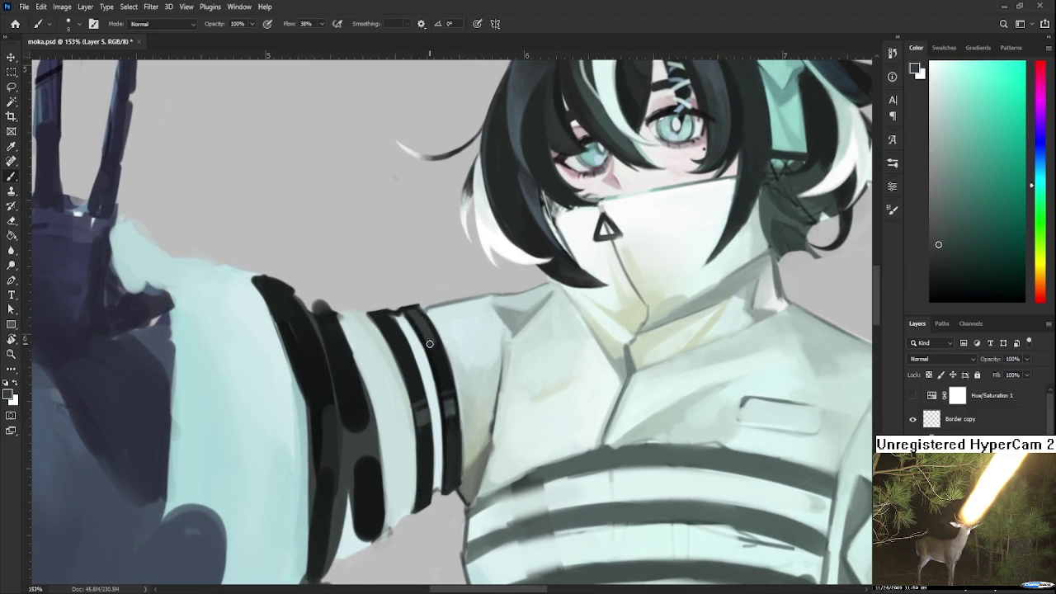
{"action": "left_click", "coordinate": [421, 313]}
{"action": "left_click", "coordinate": [430, 333]}
{"action": "scroll", "coordinate": [431, 329], "scroll_direction": "up", "scroll_amount": 2}
{"action": "left_click", "coordinate": [418, 388], "text": "alt"}
{"action": "scroll", "coordinate": [419, 388], "scroll_direction": "down", "scroll_amount": 3}
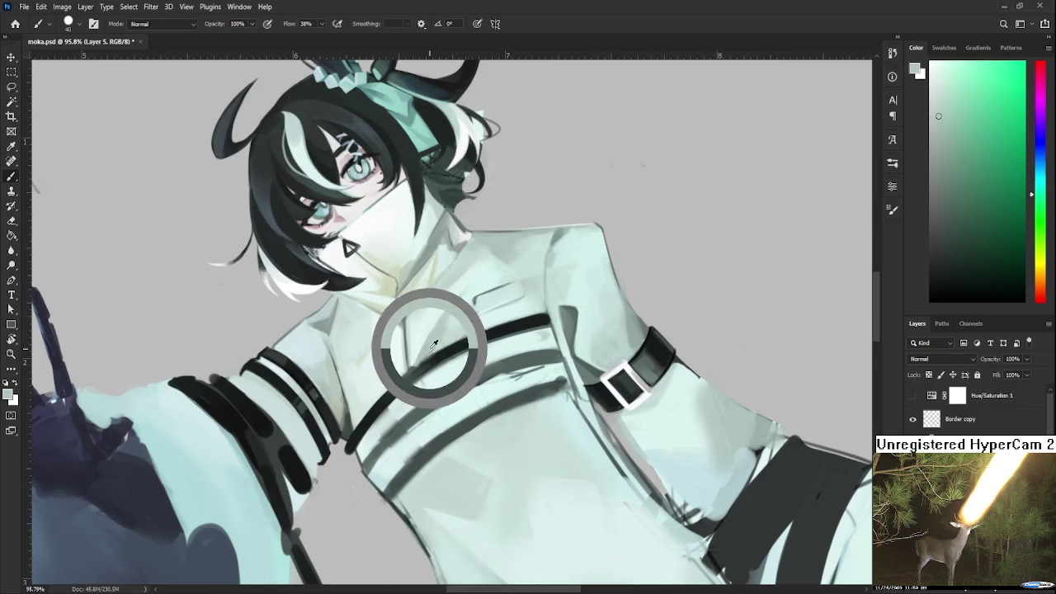
Tidy the chest stripe end with a fine 7 px brush, sampling dark and light grey-greens
{"action": "left_click", "coordinate": [429, 362], "text": "alt"}
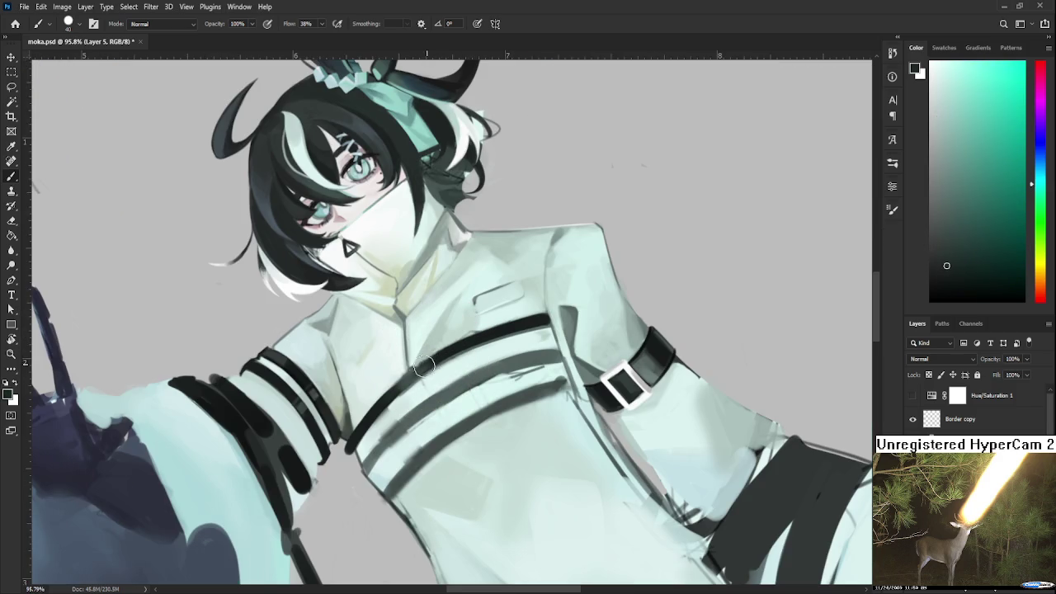
{"action": "left_click", "coordinate": [410, 377], "text": "alt"}
{"action": "scroll", "coordinate": [430, 334], "scroll_direction": "down", "scroll_amount": 4}
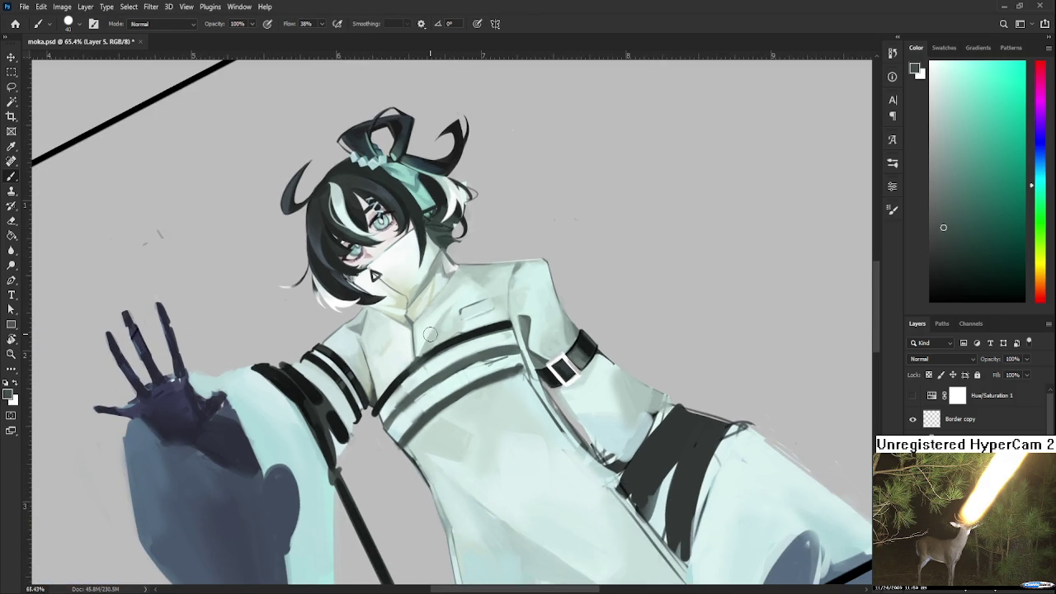
{"action": "scroll", "coordinate": [430, 334], "scroll_direction": "up", "scroll_amount": 1}
{"action": "scroll", "coordinate": [434, 328], "scroll_direction": "up", "scroll_amount": 1}
{"action": "scroll", "coordinate": [439, 330], "scroll_direction": "up", "scroll_amount": 2}
{"action": "left_click_drag", "start_coordinate": [438, 330], "coordinate": [418, 382]}
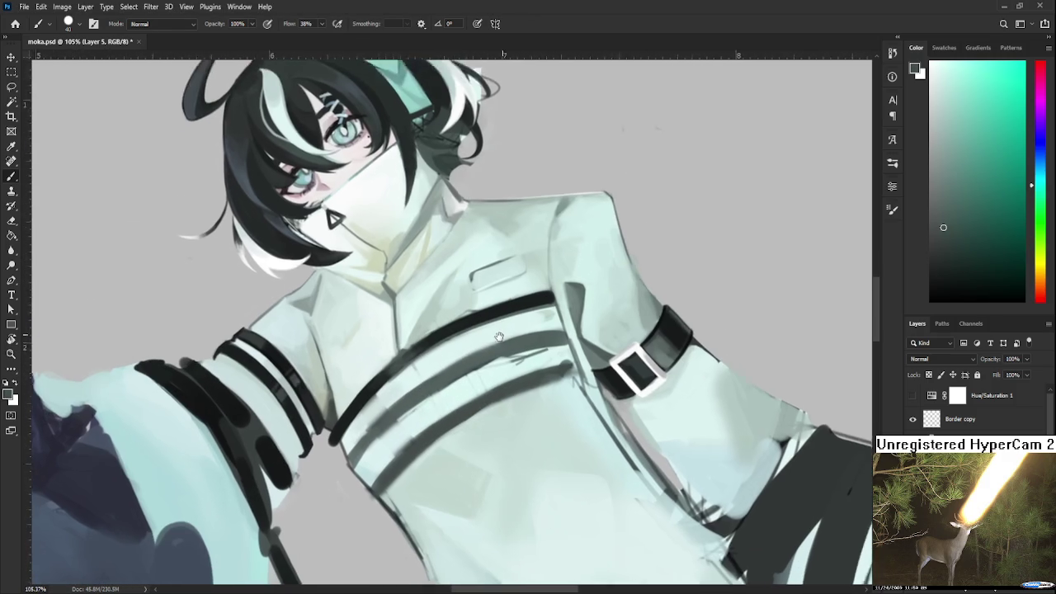
{"action": "key", "text": "e"}
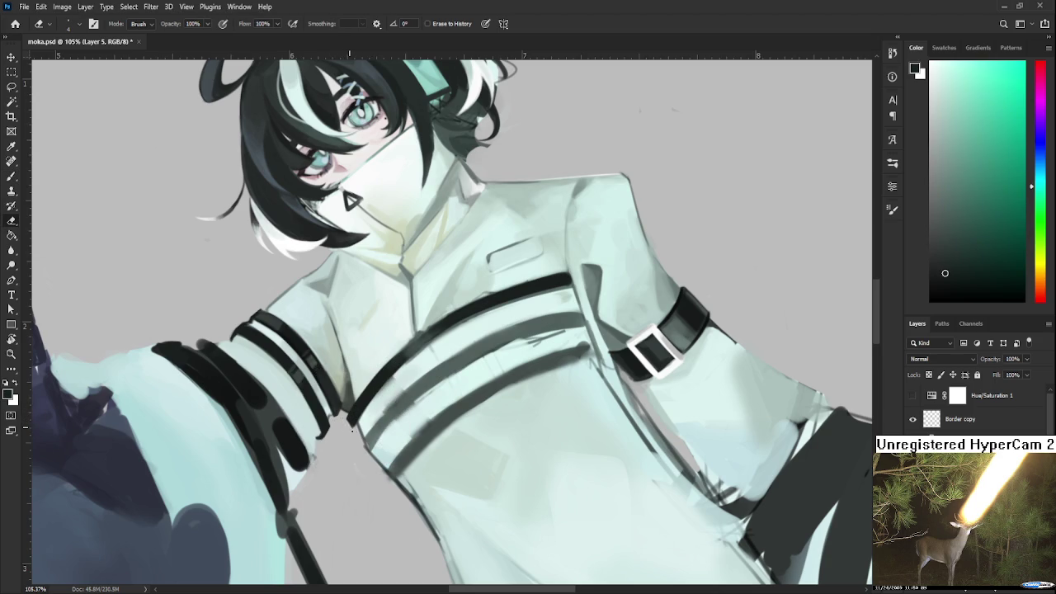
{"action": "key", "text": "b"}
{"action": "key", "text": "bracketleft"}
{"action": "key", "text": "bracketleft"}
{"action": "key", "text": "bracketleft"}
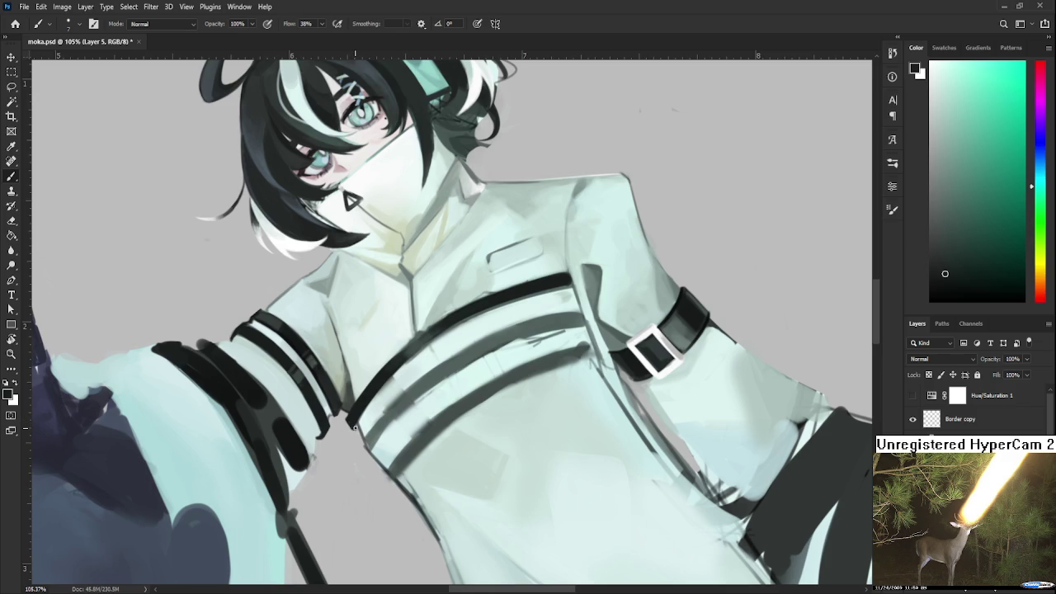
{"action": "left_click", "coordinate": [364, 368], "text": "alt"}
{"action": "left_click_drag", "start_coordinate": [437, 346], "coordinate": [409, 365]}
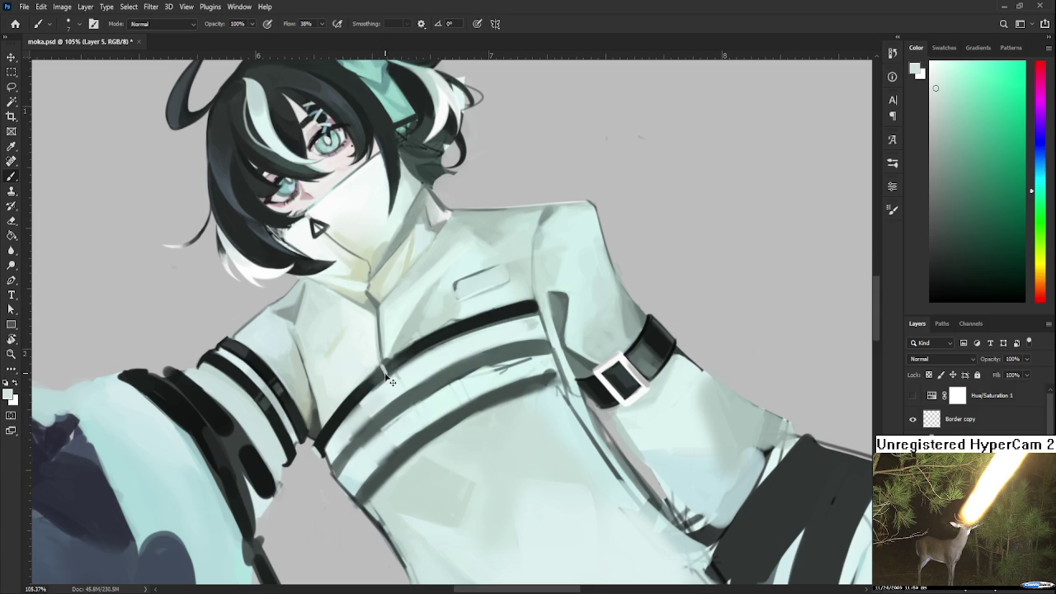
Sample the strap's dark colour and pale chest tones, turning the view upright along the way
{"action": "left_click", "coordinate": [319, 440], "text": "alt"}
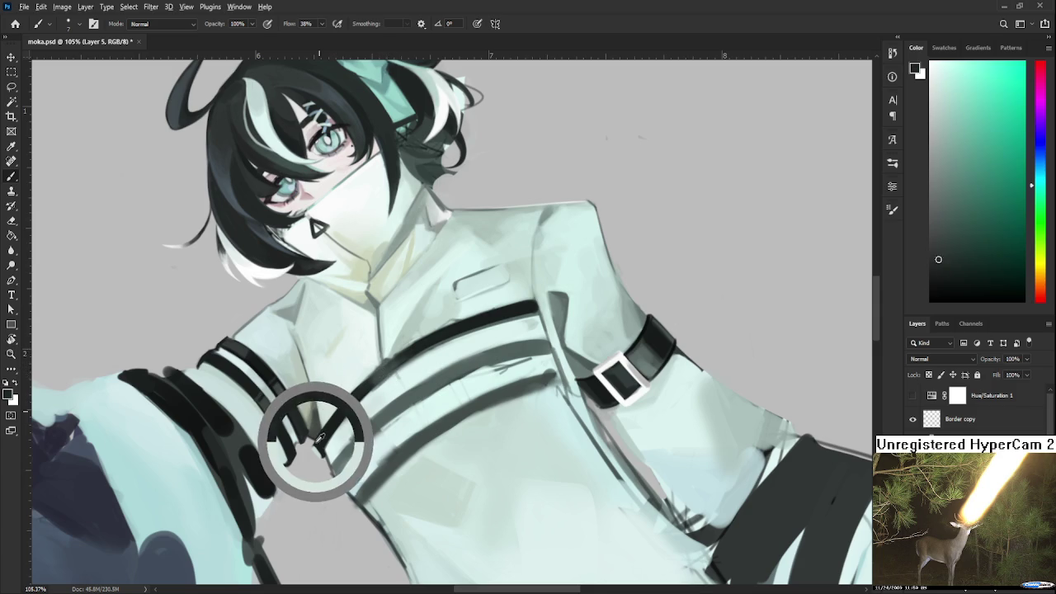
{"action": "left_click_drag", "start_coordinate": [323, 437], "coordinate": [324, 443]}
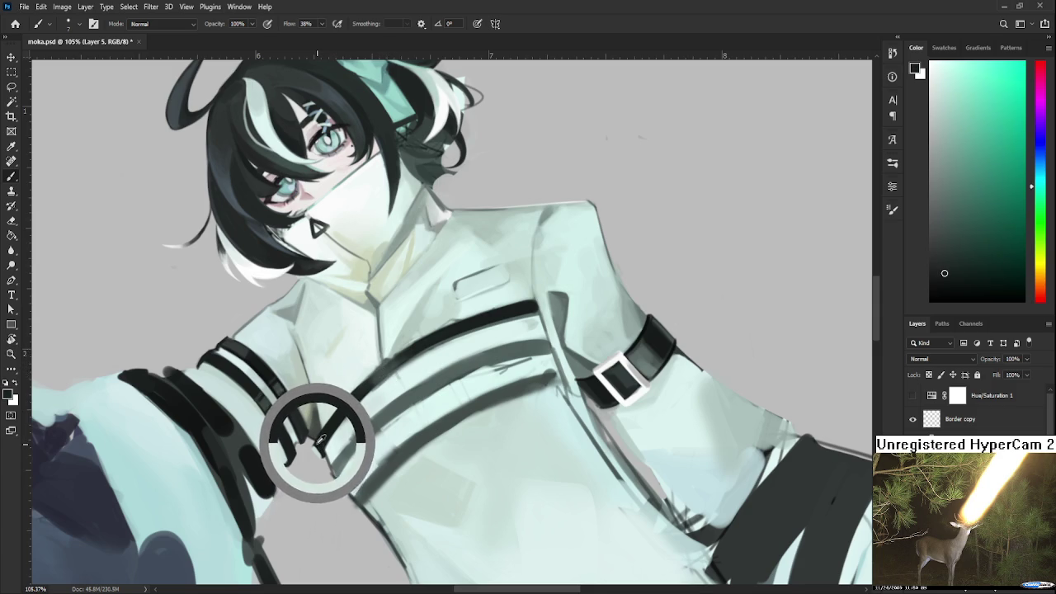
{"action": "left_click_drag", "start_coordinate": [324, 444], "coordinate": [319, 452]}
{"action": "left_click", "coordinate": [320, 454], "text": "alt"}
{"action": "mouse_move", "coordinate": [400, 390]}
{"action": "left_mouse_down"}
{"action": "mouse_move", "coordinate": [416, 366]}
{"action": "mouse_move", "coordinate": [396, 380]}
{"action": "left_mouse_up"}
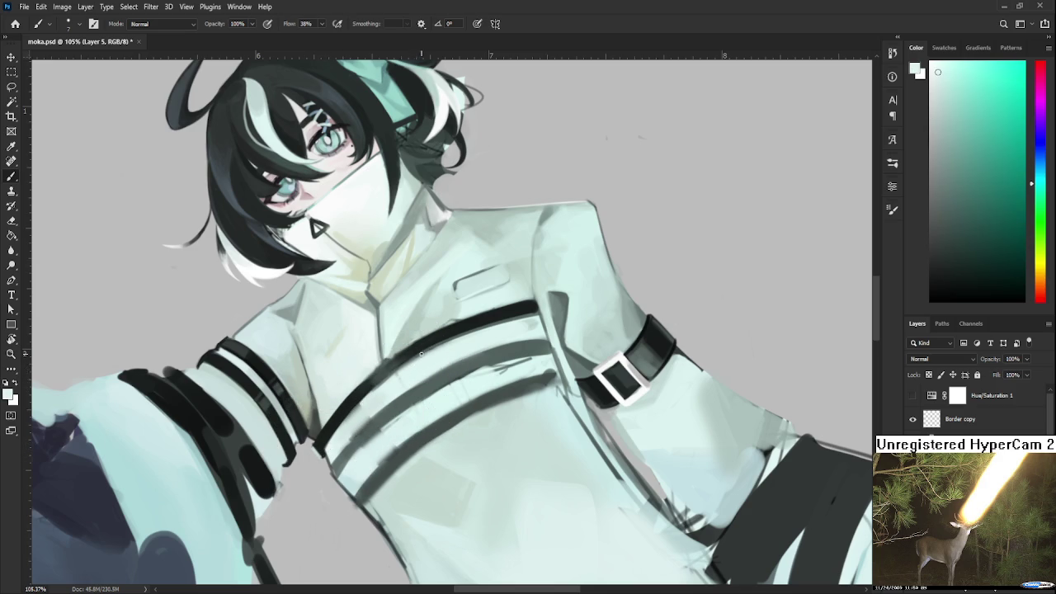
{"action": "left_click", "coordinate": [379, 305], "text": "alt"}
{"action": "key", "text": "r"}
{"action": "left_click_drag", "start_coordinate": [483, 362], "coordinate": [421, 389]}
{"action": "key", "text": "b"}
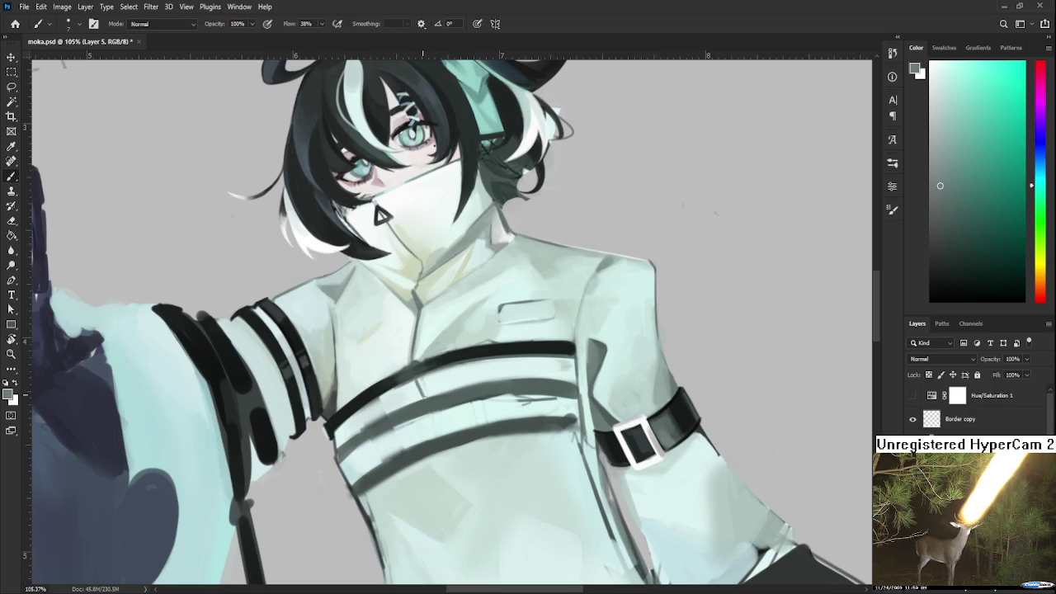
{"action": "left_click", "coordinate": [422, 385], "text": "alt"}
Centre the chest in view and sample several dark tones from the chest stripe
{"action": "scroll", "coordinate": [483, 312], "scroll_direction": "down", "scroll_amount": 3}
{"action": "scroll", "coordinate": [482, 312], "scroll_direction": "down", "scroll_amount": 2}
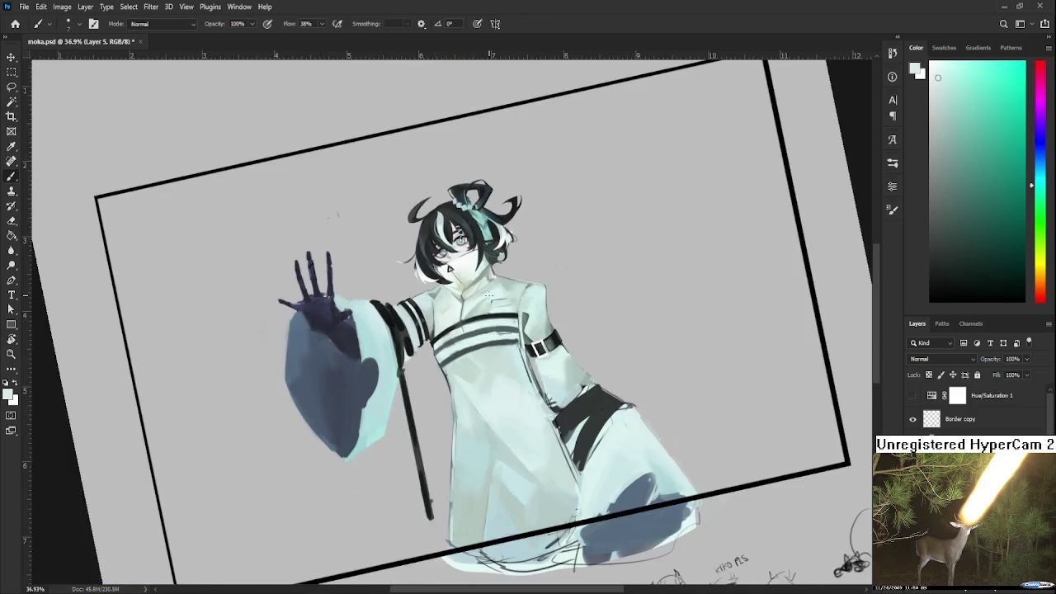
{"action": "scroll", "coordinate": [470, 289], "scroll_direction": "down", "scroll_amount": 2}
{"action": "scroll", "coordinate": [459, 267], "scroll_direction": "up", "scroll_amount": 2}
{"action": "scroll", "coordinate": [460, 267], "scroll_direction": "up", "scroll_amount": 5}
{"action": "scroll", "coordinate": [497, 309], "scroll_direction": "up", "scroll_amount": 2}
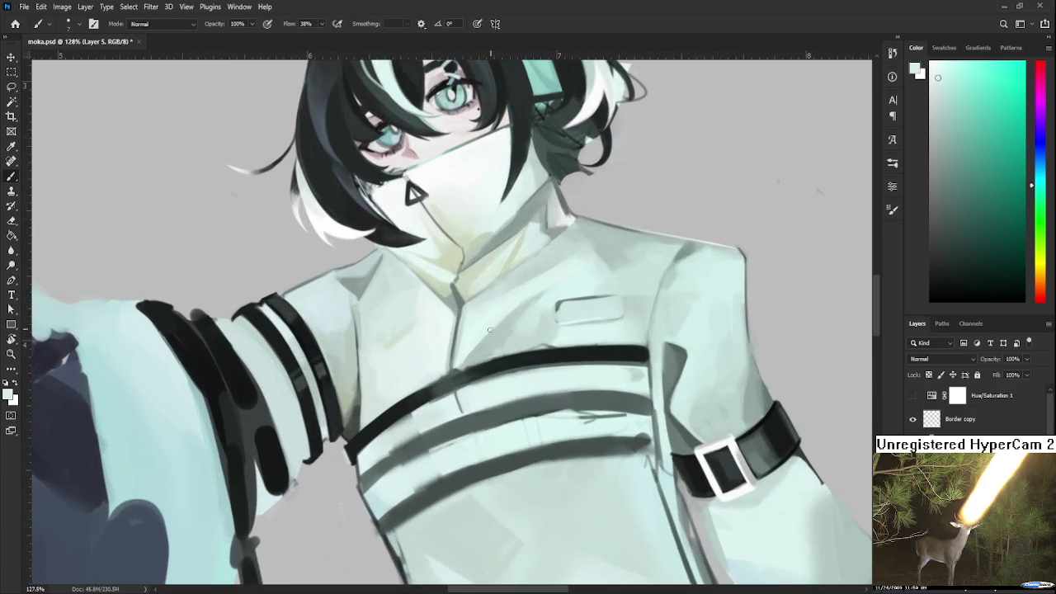
{"action": "left_click_drag", "start_coordinate": [425, 381], "coordinate": [421, 330]}
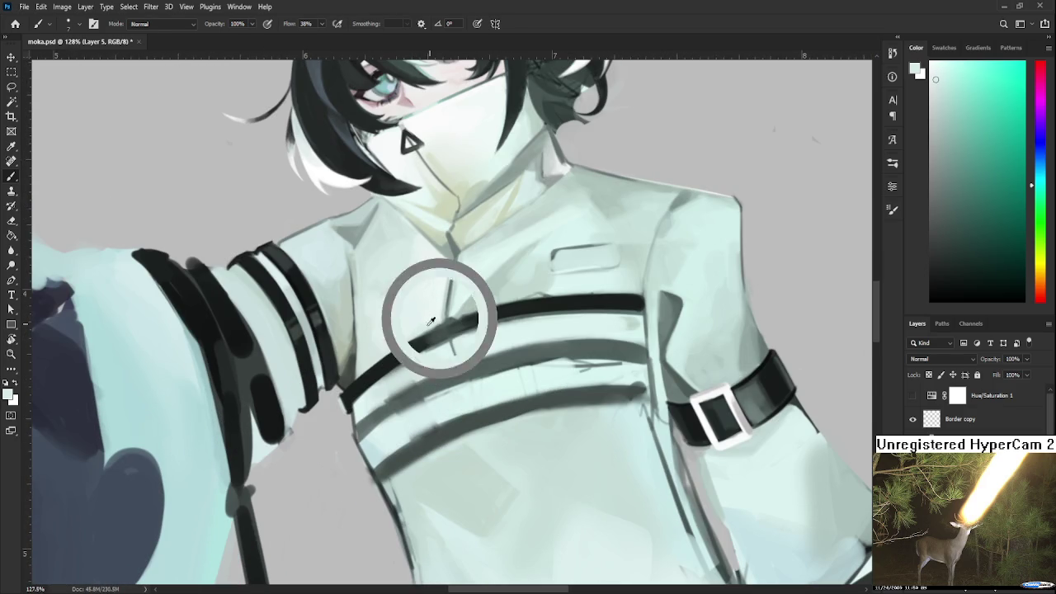
{"action": "left_click", "coordinate": [429, 337], "text": "alt"}
{"action": "left_click", "coordinate": [463, 320], "text": "alt"}
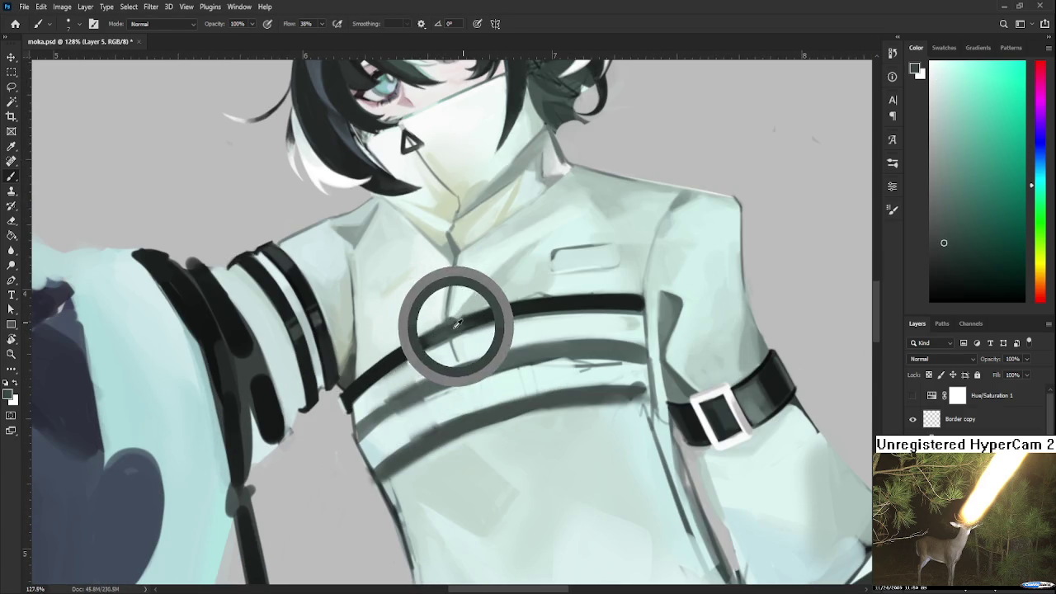
{"action": "left_click", "coordinate": [477, 314], "text": "alt"}
{"action": "left_click", "coordinate": [479, 312], "text": "alt"}
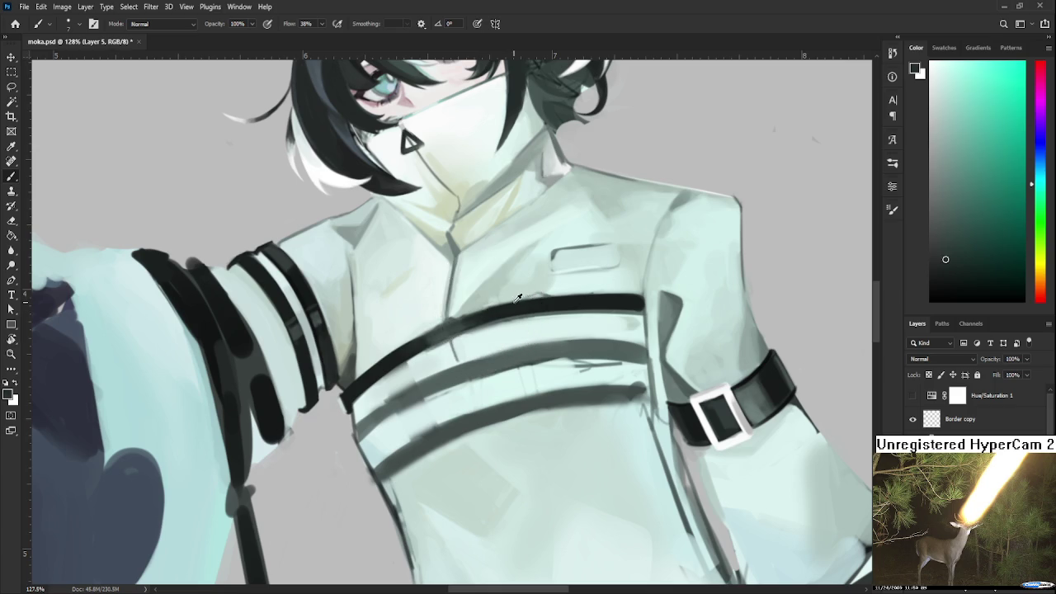
{"action": "left_click", "coordinate": [481, 314], "text": "alt"}
{"action": "left_click", "coordinate": [479, 314], "text": "alt"}
Paint pale robe colour along the chest stripe's edge, then zoom out and straighten the view slightly
{"action": "left_click", "coordinate": [479, 312], "text": "alt"}
{"action": "left_click_drag", "start_coordinate": [497, 315], "coordinate": [429, 350]}
{"action": "left_click", "coordinate": [450, 329], "text": "alt"}
{"action": "left_click", "coordinate": [463, 361], "text": "alt"}
{"action": "scroll", "coordinate": [528, 261], "scroll_direction": "down", "scroll_amount": 3}
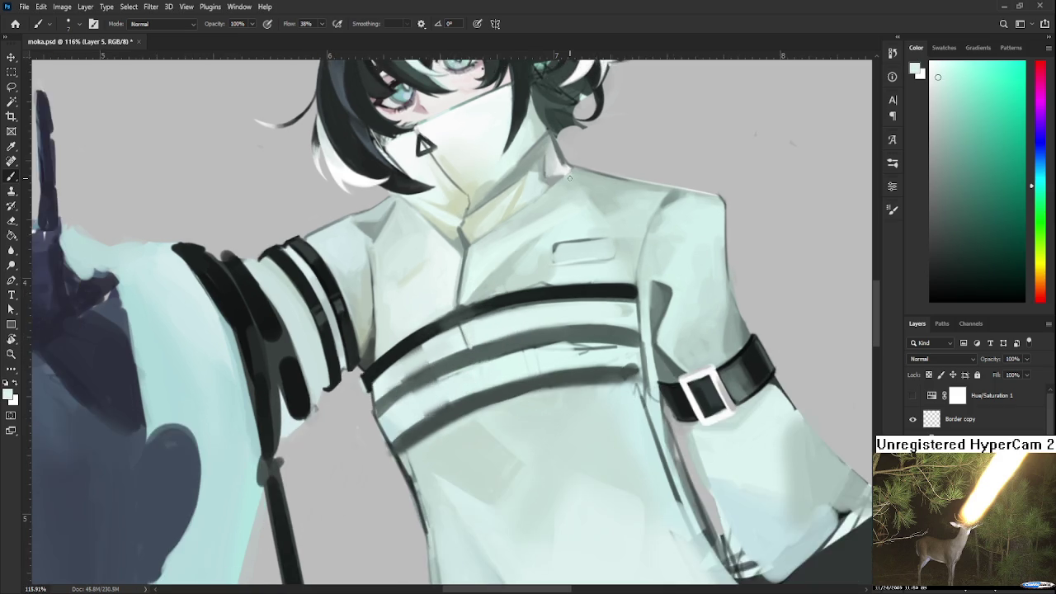
{"action": "scroll", "coordinate": [545, 239], "scroll_direction": "down", "scroll_amount": 4}
{"action": "scroll", "coordinate": [569, 214], "scroll_direction": "down", "scroll_amount": 3}
{"action": "key", "text": "r"}
{"action": "left_click_drag", "start_coordinate": [584, 203], "coordinate": [528, 272]}
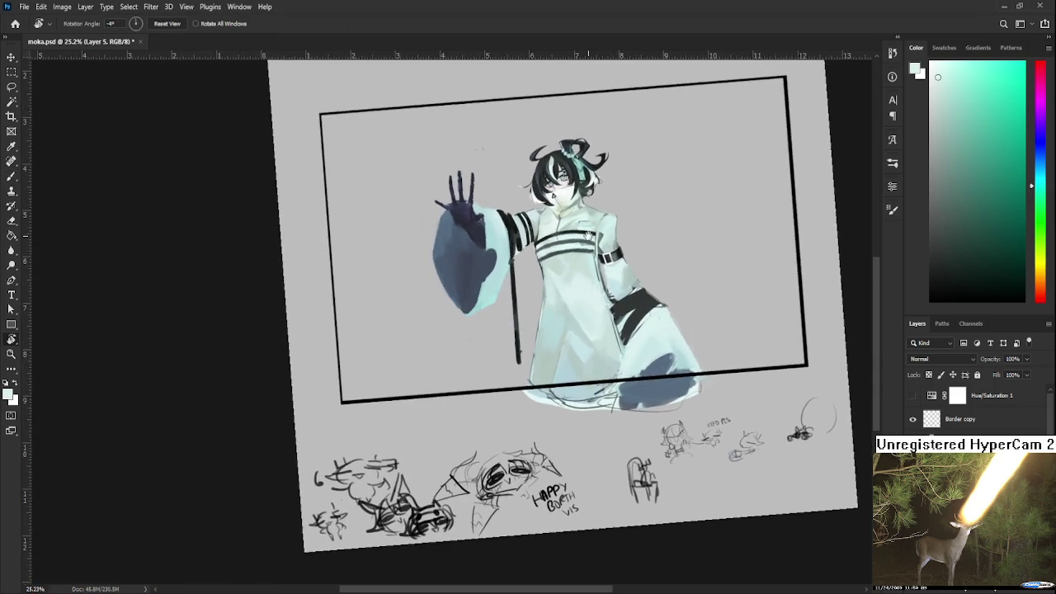
Zoom in, tilt the canvas and sample dark grey from the chest stripe with the Brush
{"action": "scroll", "coordinate": [495, 314], "scroll_direction": "up", "scroll_amount": 2}
{"action": "scroll", "coordinate": [462, 347], "scroll_direction": "up", "scroll_amount": 3}
{"action": "scroll", "coordinate": [446, 363], "scroll_direction": "up", "scroll_amount": 2}
{"action": "mouse_move", "coordinate": [445, 363]}
{"action": "left_mouse_down"}
{"action": "mouse_move", "coordinate": [429, 360]}
{"action": "mouse_move", "coordinate": [487, 365]}
{"action": "left_mouse_up"}
{"action": "scroll", "coordinate": [487, 366], "scroll_direction": "up", "scroll_amount": 1}
{"action": "key", "text": "b"}
{"action": "left_click", "coordinate": [364, 389], "text": "alt"}
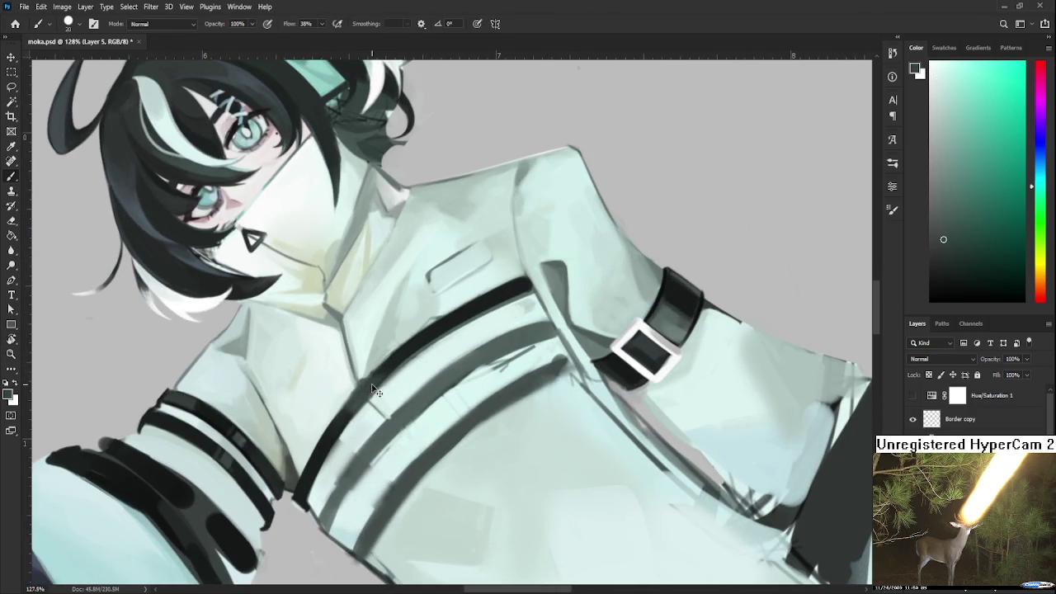
{"action": "left_click_drag", "start_coordinate": [405, 345], "coordinate": [378, 388]}
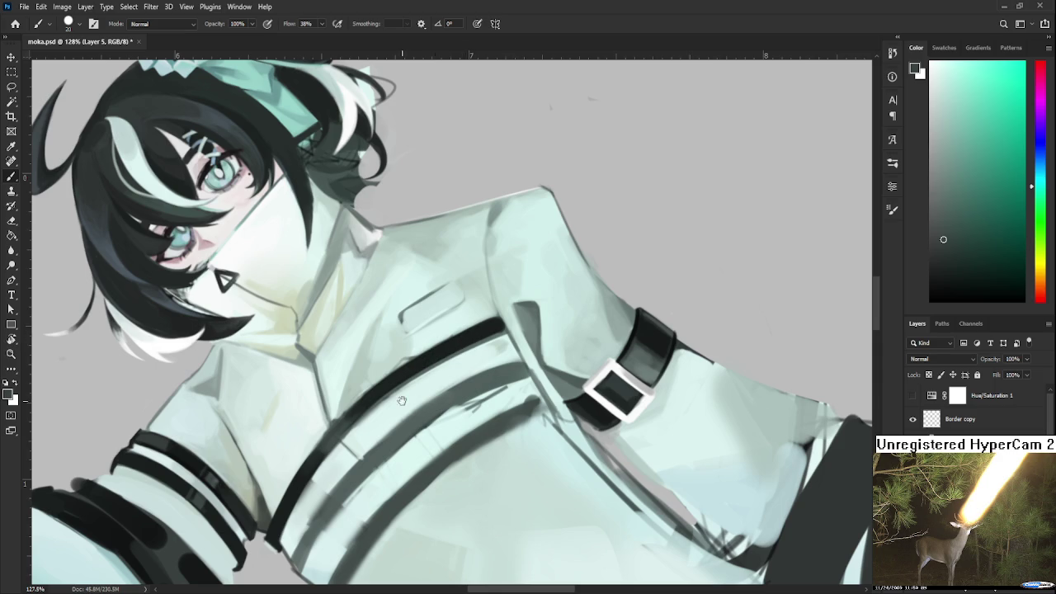
{"action": "left_click_drag", "start_coordinate": [474, 347], "coordinate": [526, 353]}
Rotate the view onto the chest strap and sample the black strap colour
{"action": "key", "text": "r"}
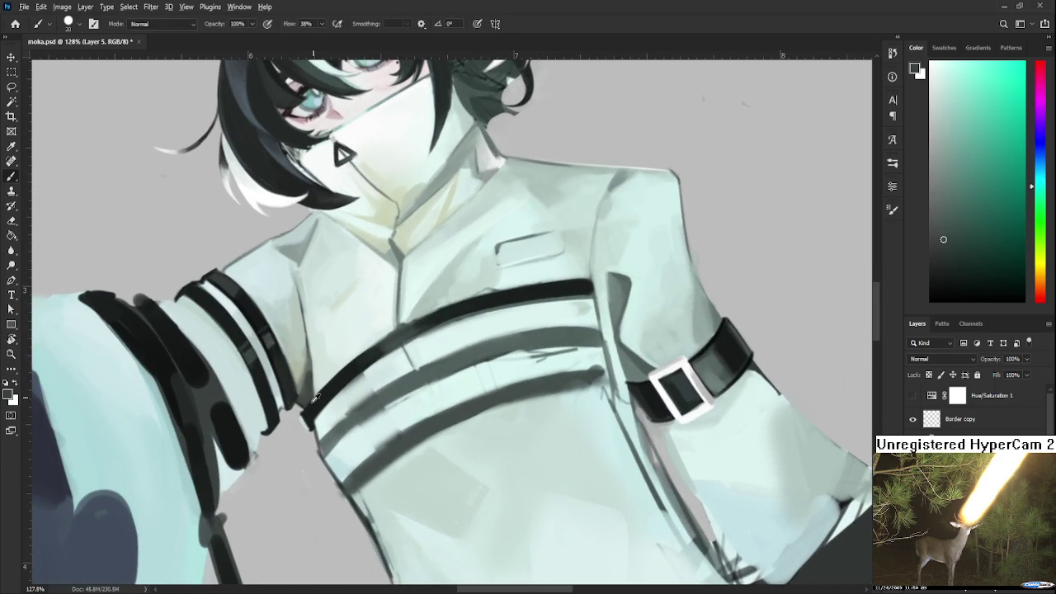
{"action": "left_click_drag", "start_coordinate": [436, 319], "coordinate": [428, 331]}
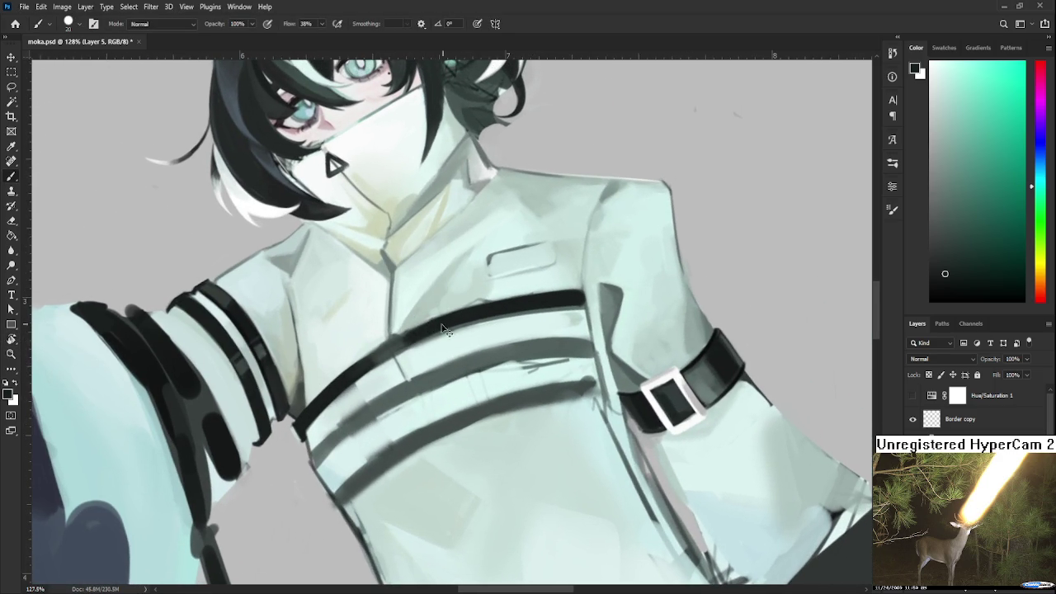
{"action": "left_click", "coordinate": [491, 307], "text": "alt"}
{"action": "left_click_drag", "start_coordinate": [501, 305], "coordinate": [577, 261]}
{"action": "left_click", "coordinate": [393, 361], "text": "alt"}
{"action": "left_click_drag", "start_coordinate": [458, 303], "coordinate": [430, 332]}
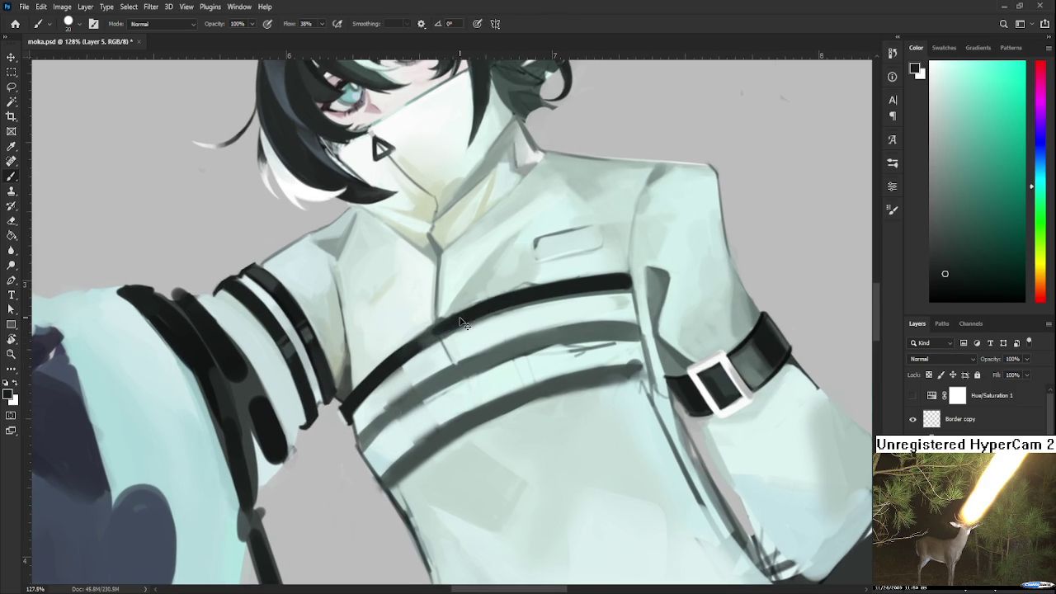
{"action": "left_click_drag", "start_coordinate": [542, 288], "coordinate": [482, 353]}
Turn the canvas nearly upside down and sample the pale near-white mint beside the stripe
{"action": "scroll", "coordinate": [489, 374], "scroll_direction": "down", "scroll_amount": 3}
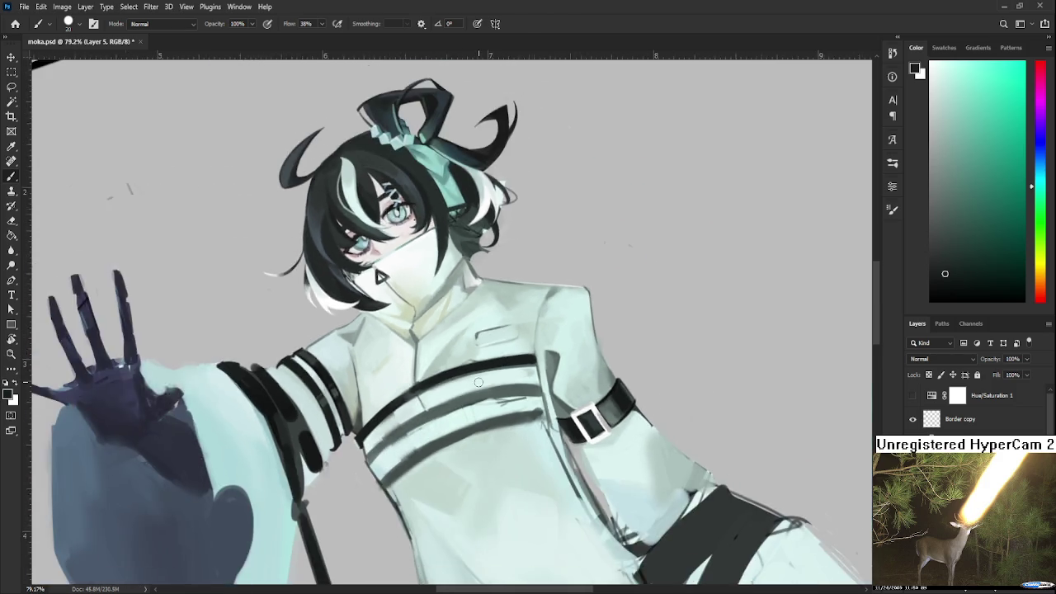
{"action": "scroll", "coordinate": [488, 373], "scroll_direction": "down", "scroll_amount": 2}
{"action": "scroll", "coordinate": [488, 374], "scroll_direction": "up", "scroll_amount": 4}
{"action": "scroll", "coordinate": [489, 373], "scroll_direction": "up", "scroll_amount": 2}
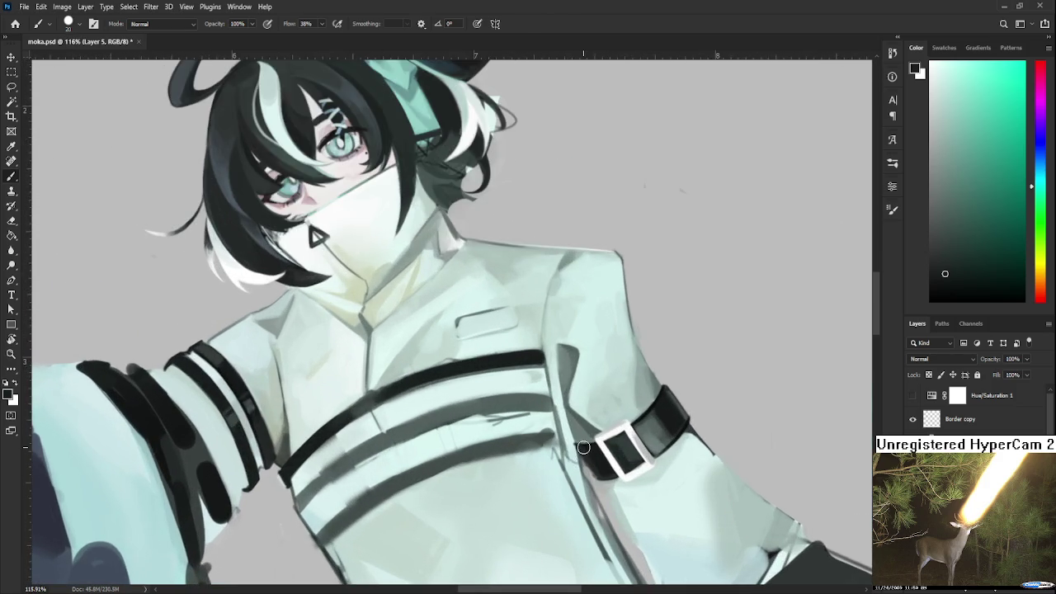
{"action": "key", "text": "r"}
{"action": "left_click_drag", "start_coordinate": [488, 374], "coordinate": [373, 440]}
{"action": "key", "text": "b"}
{"action": "left_click", "coordinate": [378, 351], "text": "alt"}
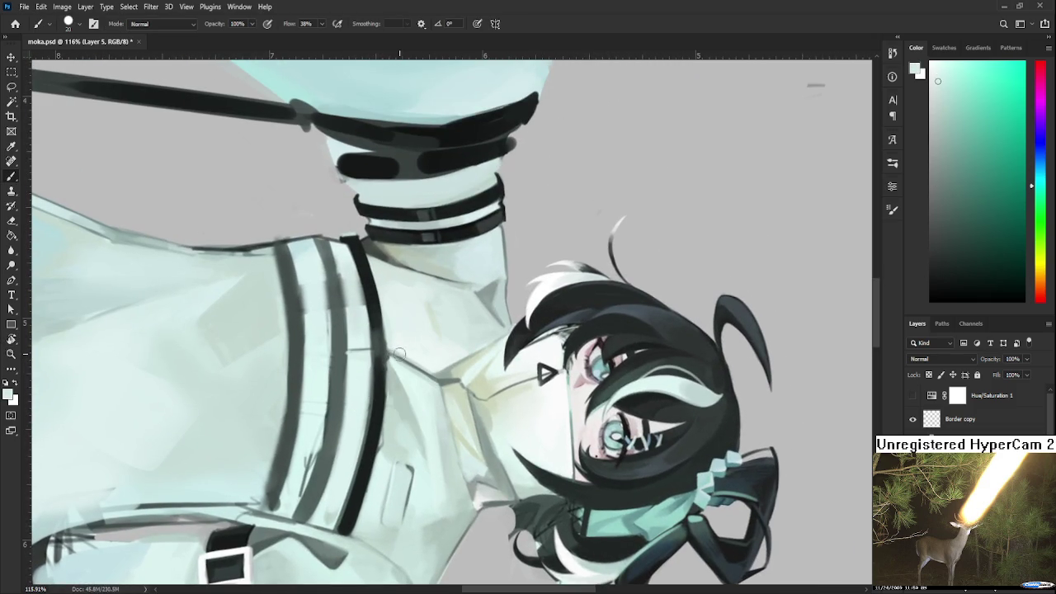
Shrink the brush from 20 to 15 and sample dark stripe and light robe tones
{"action": "key", "text": "bracketleft"}
{"action": "scroll", "coordinate": [397, 352], "scroll_direction": "up", "scroll_amount": 1}
{"action": "left_click", "coordinate": [389, 377], "text": "alt"}
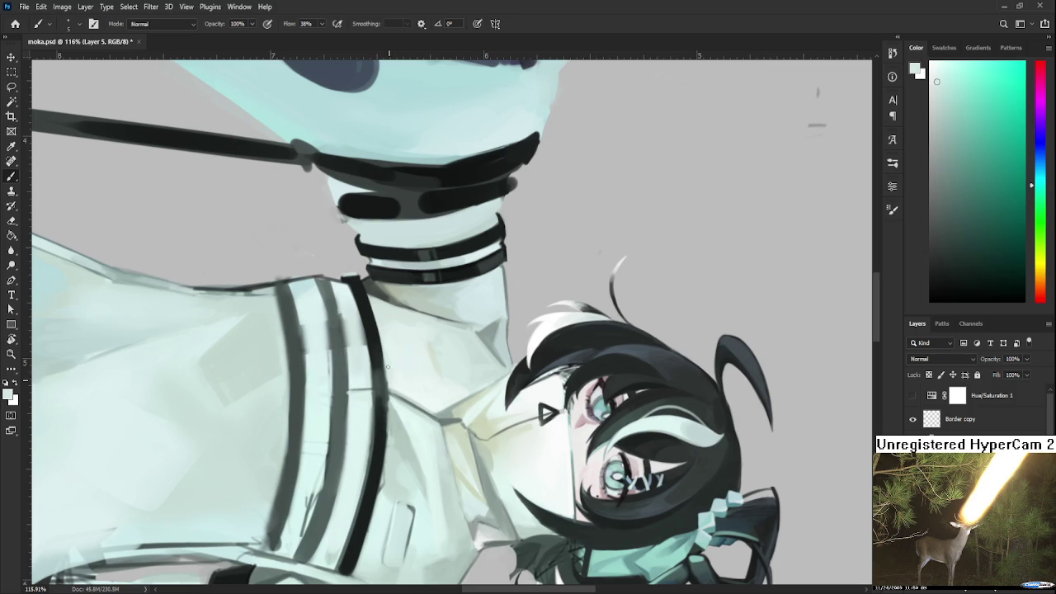
{"action": "left_click", "coordinate": [380, 349], "text": "alt"}
{"action": "left_click", "coordinate": [382, 354], "text": "alt"}
{"action": "left_click", "coordinate": [392, 414], "text": "alt"}
{"action": "left_click", "coordinate": [395, 396], "text": "alt"}
{"action": "left_click", "coordinate": [389, 399], "text": "alt"}
{"action": "left_click", "coordinate": [390, 399], "text": "alt"}
{"action": "left_click", "coordinate": [392, 388], "text": "alt"}
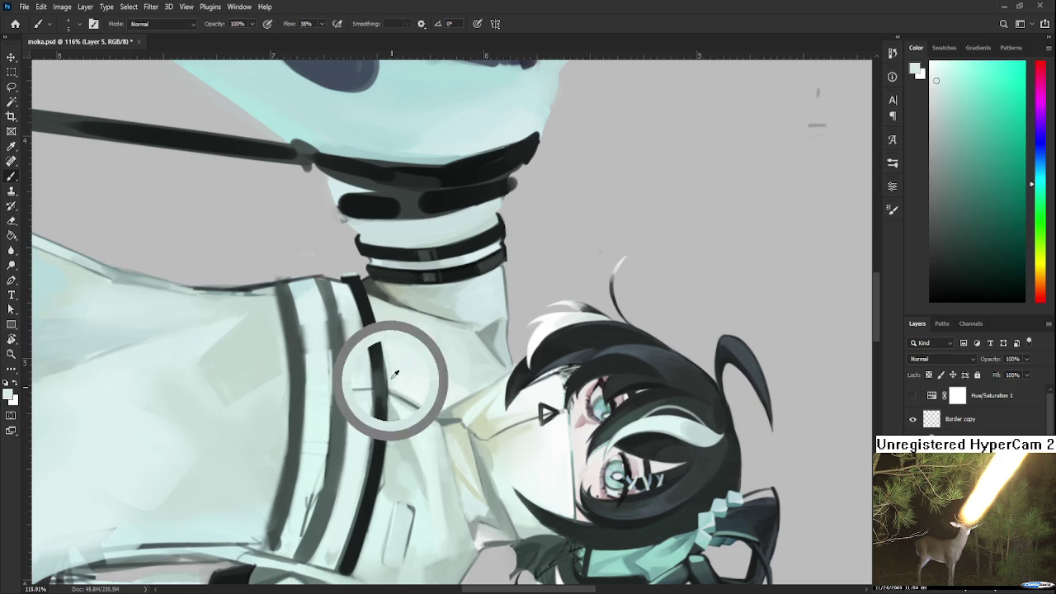
{"action": "left_click", "coordinate": [382, 355], "text": "alt"}
{"action": "left_click", "coordinate": [388, 368], "text": "alt"}
{"action": "left_click", "coordinate": [381, 399], "text": "alt"}
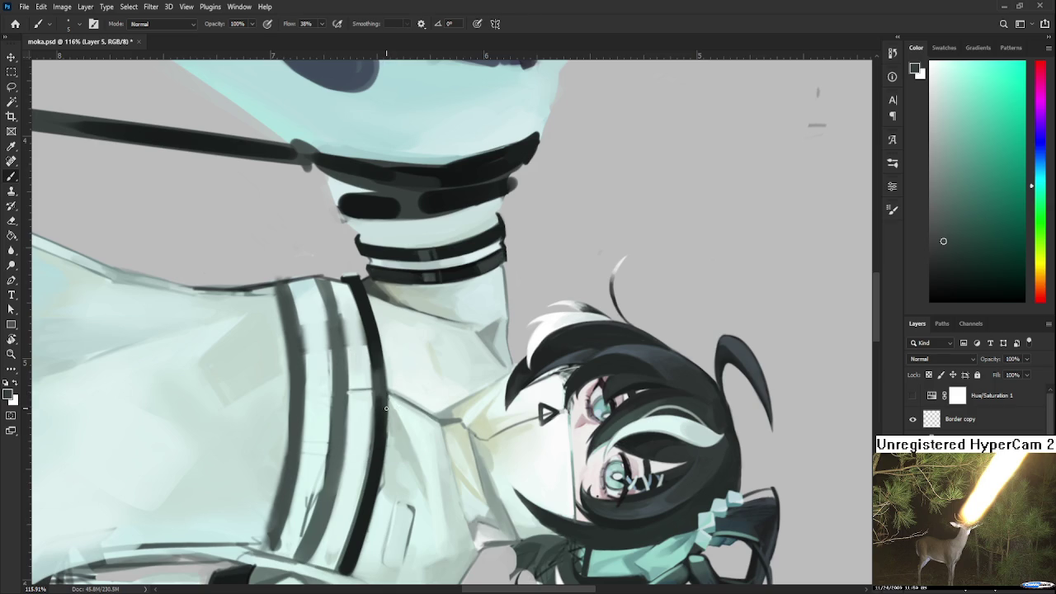
Briefly view the figure upright, restore the tilted view, and bring the chest stripe into view
{"action": "key", "text": "r"}
{"action": "left_click_drag", "start_coordinate": [386, 408], "coordinate": [488, 353]}
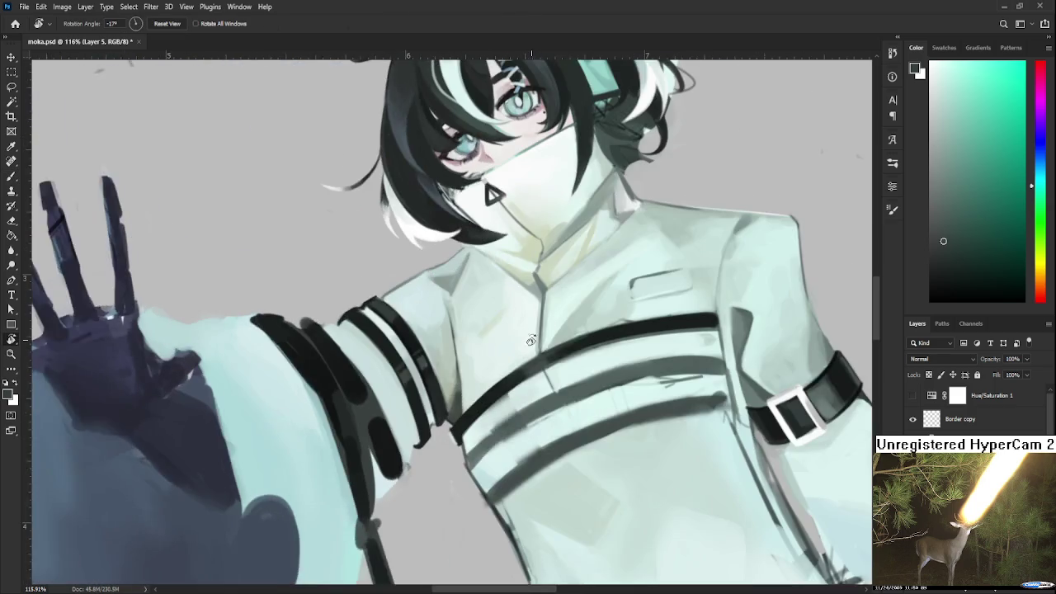
{"action": "key", "text": "Escape"}
{"action": "key", "text": "b"}
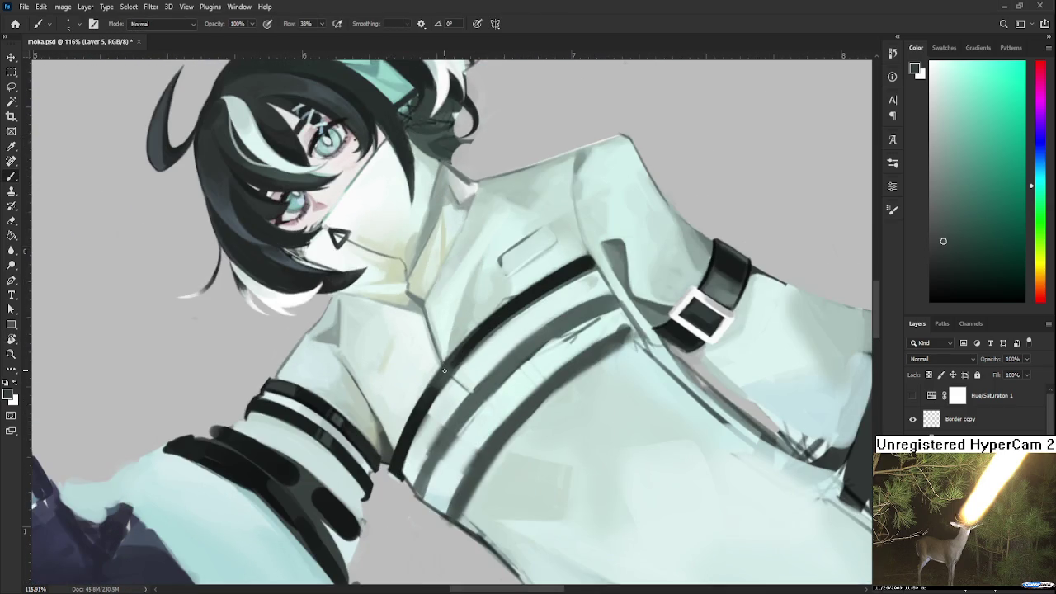
{"action": "left_click_drag", "start_coordinate": [443, 371], "coordinate": [394, 421]}
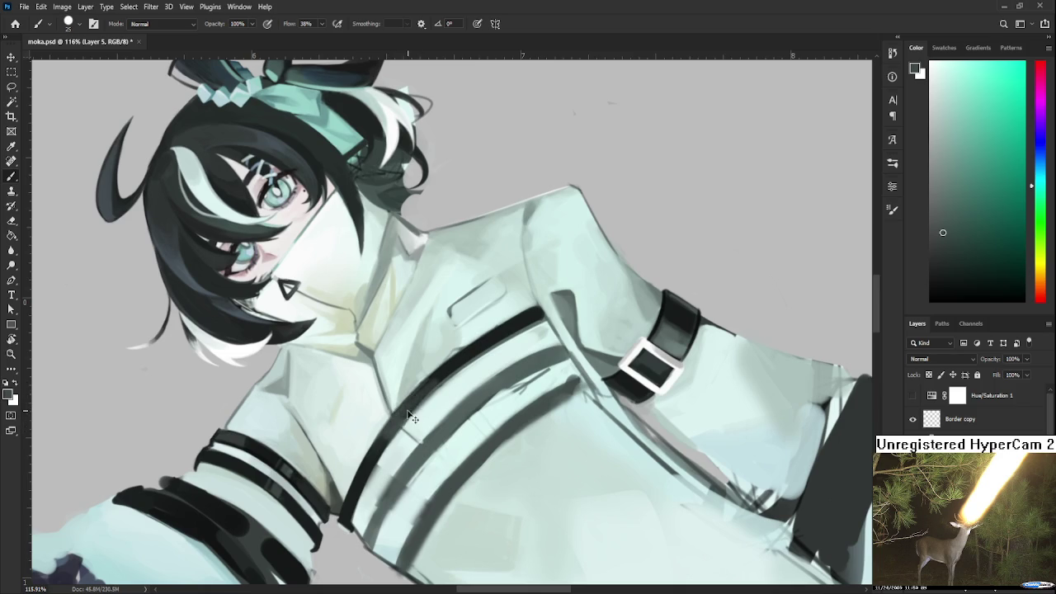
Sample a range of darker stripe and lighter robe tones around the chest stripe
{"action": "left_click", "coordinate": [448, 387], "text": "alt"}
{"action": "left_click", "coordinate": [401, 377], "text": "alt"}
{"action": "left_click", "coordinate": [450, 366], "text": "alt"}
{"action": "left_click", "coordinate": [389, 426], "text": "alt"}
{"action": "left_click", "coordinate": [373, 455], "text": "alt"}
{"action": "left_click", "coordinate": [405, 407], "text": "alt"}
{"action": "left_click", "coordinate": [431, 381], "text": "alt"}
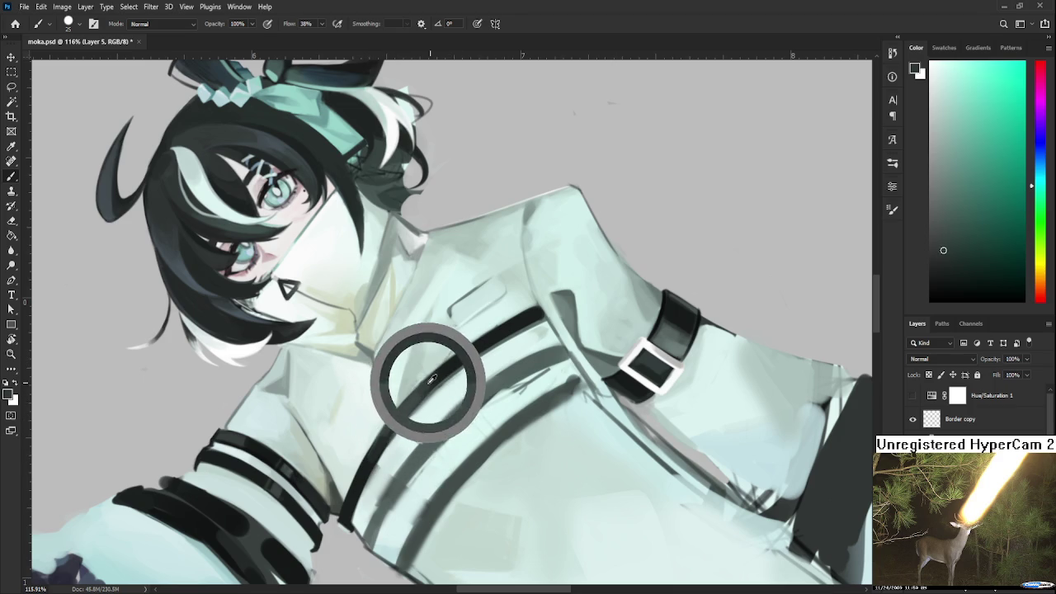
{"action": "left_click", "coordinate": [412, 390], "text": "alt"}
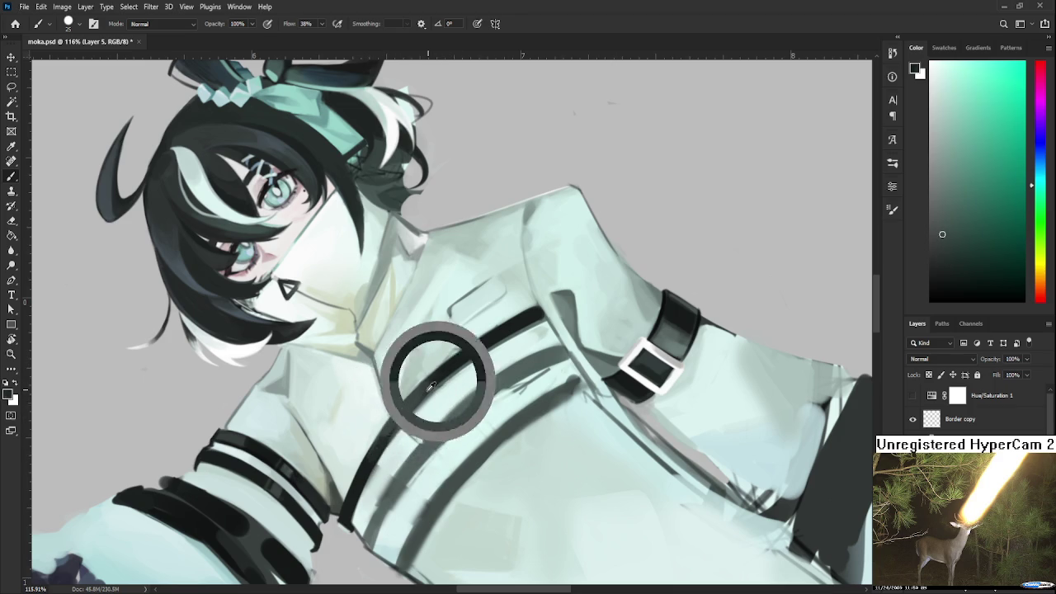
{"action": "left_click", "coordinate": [455, 356], "text": "alt"}
{"action": "left_click", "coordinate": [457, 359], "text": "alt"}
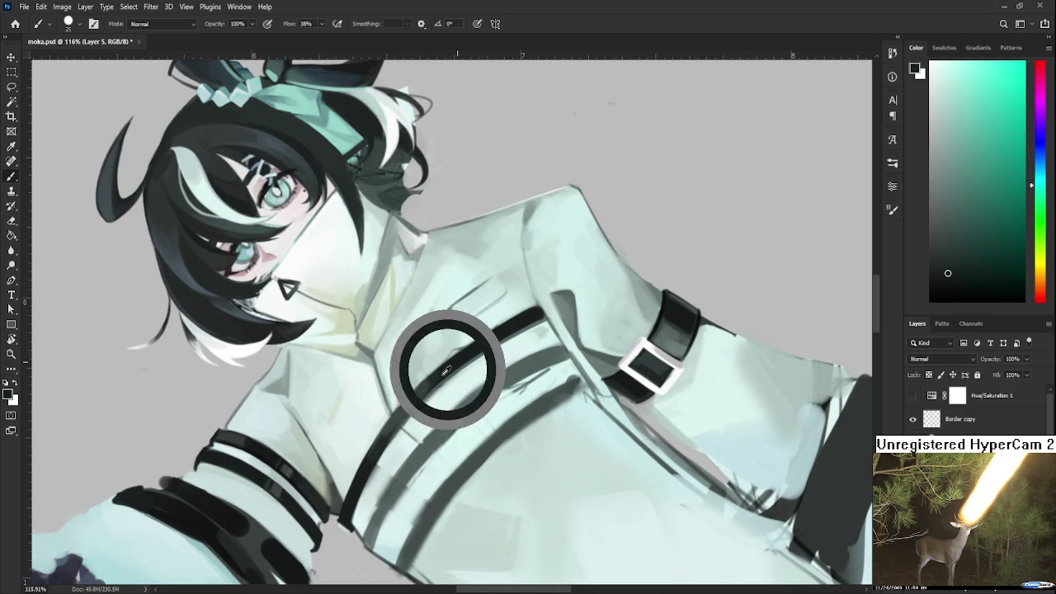
{"action": "left_click", "coordinate": [459, 357], "text": "alt"}
Settle on a dark muted grey-green and darken a small patch of the chest stripe
{"action": "mouse_move", "coordinate": [459, 358]}
{"action": "left_mouse_down"}
{"action": "mouse_move", "coordinate": [412, 377]}
{"action": "mouse_move", "coordinate": [405, 411]}
{"action": "left_mouse_up"}
{"action": "left_click", "coordinate": [458, 358], "text": "alt"}
{"action": "left_click", "coordinate": [430, 389], "text": "alt"}
{"action": "left_click", "coordinate": [459, 354], "text": "alt"}
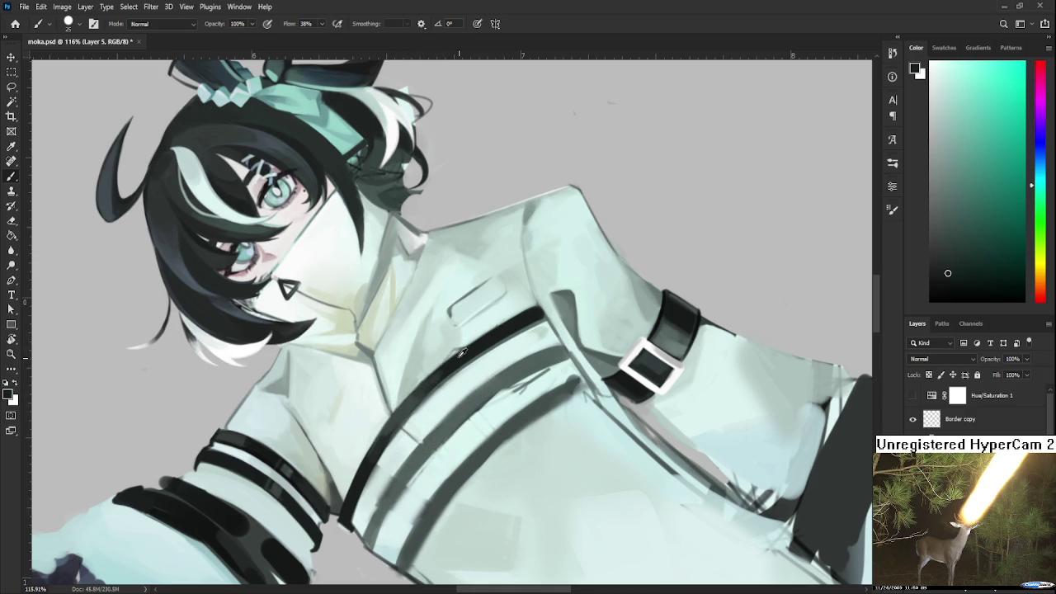
{"action": "left_click", "coordinate": [417, 396], "text": "alt"}
{"action": "left_click", "coordinate": [450, 363], "text": "alt"}
{"action": "left_click_drag", "start_coordinate": [424, 390], "coordinate": [436, 381]}
{"action": "scroll", "coordinate": [427, 334], "scroll_direction": "up", "scroll_amount": 2}
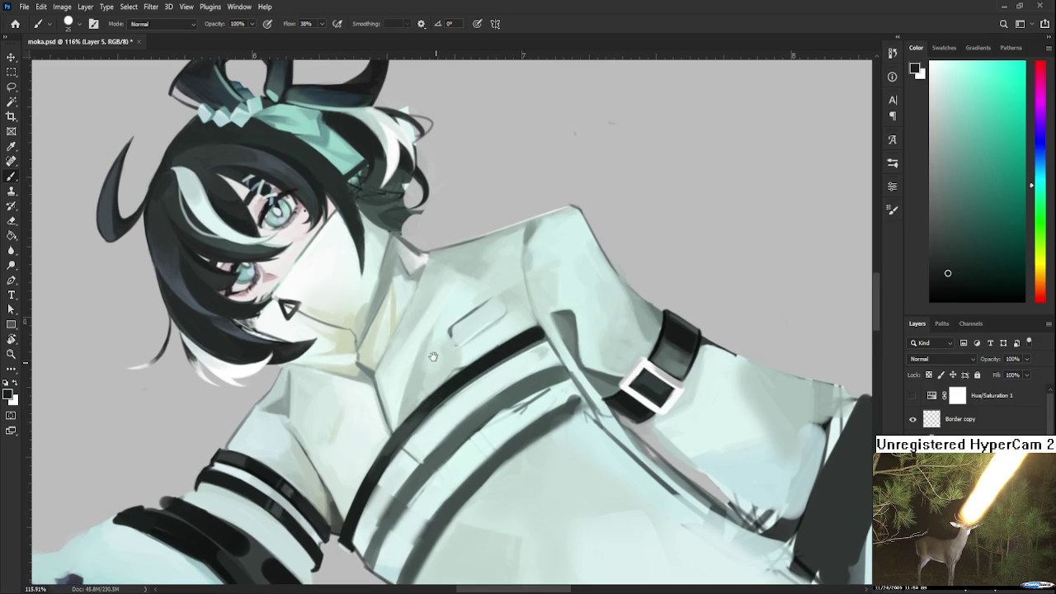
Sample lighter and darker tones along the chest stripe and robe
{"action": "left_click", "coordinate": [419, 412], "text": "alt"}
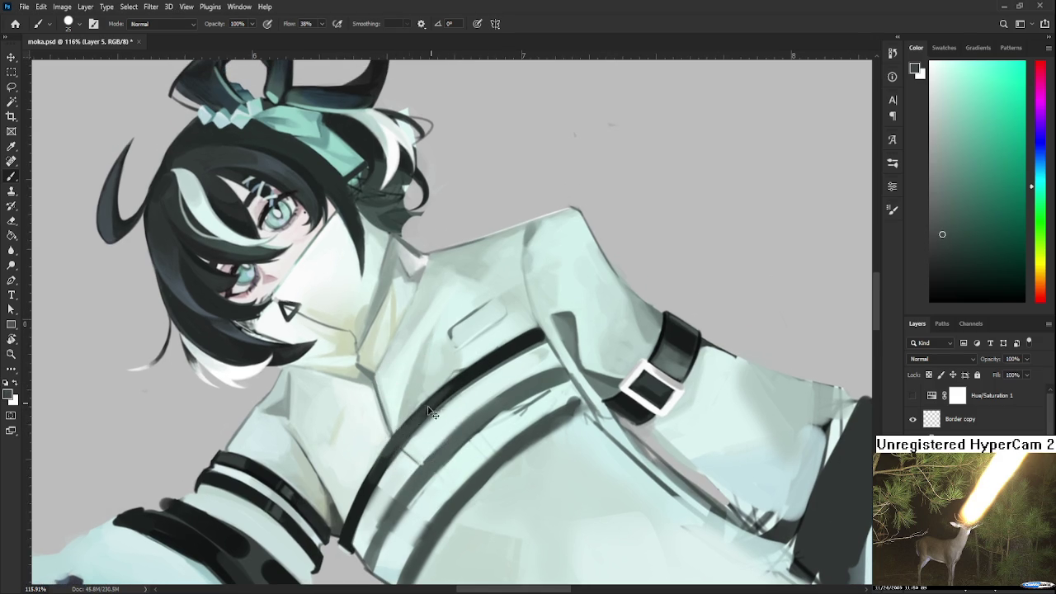
{"action": "left_click", "coordinate": [477, 369], "text": "alt"}
{"action": "left_click", "coordinate": [423, 411], "text": "alt"}
{"action": "left_click", "coordinate": [426, 410], "text": "alt"}
{"action": "left_click", "coordinate": [433, 405], "text": "alt"}
{"action": "mouse_move", "coordinate": [465, 380]}
{"action": "left_mouse_down"}
{"action": "mouse_move", "coordinate": [403, 425]}
{"action": "mouse_move", "coordinate": [405, 439]}
{"action": "left_mouse_up"}
{"action": "left_click", "coordinate": [525, 338], "text": "alt"}
{"action": "left_click_drag", "start_coordinate": [453, 393], "coordinate": [417, 426]}
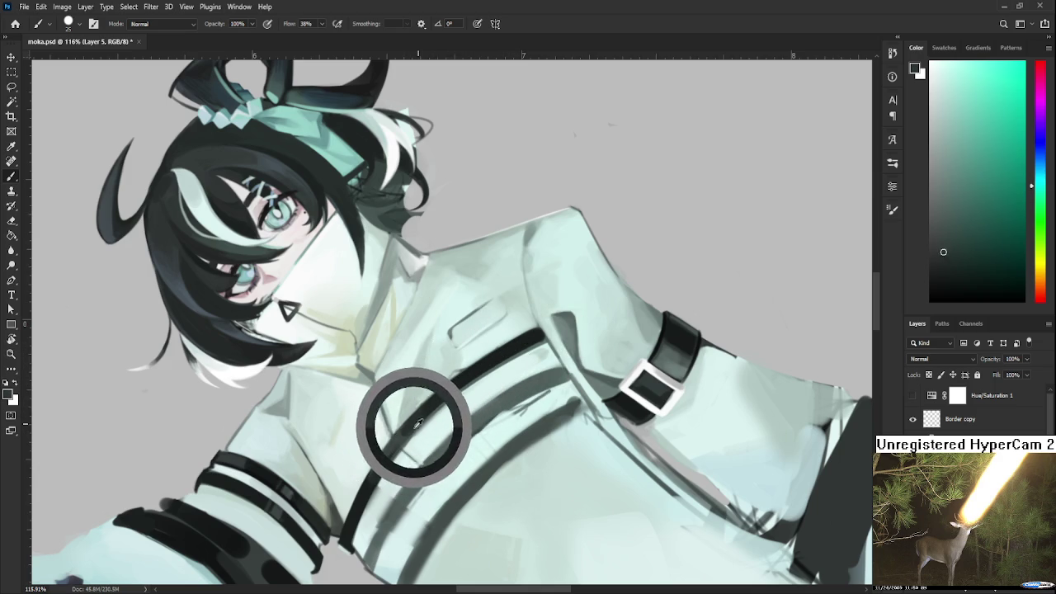
{"action": "left_click", "coordinate": [368, 489], "text": "alt"}
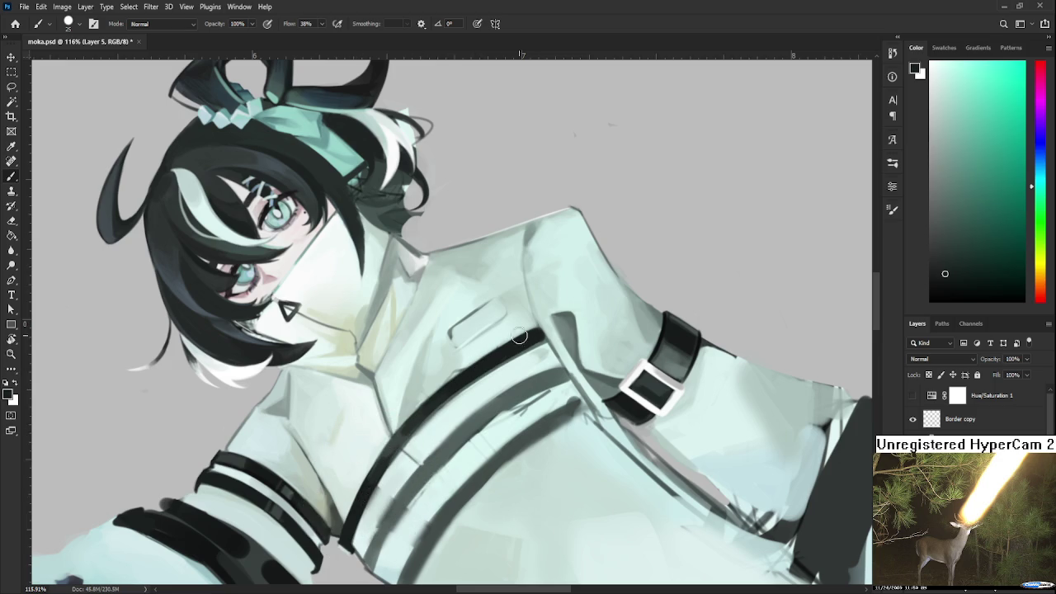
Pick up the dark strap colour on the left sleeve, then zoom out to see the whole figure
{"action": "left_click", "coordinate": [636, 396], "text": "alt"}
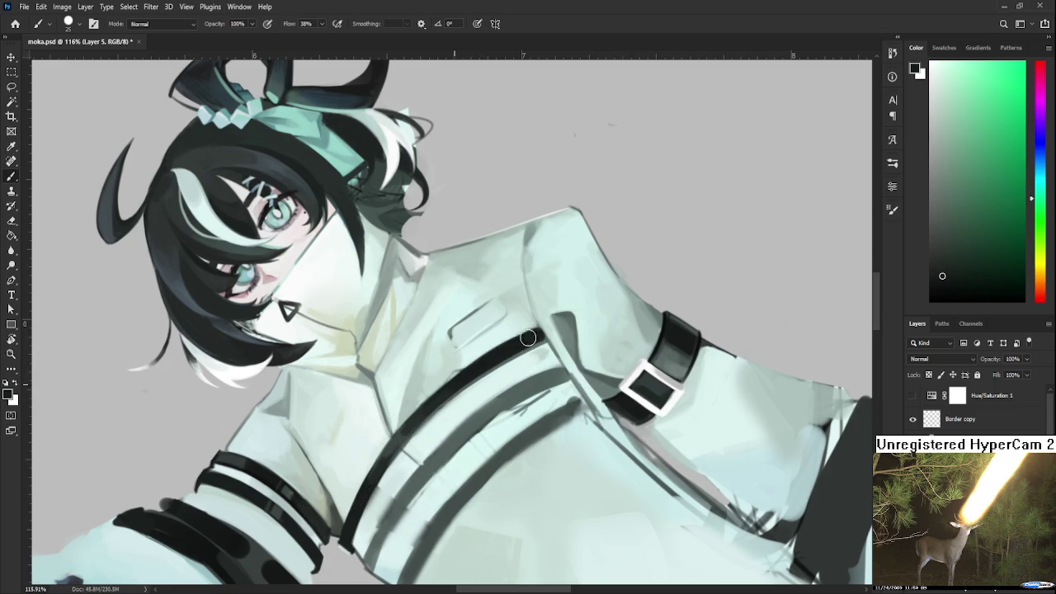
{"action": "left_click", "coordinate": [255, 507], "text": "alt"}
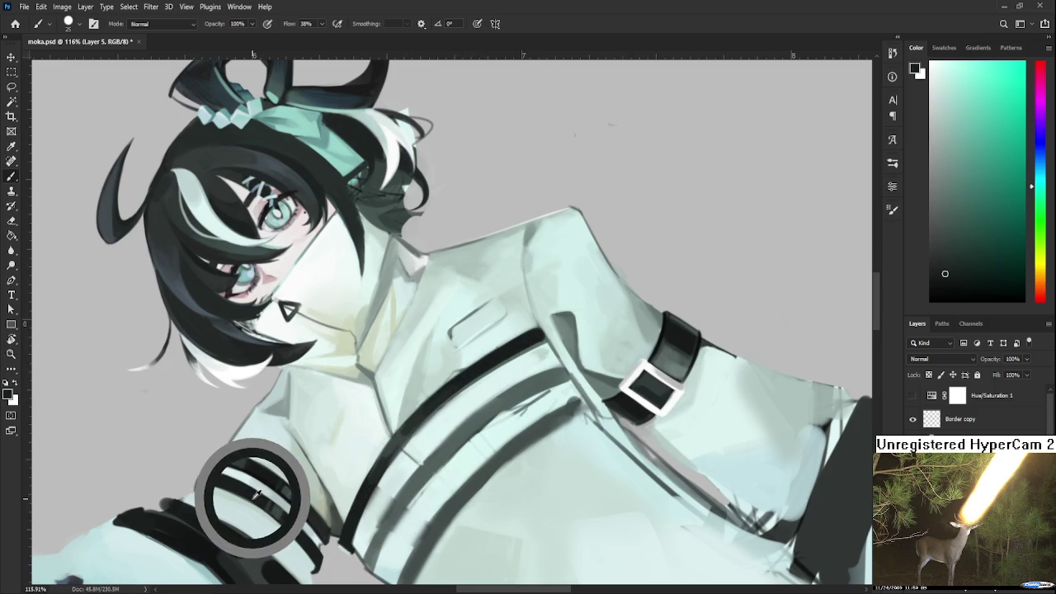
{"action": "left_click_drag", "start_coordinate": [304, 438], "coordinate": [370, 457]}
{"action": "left_click", "coordinate": [332, 479], "text": "alt"}
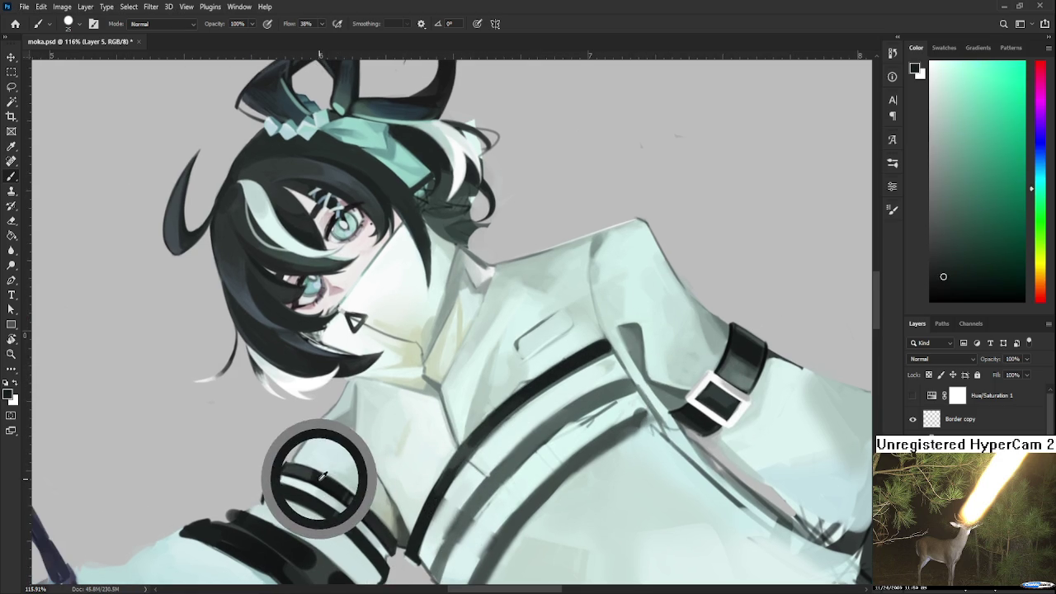
{"action": "left_click_drag", "start_coordinate": [504, 421], "coordinate": [368, 426]}
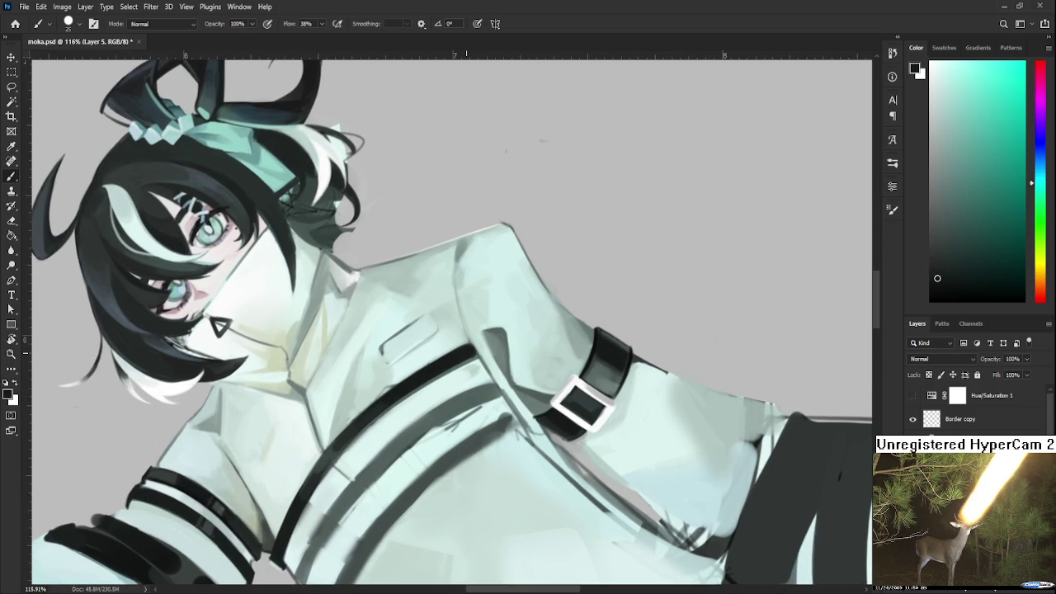
{"action": "scroll", "coordinate": [439, 378], "scroll_direction": "down", "scroll_amount": 2}
{"action": "scroll", "coordinate": [439, 376], "scroll_direction": "down", "scroll_amount": 2}
{"action": "scroll", "coordinate": [438, 373], "scroll_direction": "down", "scroll_amount": 1}
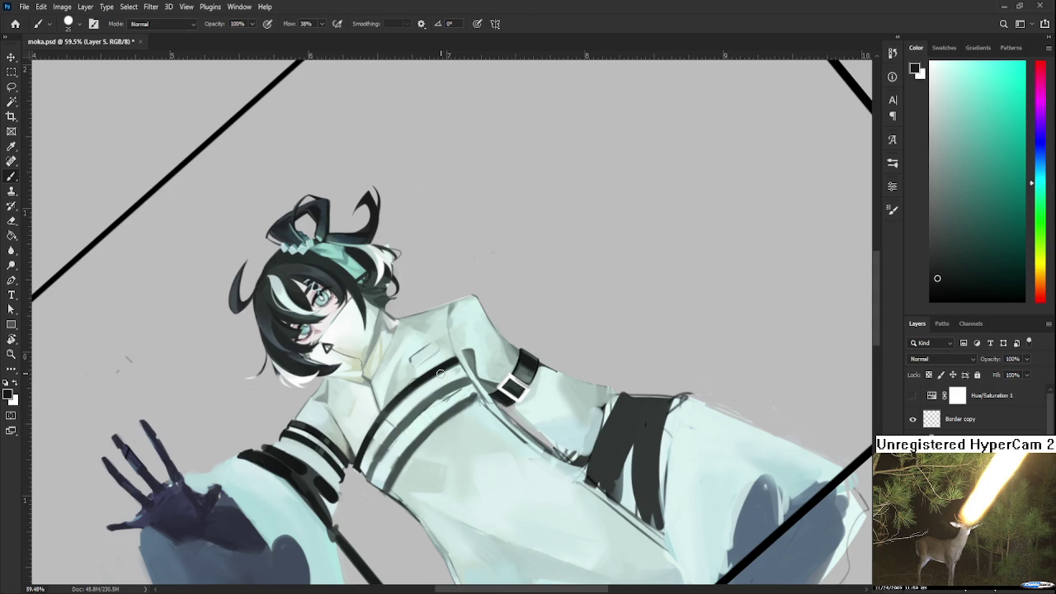
Zoom in and sample light and slightly darker mints from the jacket
{"action": "scroll", "coordinate": [442, 374], "scroll_direction": "up", "scroll_amount": 2}
{"action": "scroll", "coordinate": [442, 377], "scroll_direction": "up", "scroll_amount": 2}
{"action": "scroll", "coordinate": [443, 384], "scroll_direction": "up", "scroll_amount": 2}
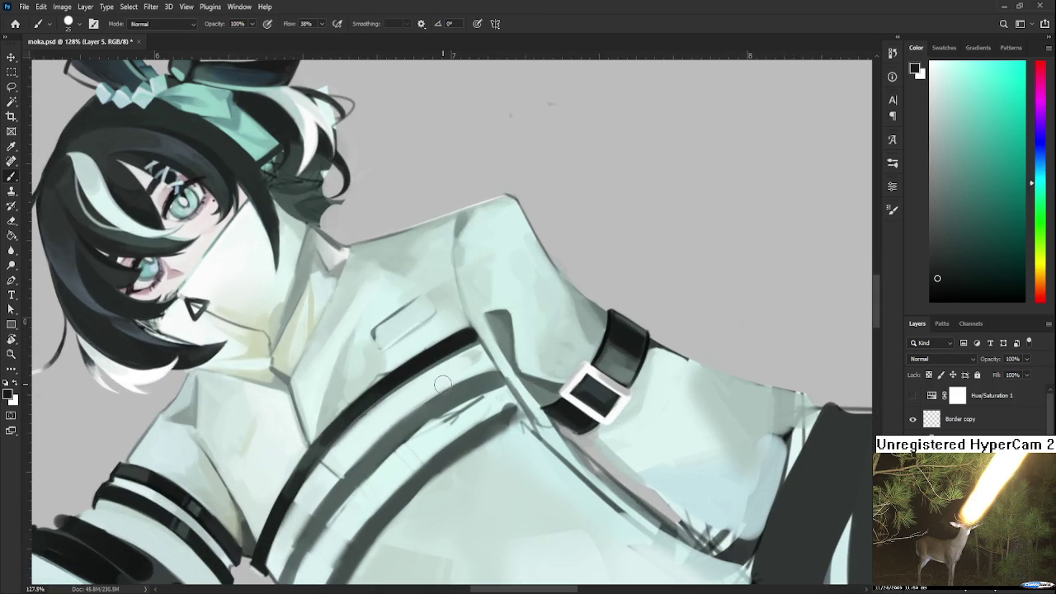
{"action": "left_click", "coordinate": [356, 355], "text": "alt"}
{"action": "left_click", "coordinate": [401, 357], "text": "alt"}
{"action": "left_click", "coordinate": [418, 341], "text": "alt"}
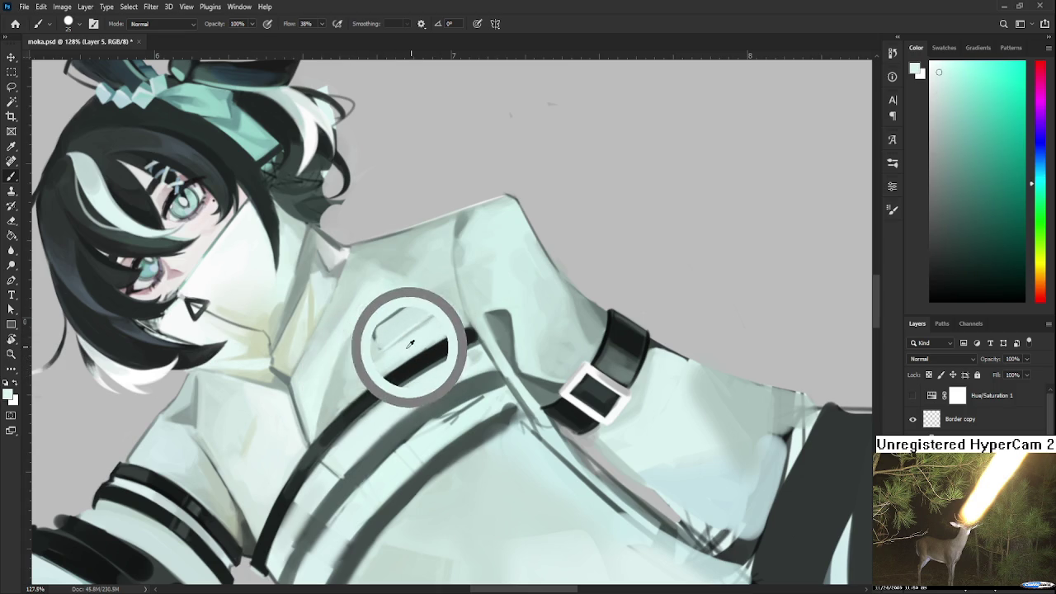
{"action": "left_click", "coordinate": [404, 351], "text": "alt"}
{"action": "left_click", "coordinate": [420, 341], "text": "alt"}
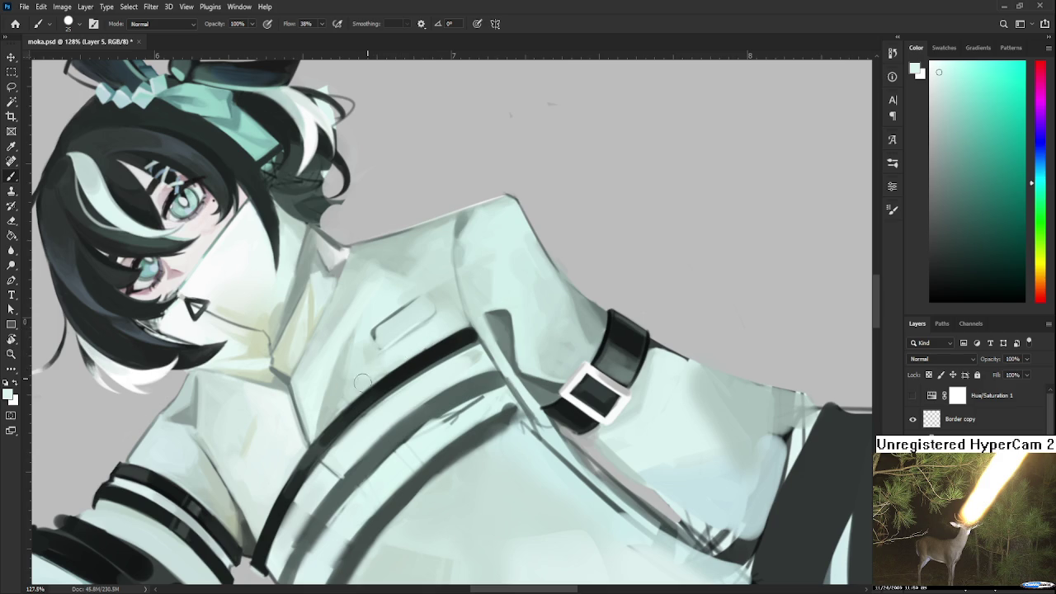
{"action": "left_click", "coordinate": [384, 370], "text": "alt"}
{"action": "left_click", "coordinate": [368, 354], "text": "alt"}
Compare lighter and darker mints from the upper jacket near the collar
{"action": "left_click", "coordinate": [368, 306], "text": "alt"}
{"action": "left_click", "coordinate": [349, 329], "text": "alt"}
{"action": "left_click", "coordinate": [345, 346], "text": "alt"}
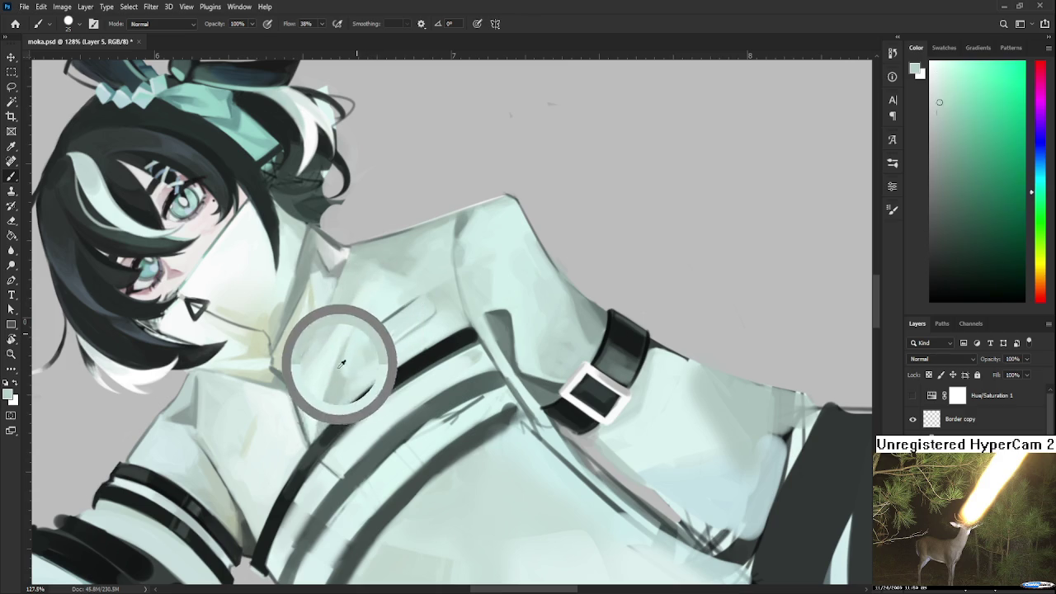
{"action": "left_click", "coordinate": [377, 306], "text": "alt"}
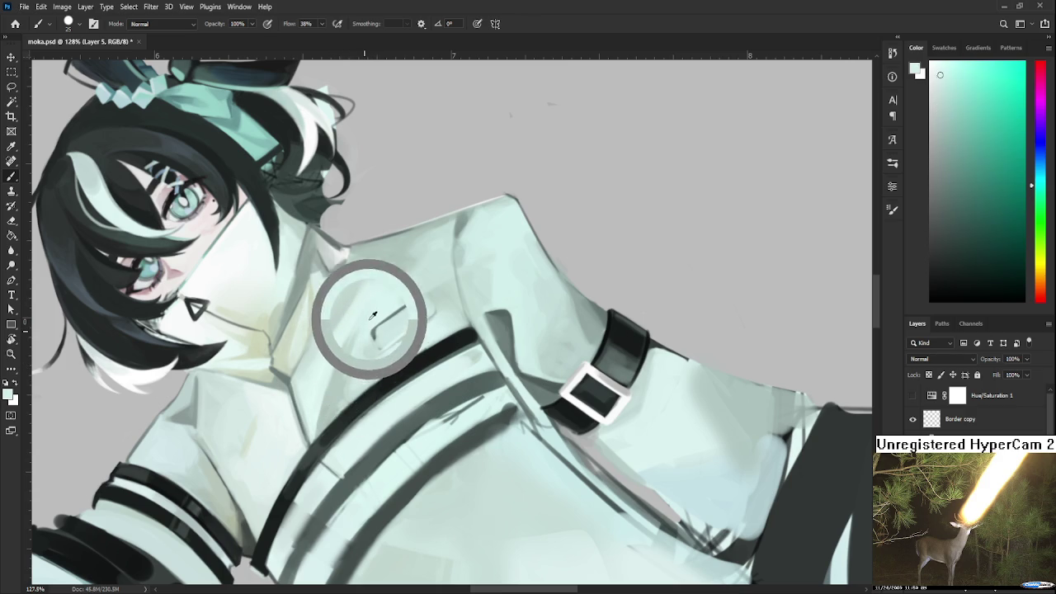
{"action": "left_click", "coordinate": [354, 330], "text": "alt"}
{"action": "left_click", "coordinate": [345, 331], "text": "alt"}
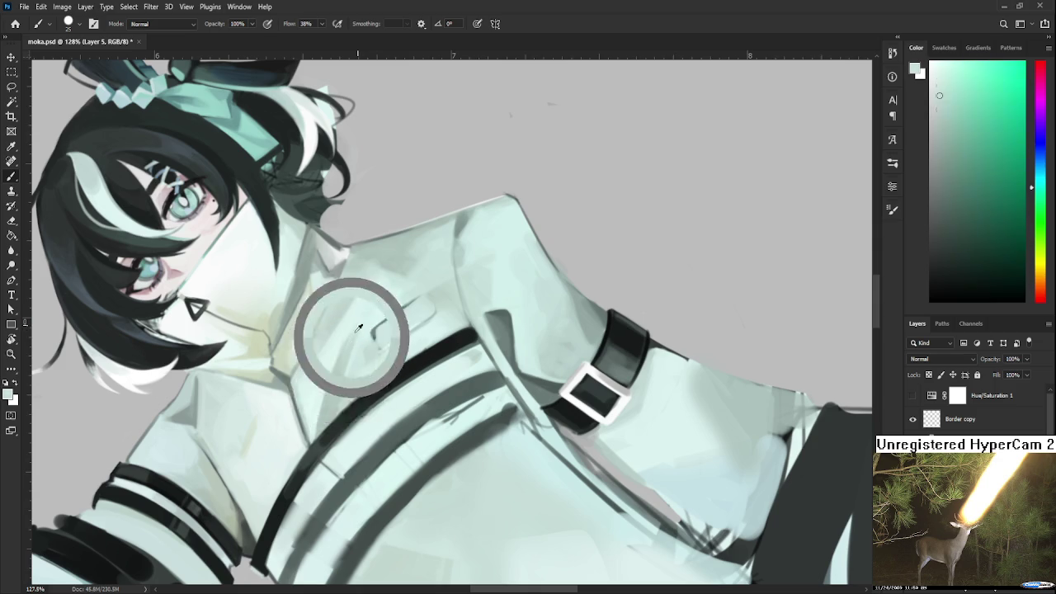
{"action": "left_click_drag", "start_coordinate": [360, 324], "coordinate": [345, 355]}
{"action": "left_click", "coordinate": [363, 310], "text": "alt"}
{"action": "left_click", "coordinate": [362, 325], "text": "alt"}
{"action": "left_click", "coordinate": [361, 325], "text": "alt"}
{"action": "left_click_drag", "start_coordinate": [361, 325], "coordinate": [353, 332]}
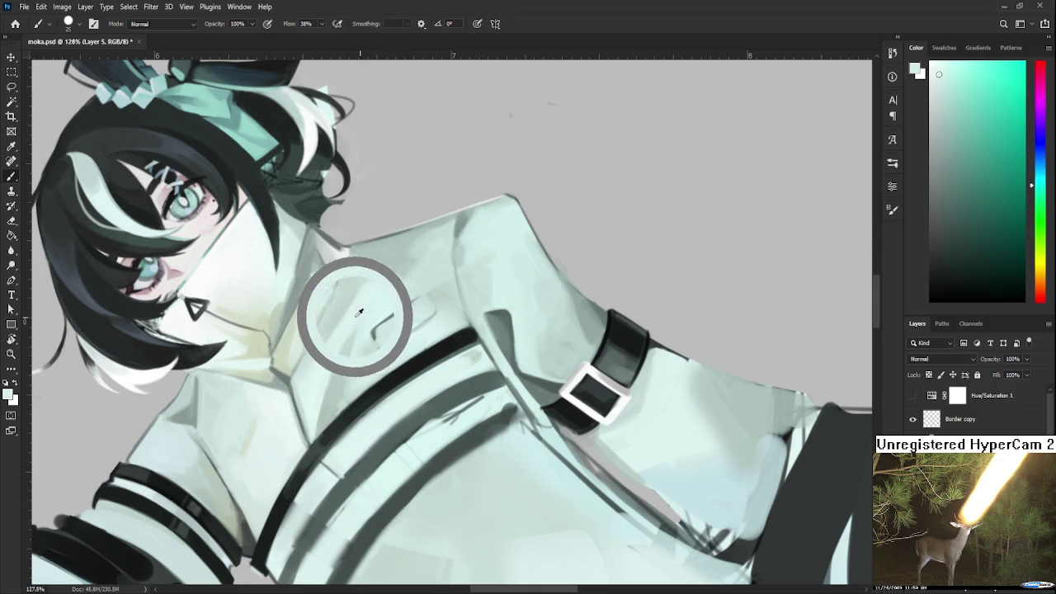
Sample collar tones to settle on a lighter mint for the pocket
{"action": "left_click", "coordinate": [344, 347], "text": "alt"}
{"action": "left_click", "coordinate": [351, 338], "text": "alt"}
{"action": "left_click", "coordinate": [334, 349], "text": "alt"}
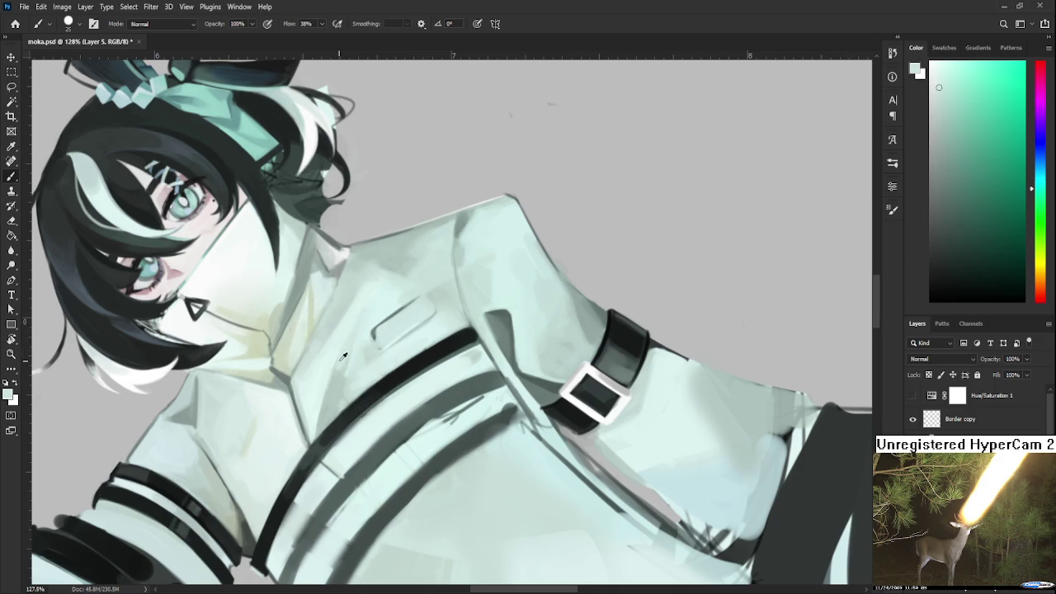
{"action": "left_click", "coordinate": [338, 395], "text": "alt"}
{"action": "left_click", "coordinate": [368, 314], "text": "alt"}
{"action": "left_click", "coordinate": [337, 383], "text": "alt"}
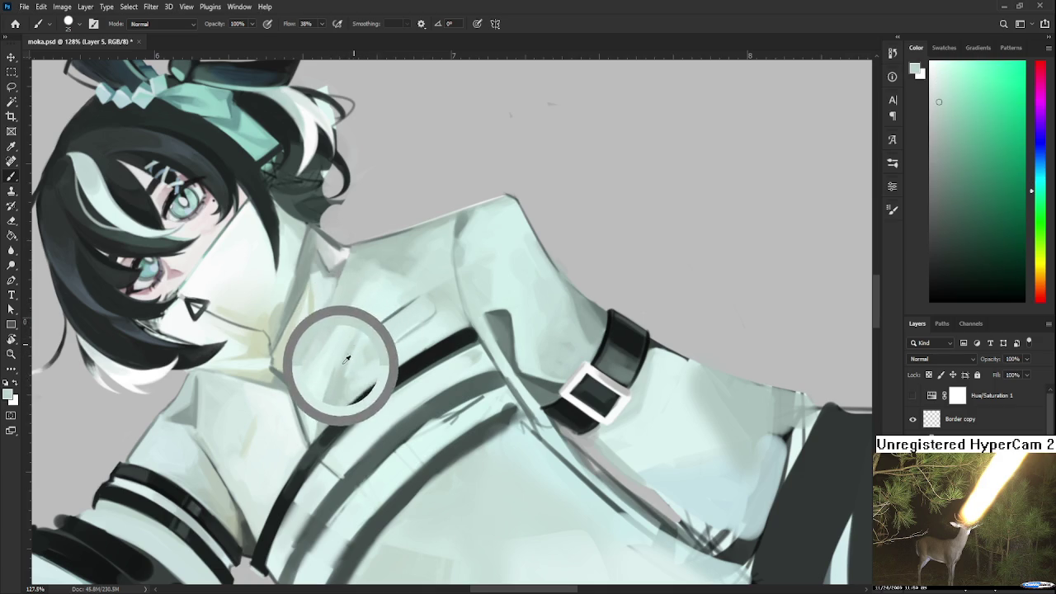
{"action": "left_click", "coordinate": [364, 302], "text": "alt"}
{"action": "left_click", "coordinate": [342, 328], "text": "alt"}
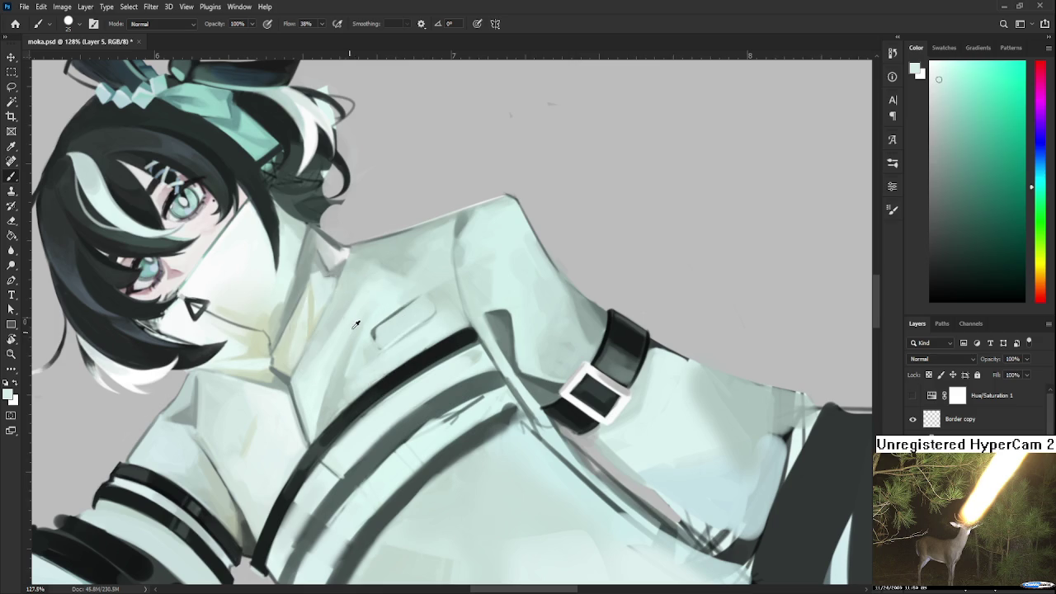
{"action": "left_click", "coordinate": [342, 334], "text": "alt"}
{"action": "left_click", "coordinate": [350, 335], "text": "alt"}
Paint the chest pocket flap's light edge with a smaller brush, then restore size and pick darker mint
{"action": "key", "text": "["}
{"action": "key", "text": "["}
{"action": "key", "text": "["}
{"action": "left_click_drag", "start_coordinate": [425, 307], "coordinate": [371, 319]}
{"action": "key", "text": "]"}
{"action": "key", "text": "]"}
{"action": "key", "text": "]"}
{"action": "left_click", "coordinate": [340, 355], "text": "alt"}
{"action": "left_click", "coordinate": [344, 362], "text": "alt"}
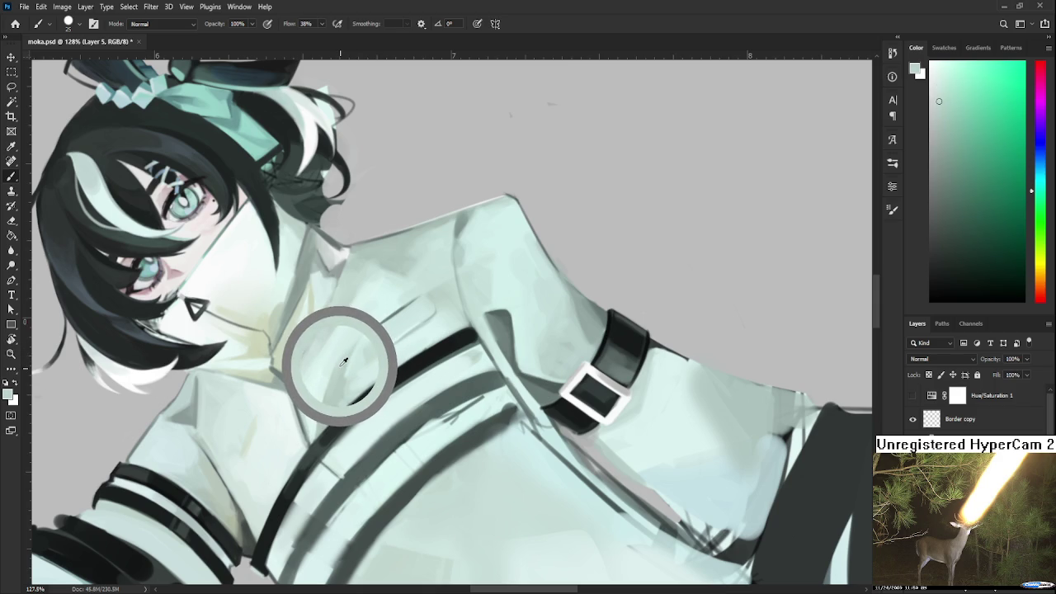
{"action": "left_click", "coordinate": [379, 328], "text": "alt"}
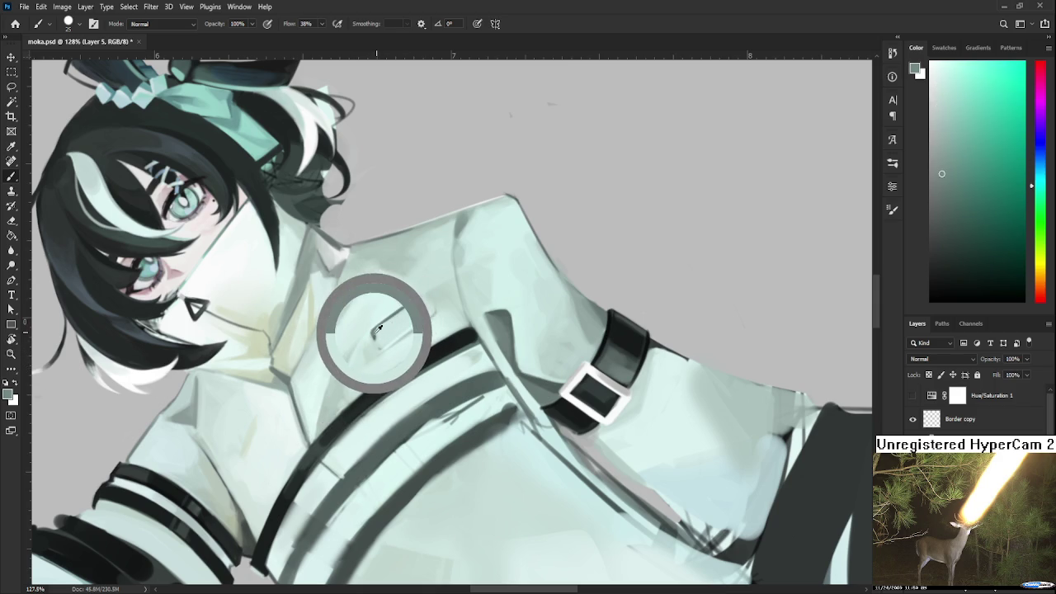
{"action": "left_click_drag", "start_coordinate": [336, 377], "coordinate": [357, 358]}
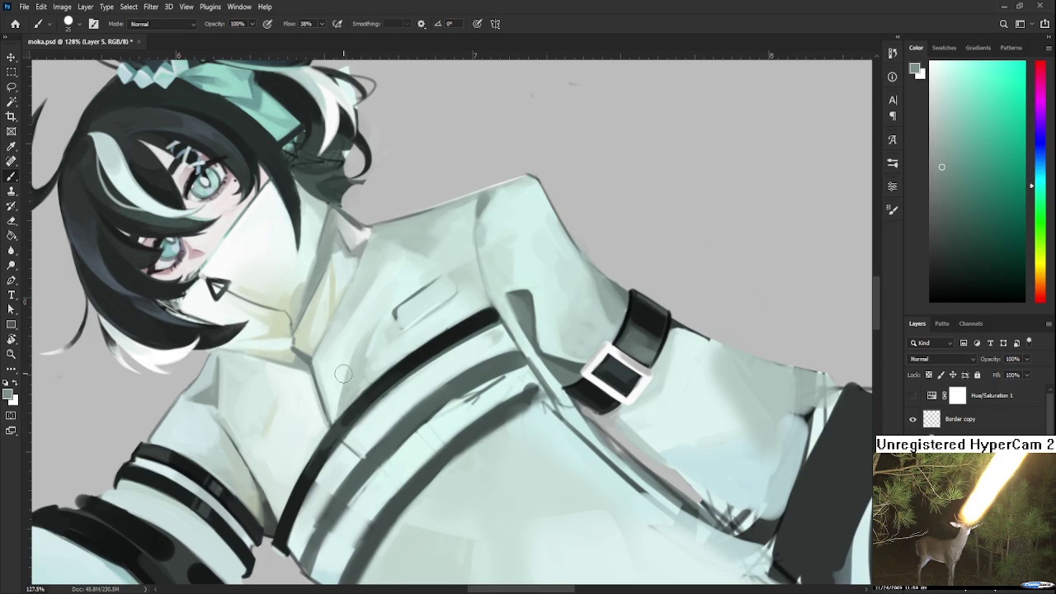
Sample darker and lighter jacket and shirt tones around the dark stripe
{"action": "left_click_drag", "start_coordinate": [348, 394], "coordinate": [366, 361]}
{"action": "left_click", "coordinate": [330, 389], "text": "alt"}
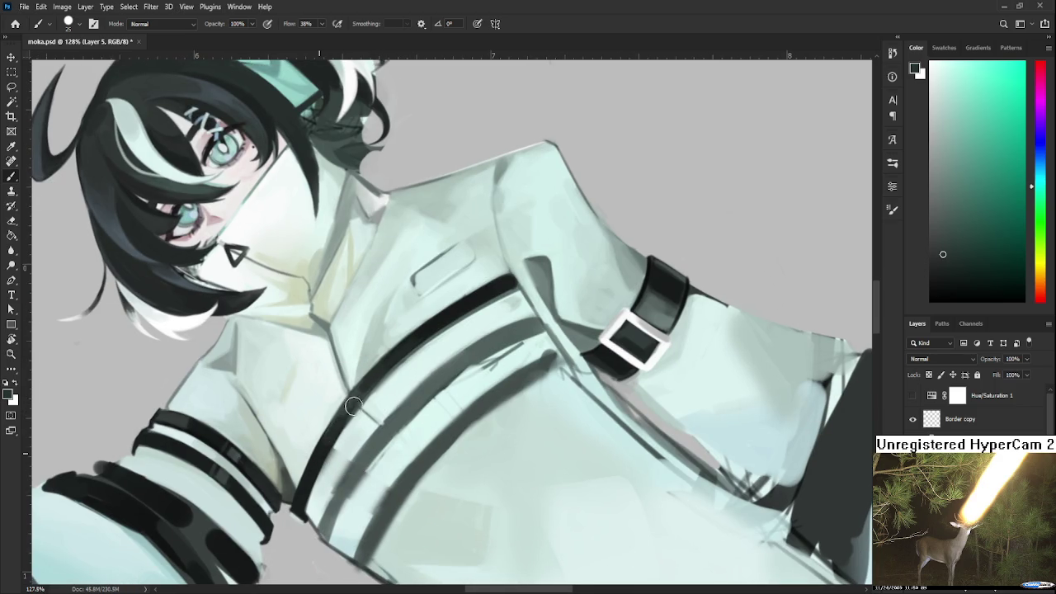
{"action": "left_click", "coordinate": [354, 400], "text": "alt"}
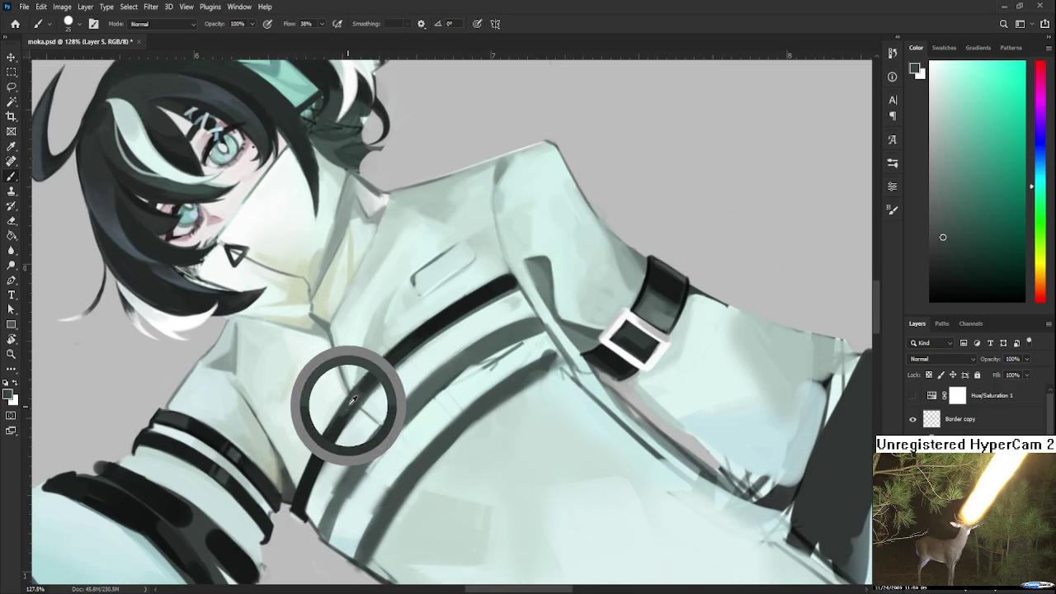
{"action": "left_click", "coordinate": [398, 354], "text": "alt"}
{"action": "left_click", "coordinate": [330, 434], "text": "alt"}
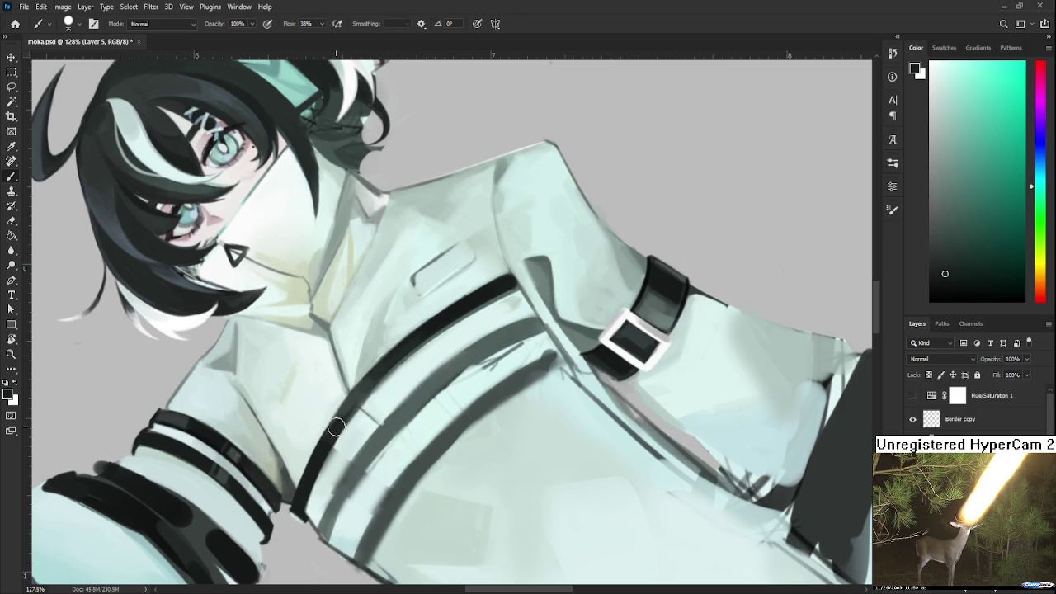
{"action": "scroll", "coordinate": [336, 425], "scroll_direction": "up", "scroll_amount": 1}
{"action": "left_click", "coordinate": [367, 388], "text": "alt"}
{"action": "left_click_drag", "start_coordinate": [369, 388], "coordinate": [351, 392]}
{"action": "left_click", "coordinate": [386, 381], "text": "alt"}
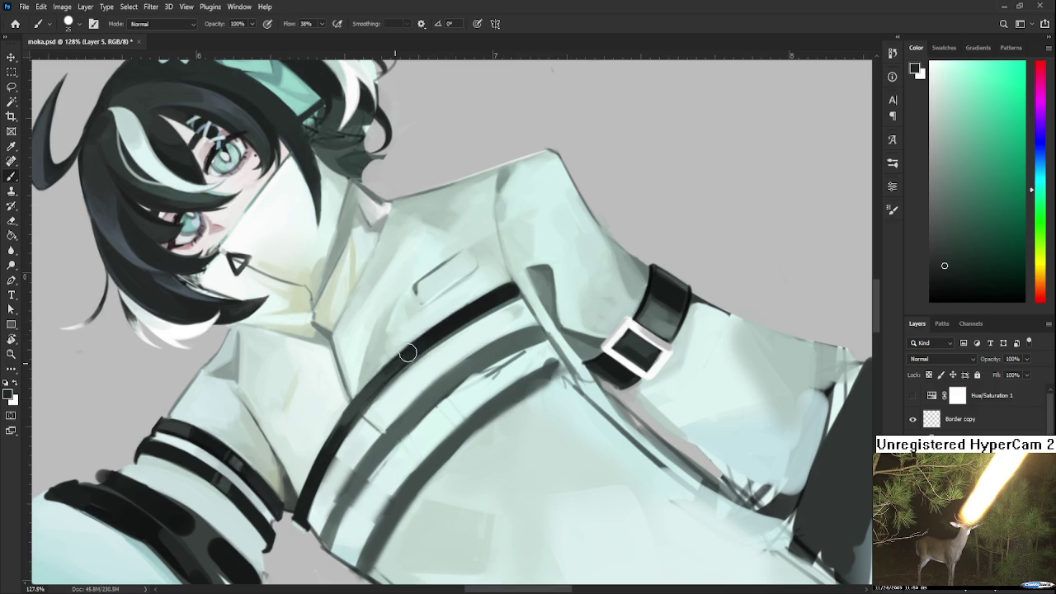
Rotate the view about 88 degrees and paint a light stroke along the dark chest stripe
{"action": "mouse_move", "coordinate": [397, 408]}
{"action": "left_mouse_down"}
{"action": "mouse_move", "coordinate": [401, 324]}
{"action": "mouse_move", "coordinate": [448, 343]}
{"action": "mouse_move", "coordinate": [341, 347]}
{"action": "left_mouse_up"}
{"action": "key", "text": "r"}
{"action": "key", "text": "b"}
{"action": "left_click", "coordinate": [332, 353], "text": "alt"}
{"action": "left_click_drag", "start_coordinate": [415, 321], "coordinate": [338, 416]}
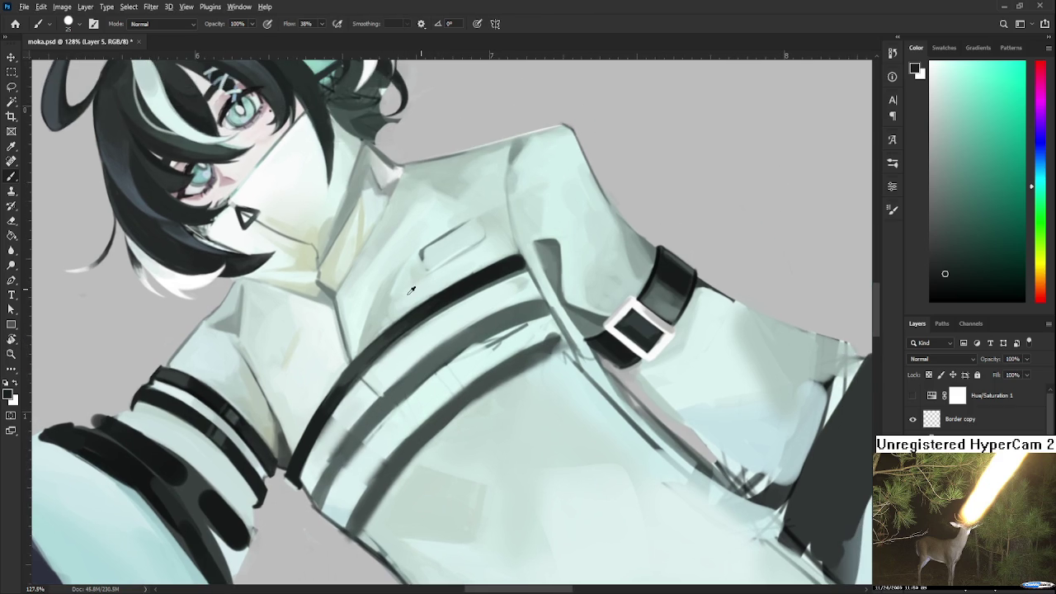
Sample a light jacket tint and paint a short stroke along the strap's edge
{"action": "left_click", "coordinate": [385, 305], "text": "alt"}
{"action": "left_click", "coordinate": [363, 390], "text": "alt"}
{"action": "mouse_move", "coordinate": [345, 411]}
{"action": "left_mouse_down"}
{"action": "mouse_move", "coordinate": [322, 446]}
{"action": "mouse_move", "coordinate": [337, 432]}
{"action": "left_mouse_up"}
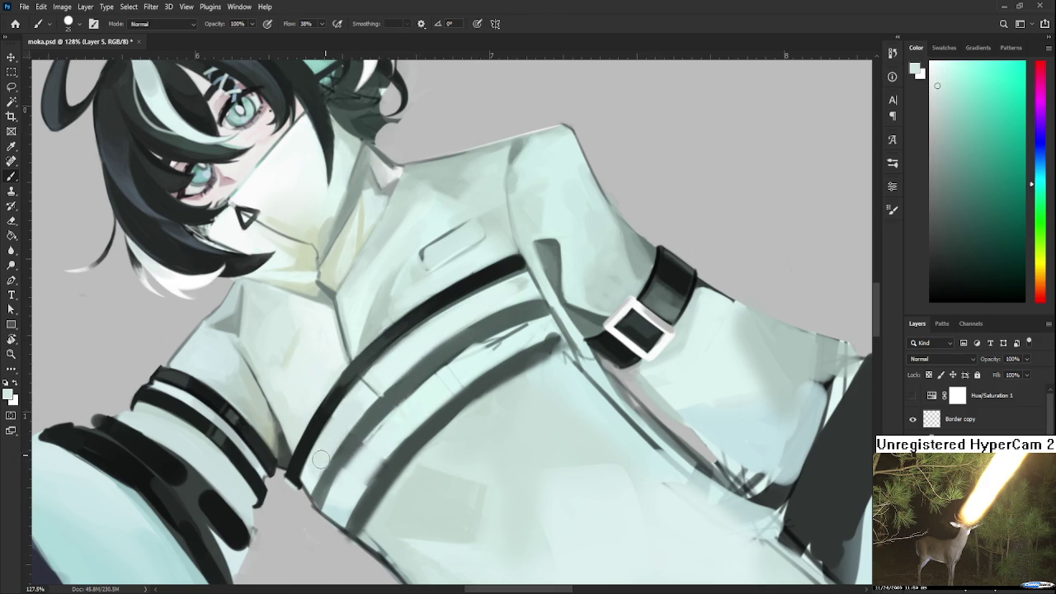
{"action": "left_click", "coordinate": [349, 413], "text": "alt"}
Resample coat tones and brush pale yellow light along the strap's inner edge beside the chest stripe
{"action": "left_click", "coordinate": [413, 312], "text": "alt"}
{"action": "left_click", "coordinate": [425, 248], "text": "alt"}
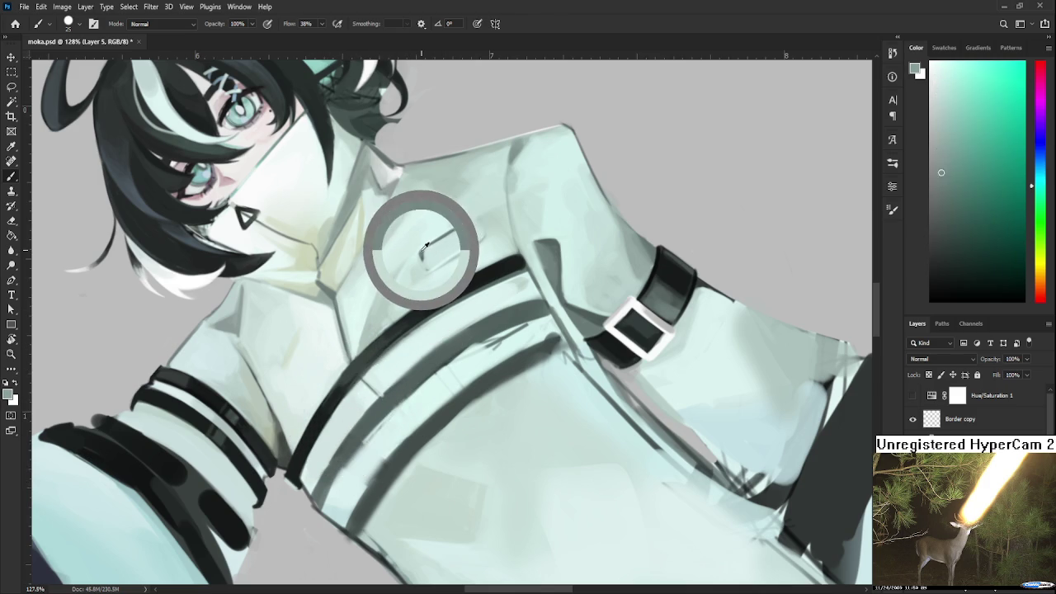
{"action": "mouse_move", "coordinate": [409, 361]}
{"action": "left_mouse_down"}
{"action": "mouse_move", "coordinate": [393, 348]}
{"action": "mouse_move", "coordinate": [479, 384]}
{"action": "left_mouse_up"}
{"action": "left_click", "coordinate": [404, 288], "text": "alt"}
{"action": "mouse_move", "coordinate": [393, 431]}
{"action": "left_mouse_down"}
{"action": "mouse_move", "coordinate": [370, 362]}
{"action": "mouse_move", "coordinate": [359, 408]}
{"action": "mouse_move", "coordinate": [404, 342]}
{"action": "left_mouse_up"}
{"action": "mouse_move", "coordinate": [363, 393]}
{"action": "left_mouse_down"}
{"action": "mouse_move", "coordinate": [408, 338]}
{"action": "mouse_move", "coordinate": [403, 356]}
{"action": "mouse_move", "coordinate": [412, 330]}
{"action": "left_mouse_up"}
{"action": "left_click", "coordinate": [426, 328], "text": "alt"}
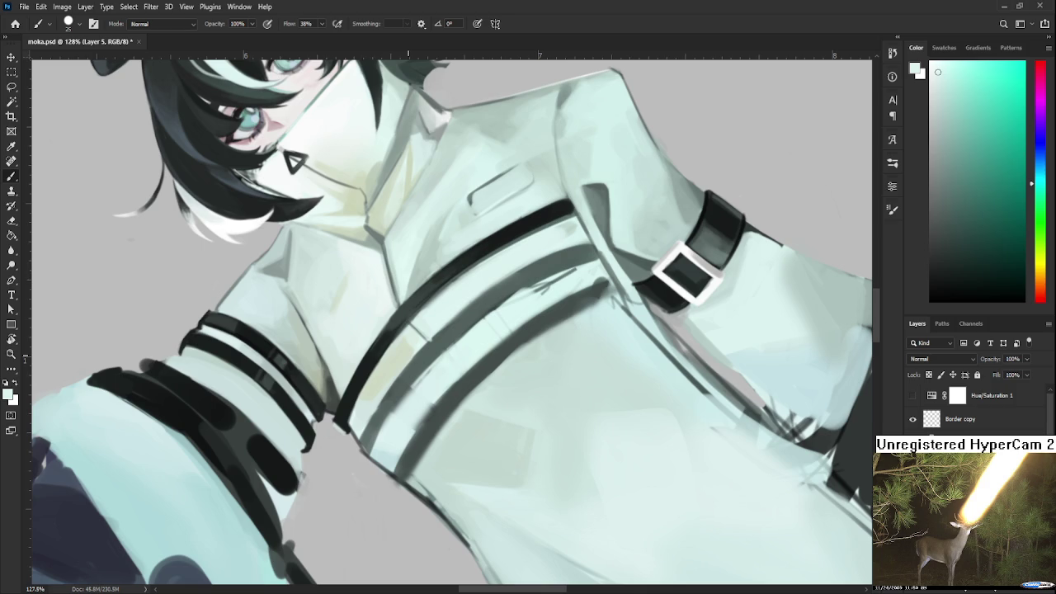
Sample light coat tones beside the chest strap and paint a light stroke over its edge
{"action": "left_click_drag", "start_coordinate": [409, 363], "coordinate": [475, 412]}
{"action": "left_click", "coordinate": [347, 377], "text": "alt"}
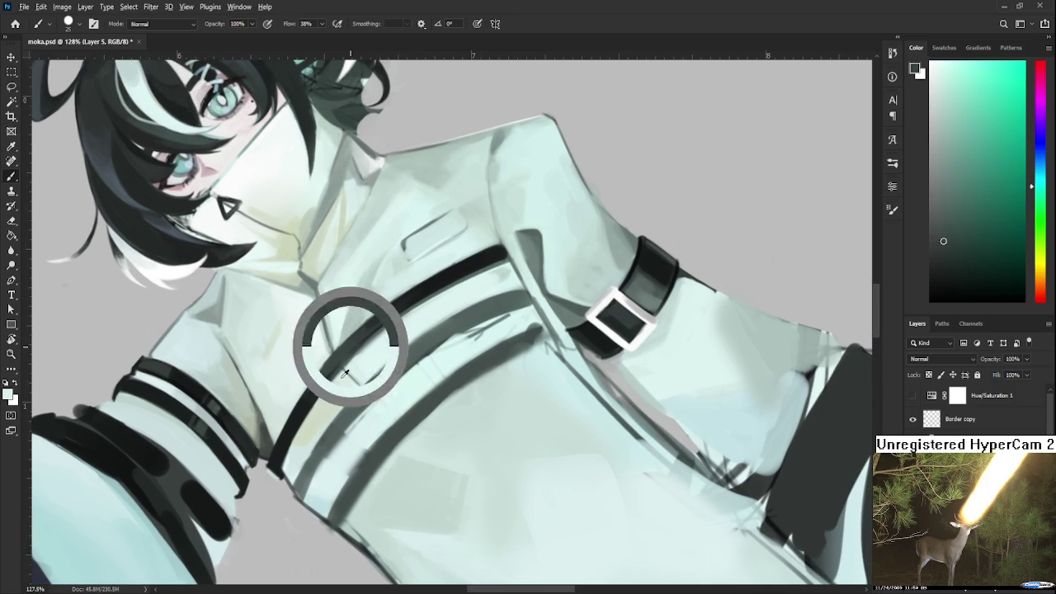
{"action": "left_click", "coordinate": [346, 386], "text": "alt"}
{"action": "mouse_move", "coordinate": [345, 387]}
{"action": "left_mouse_down"}
{"action": "mouse_move", "coordinate": [318, 423]}
{"action": "mouse_move", "coordinate": [334, 422]}
{"action": "left_mouse_up"}
{"action": "left_click", "coordinate": [330, 380], "text": "alt"}
{"action": "left_click", "coordinate": [330, 401], "text": "alt"}
{"action": "left_click", "coordinate": [328, 441], "text": "alt"}
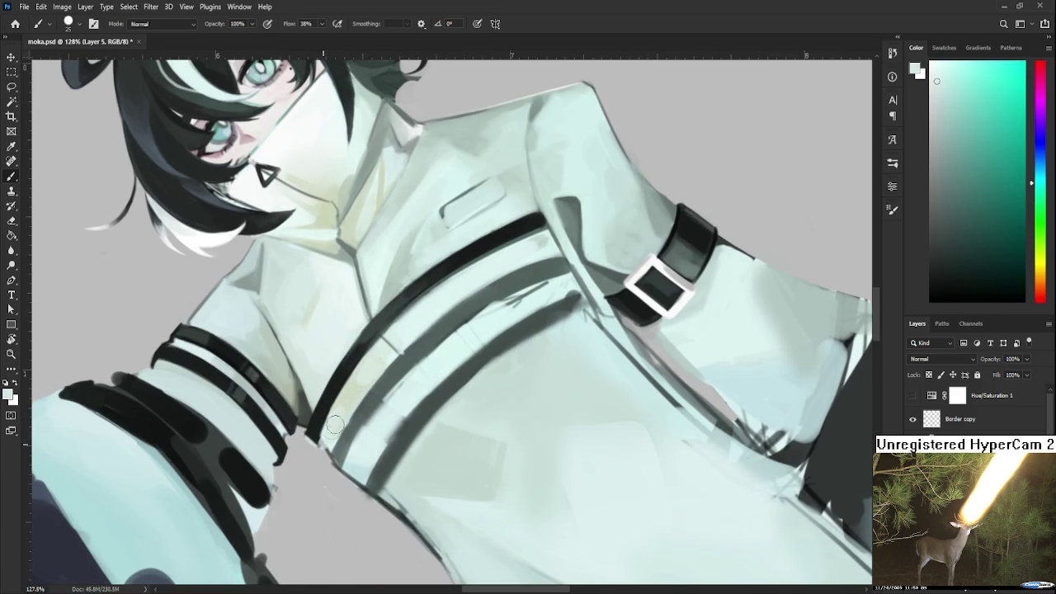
{"action": "left_click", "coordinate": [334, 408], "text": "alt"}
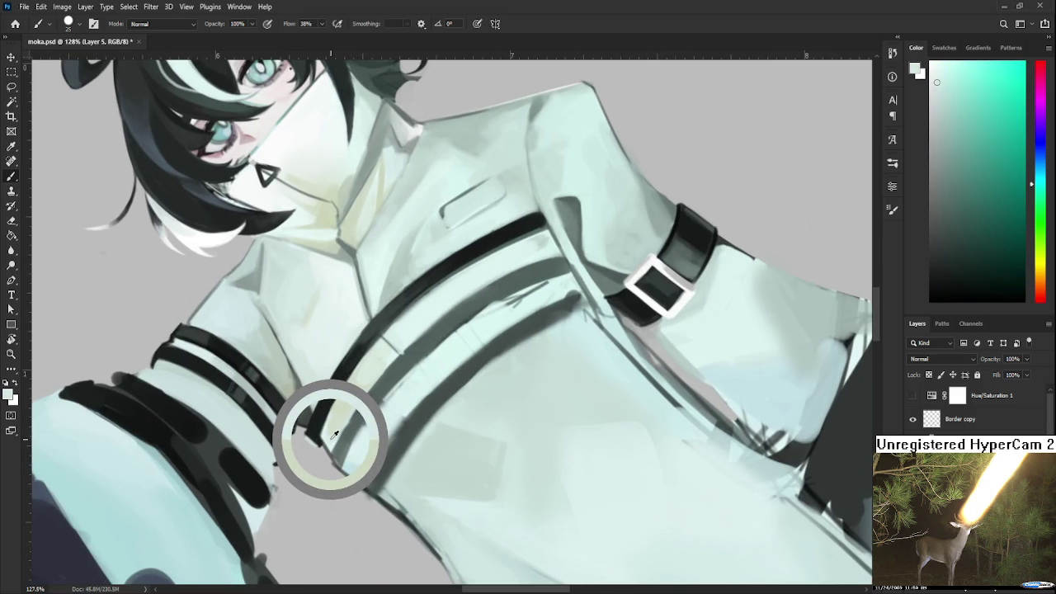
{"action": "left_click", "coordinate": [330, 435], "text": "alt"}
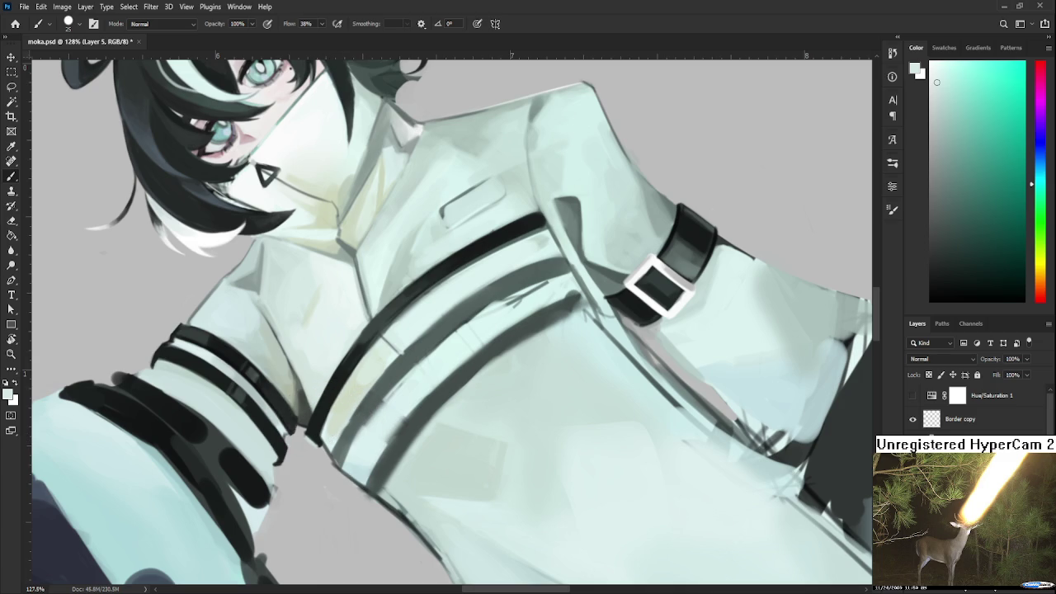
Resample coat colours around the lower strap end and paint a thin stroke trimming its edge
{"action": "left_click", "coordinate": [306, 436], "text": "alt"}
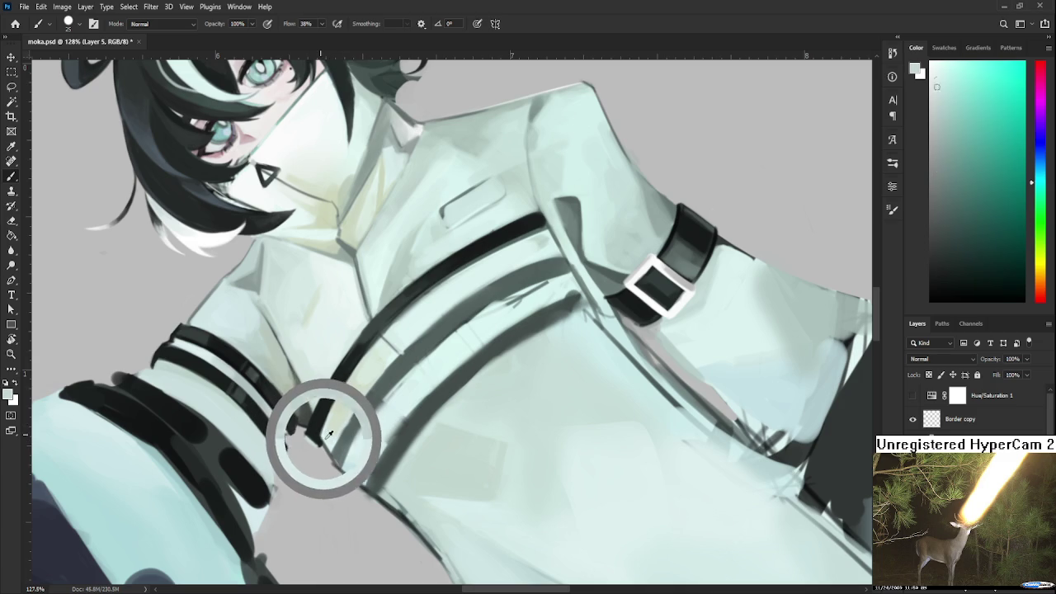
{"action": "left_click", "coordinate": [334, 409], "text": "alt"}
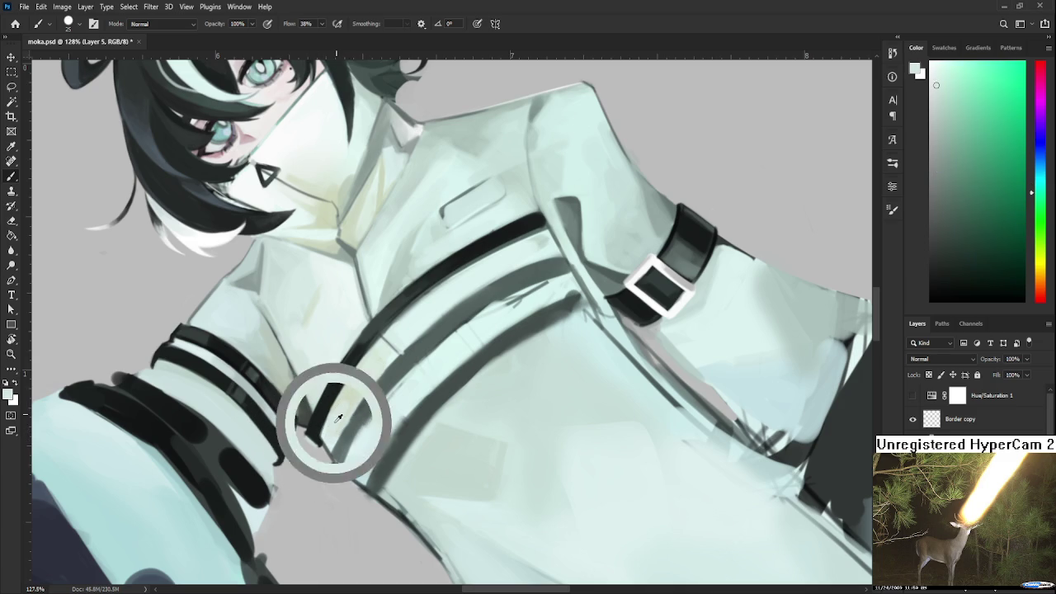
{"action": "left_click", "coordinate": [353, 396], "text": "alt"}
{"action": "left_click", "coordinate": [326, 429], "text": "alt"}
{"action": "left_click", "coordinate": [340, 414], "text": "alt"}
{"action": "left_click", "coordinate": [343, 414], "text": "alt"}
{"action": "left_click", "coordinate": [354, 393], "text": "alt"}
{"action": "left_click", "coordinate": [381, 359], "text": "alt"}
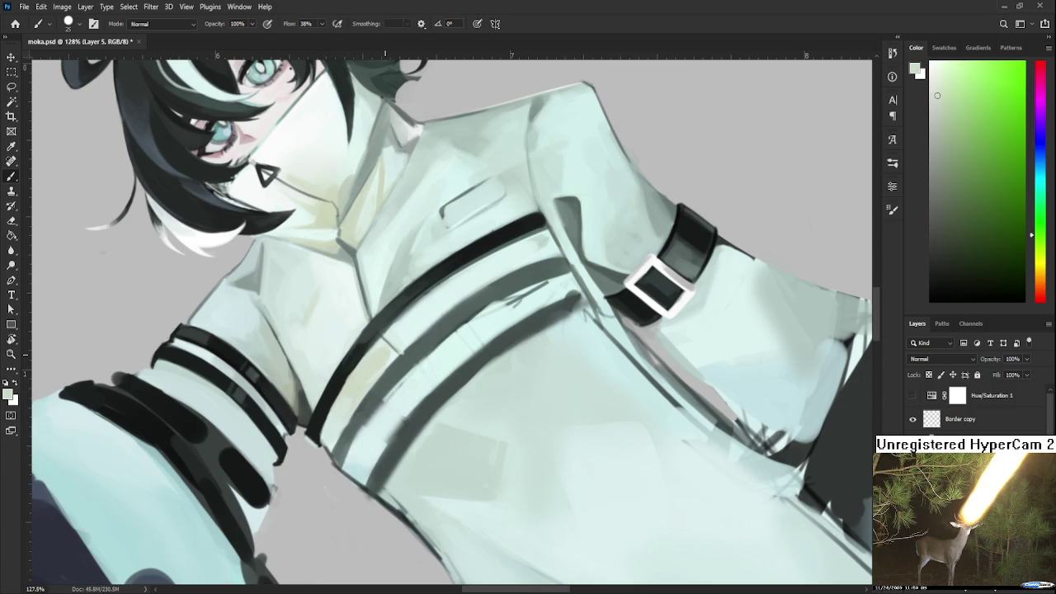
{"action": "left_click_drag", "start_coordinate": [382, 338], "coordinate": [400, 354]}
Sample the near-white coat colour and paint a short highlight stroke on the coat beside the strap
{"action": "scroll", "coordinate": [401, 356], "scroll_direction": "down", "scroll_amount": 3}
{"action": "scroll", "coordinate": [404, 356], "scroll_direction": "up", "scroll_amount": 1}
{"action": "scroll", "coordinate": [409, 357], "scroll_direction": "up", "scroll_amount": 1}
{"action": "scroll", "coordinate": [417, 358], "scroll_direction": "up", "scroll_amount": 1}
{"action": "scroll", "coordinate": [417, 358], "scroll_direction": "down", "scroll_amount": 1}
{"action": "scroll", "coordinate": [416, 359], "scroll_direction": "down", "scroll_amount": 1}
{"action": "scroll", "coordinate": [417, 363], "scroll_direction": "up", "scroll_amount": 2}
{"action": "left_click", "coordinate": [417, 302], "text": "alt"}
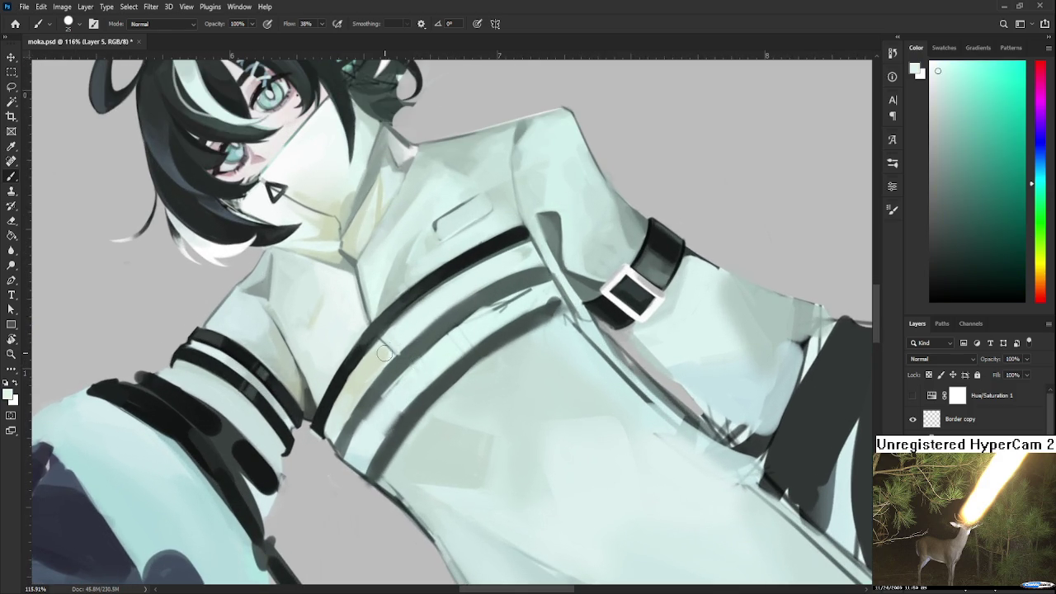
{"action": "left_click_drag", "start_coordinate": [385, 350], "coordinate": [392, 357]}
{"action": "scroll", "coordinate": [370, 495], "scroll_direction": "down", "scroll_amount": 1}
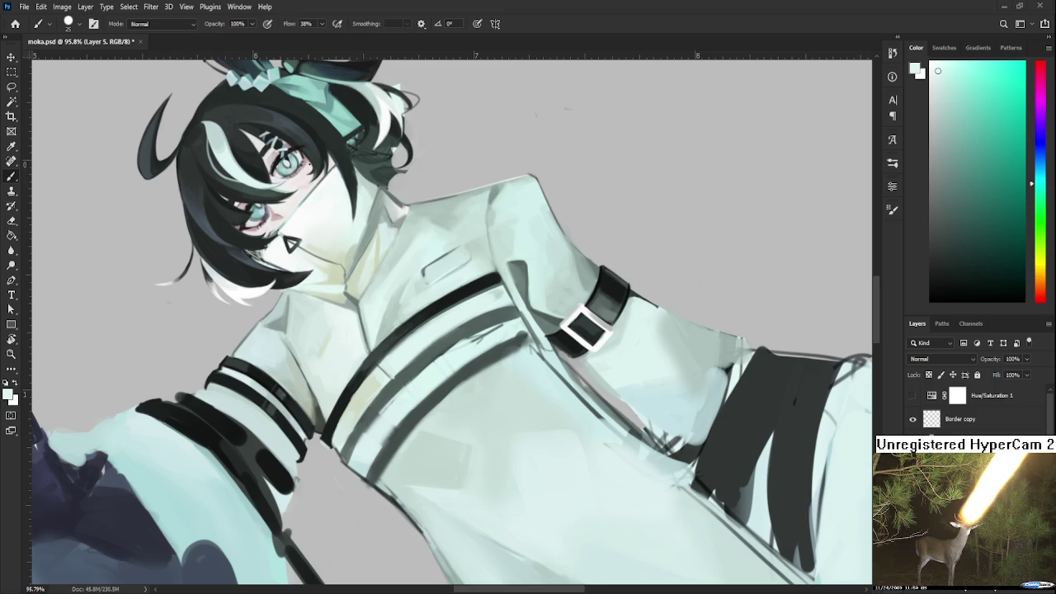
Open Raid.psd from the Home screen's recent files and zoom into the sheet
{"action": "left_click", "coordinate": [15, 23]}
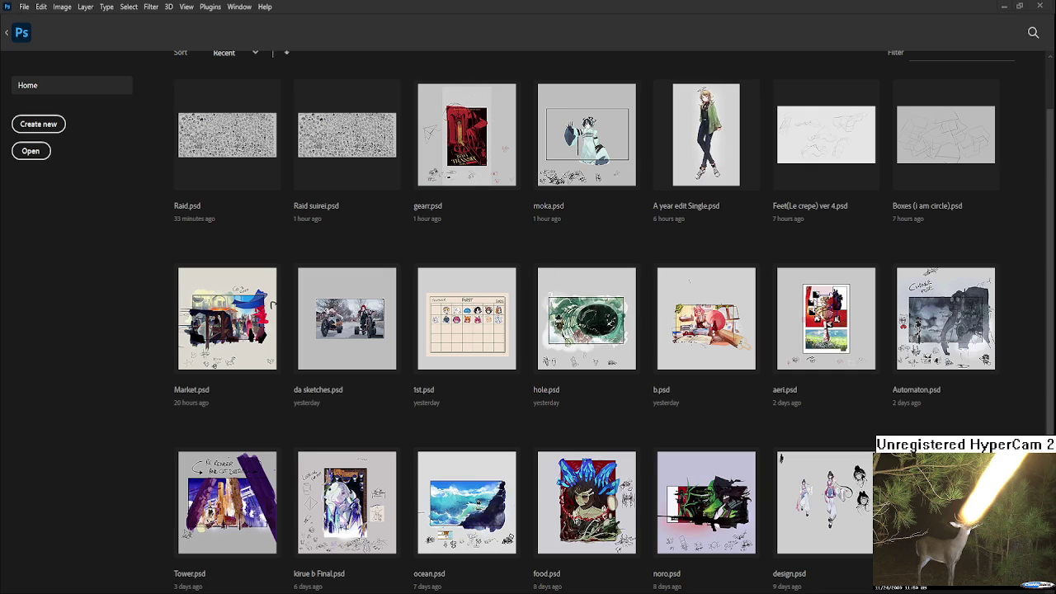
{"action": "left_click", "coordinate": [227, 135]}
{"action": "scroll", "coordinate": [113, 110], "scroll_direction": "up", "scroll_amount": 3}
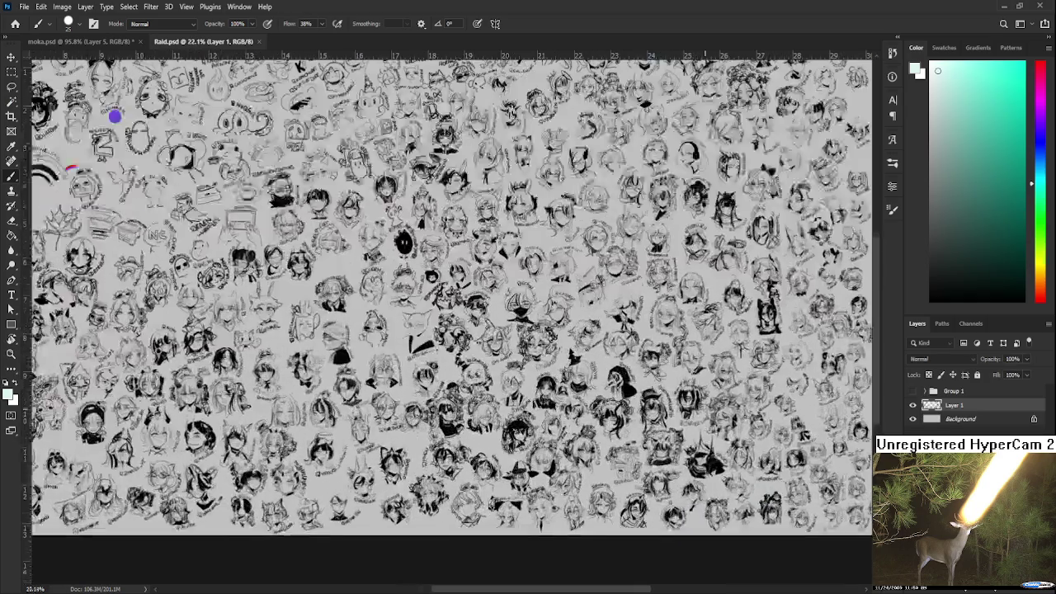
{"action": "scroll", "coordinate": [330, 330], "scroll_direction": "up", "scroll_amount": 2}
{"action": "scroll", "coordinate": [449, 486], "scroll_direction": "up", "scroll_amount": 2}
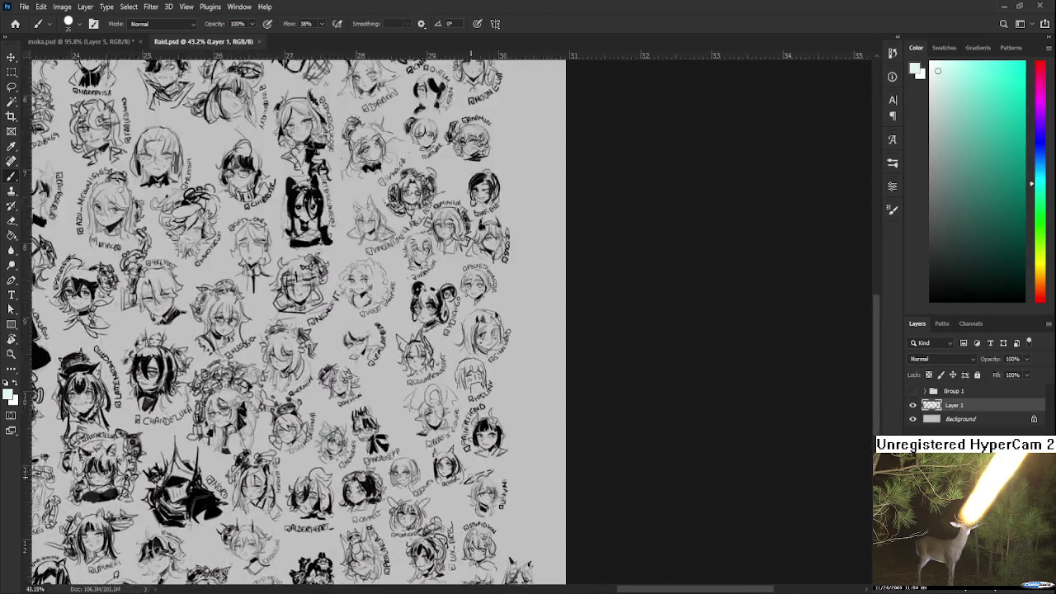
{"action": "scroll", "coordinate": [462, 483], "scroll_direction": "up", "scroll_amount": 2}
{"action": "scroll", "coordinate": [473, 481], "scroll_direction": "up", "scroll_amount": 1}
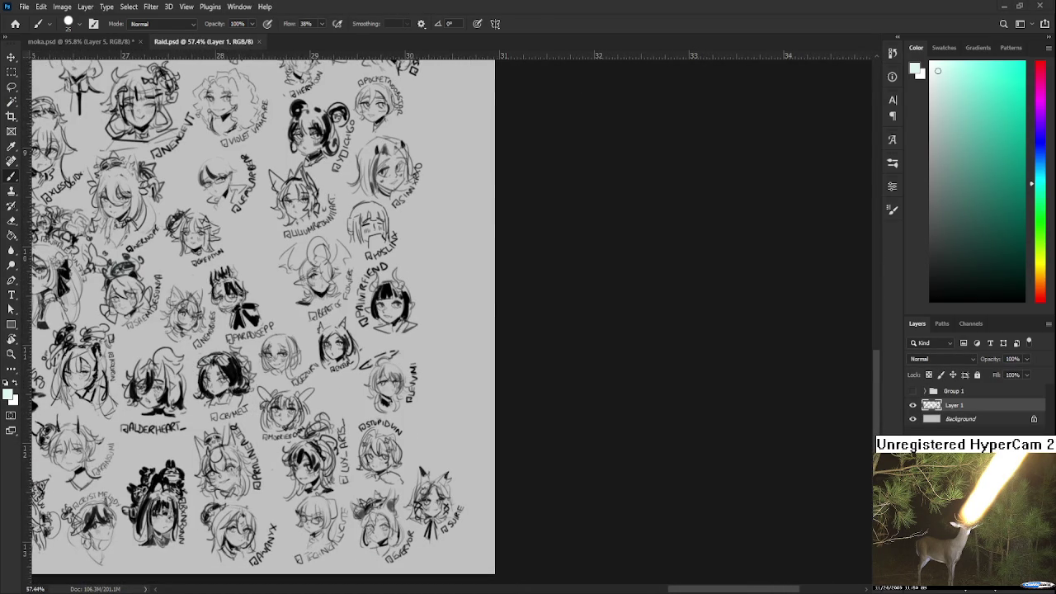
{"action": "scroll", "coordinate": [466, 397], "scroll_direction": "up", "scroll_amount": 2}
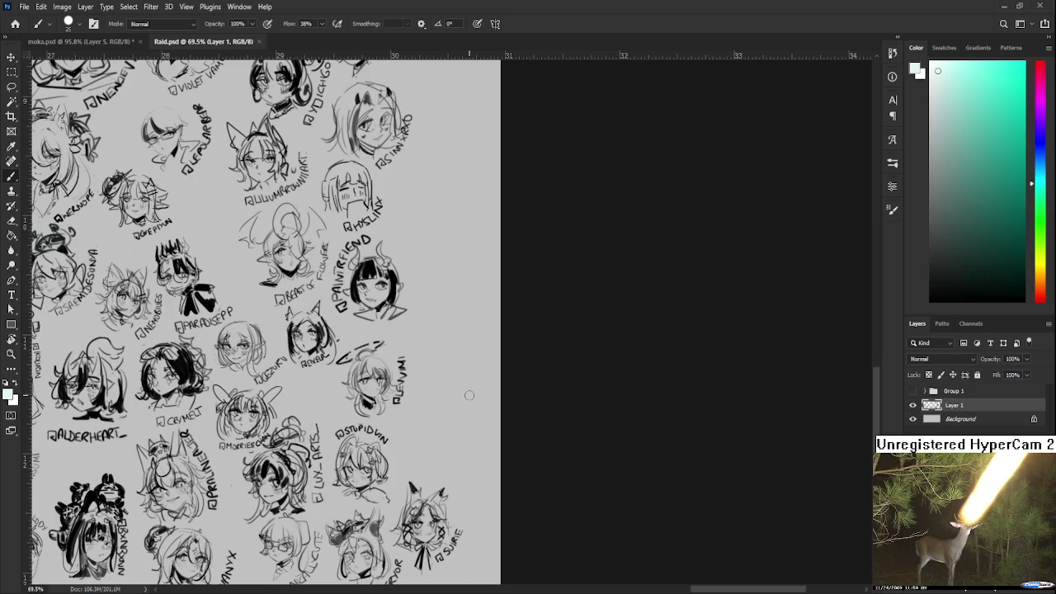
Pan and zoom across the sheet's lower right area and make the brush much smaller
{"action": "left_click_drag", "start_coordinate": [384, 389], "coordinate": [413, 427]}
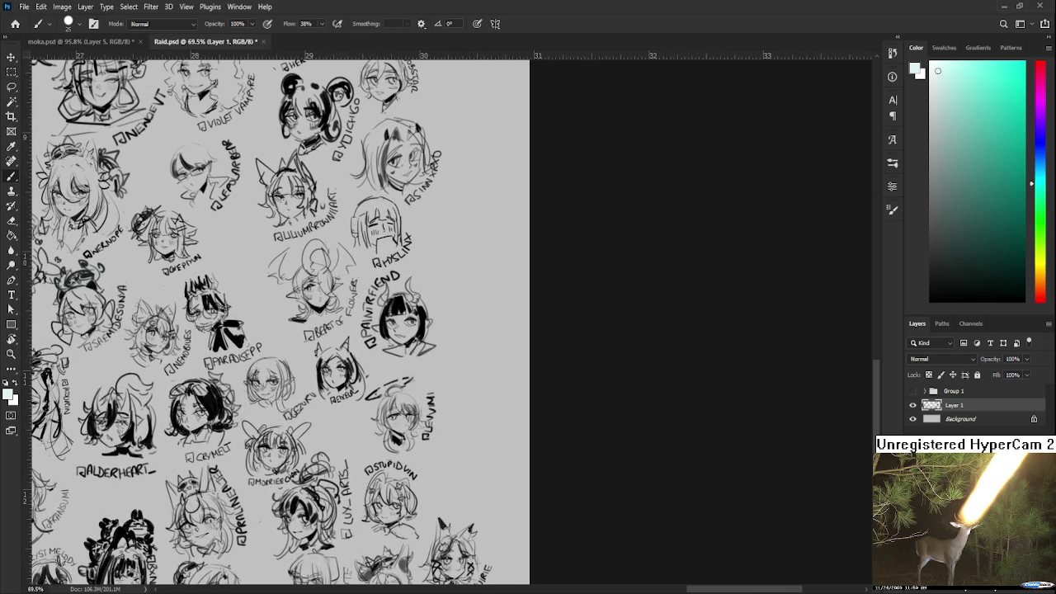
{"action": "scroll", "coordinate": [510, 333], "scroll_direction": "down", "scroll_amount": 2}
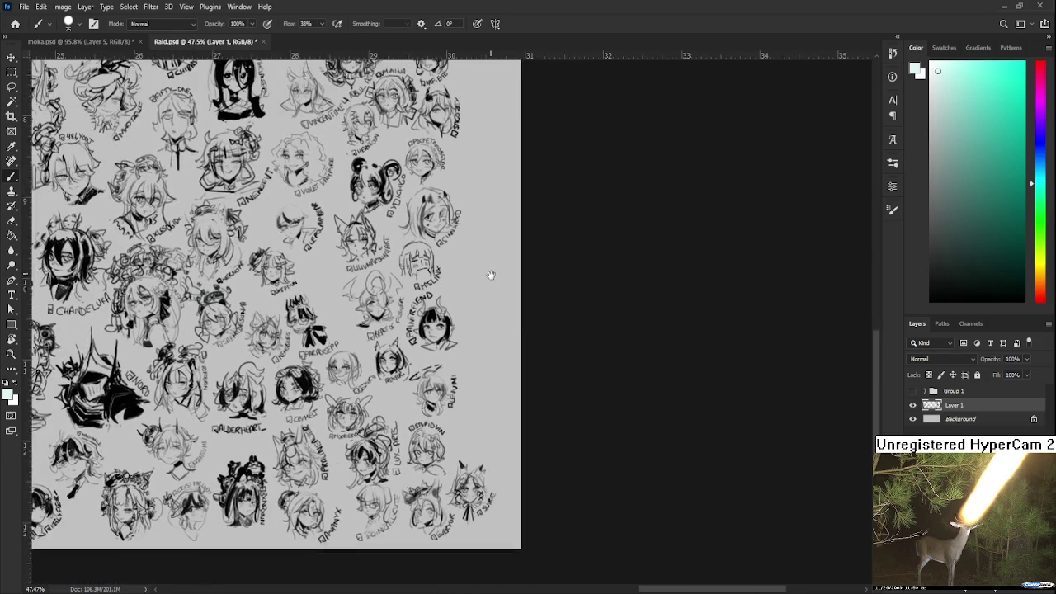
{"action": "scroll", "coordinate": [490, 273], "scroll_direction": "up", "scroll_amount": 1}
{"action": "scroll", "coordinate": [388, 305], "scroll_direction": "down", "scroll_amount": 1}
{"action": "scroll", "coordinate": [387, 307], "scroll_direction": "down", "scroll_amount": 2}
{"action": "scroll", "coordinate": [387, 307], "scroll_direction": "down", "scroll_amount": 2}
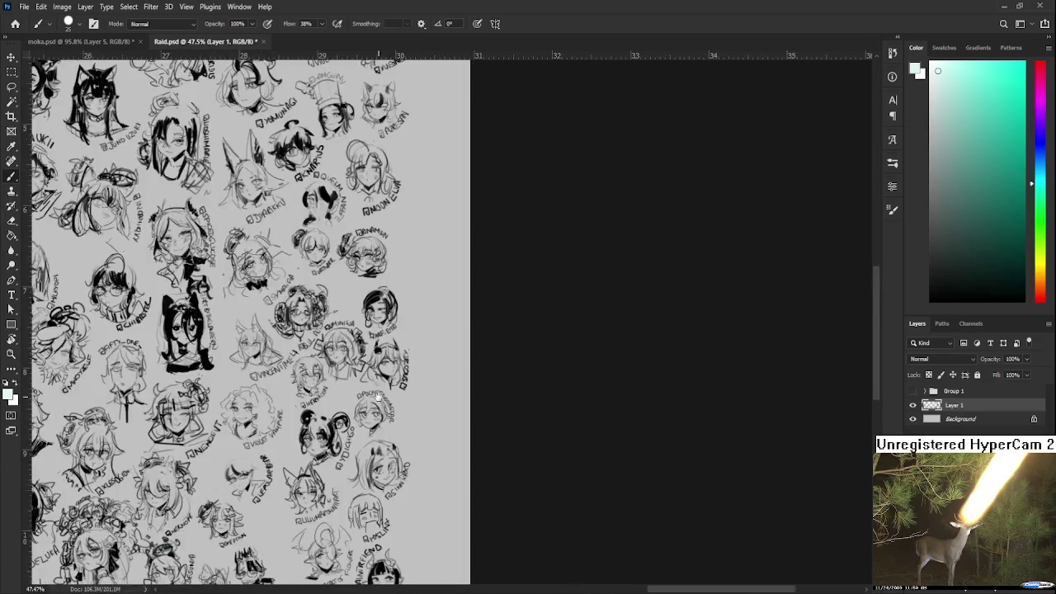
{"action": "scroll", "coordinate": [387, 307], "scroll_direction": "down", "scroll_amount": 2}
{"action": "scroll", "coordinate": [395, 448], "scroll_direction": "up", "scroll_amount": 2}
{"action": "scroll", "coordinate": [396, 448], "scroll_direction": "up", "scroll_amount": 1}
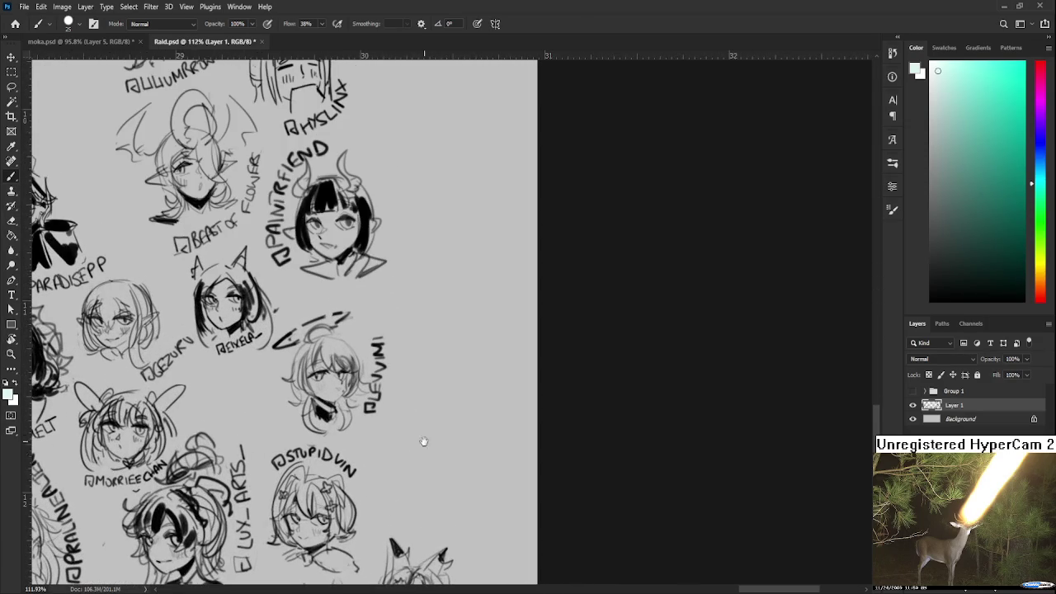
{"action": "scroll", "coordinate": [410, 349], "scroll_direction": "up", "scroll_amount": 1}
{"action": "key", "text": "bracketleft"}
{"action": "key", "text": "bracketleft"}
{"action": "key", "text": "bracketleft"}
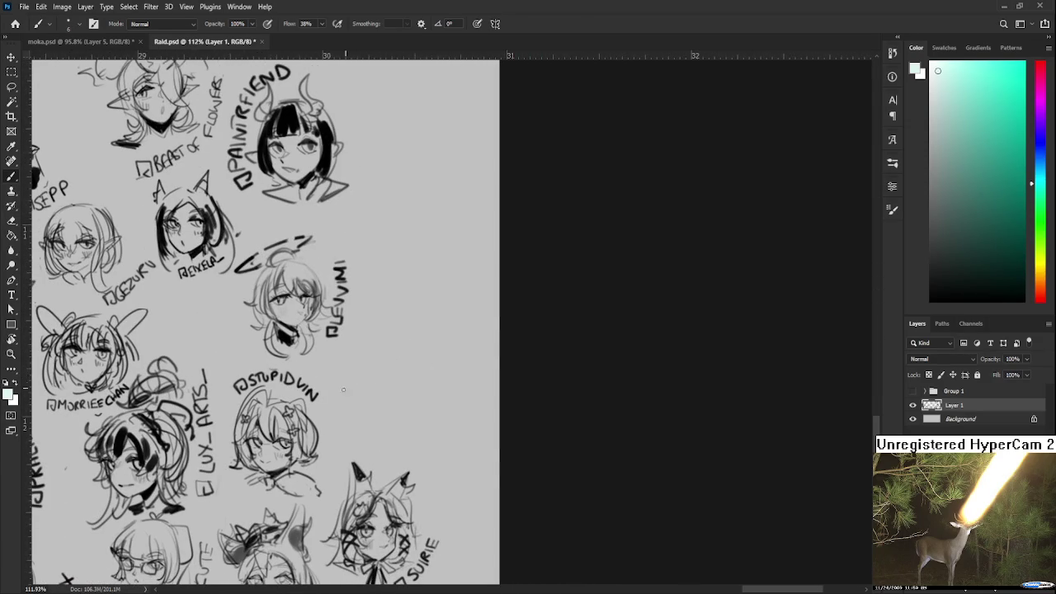
Reset to black and draw the first small eye arc, undoing failed attempts
{"action": "key", "text": "d"}
{"action": "mouse_move", "coordinate": [364, 346]}
{"action": "left_mouse_down"}
{"action": "mouse_move", "coordinate": [344, 342]}
{"action": "mouse_move", "coordinate": [383, 349]}
{"action": "mouse_move", "coordinate": [369, 360]}
{"action": "left_mouse_up"}
{"action": "key", "text": "ctrl+z"}
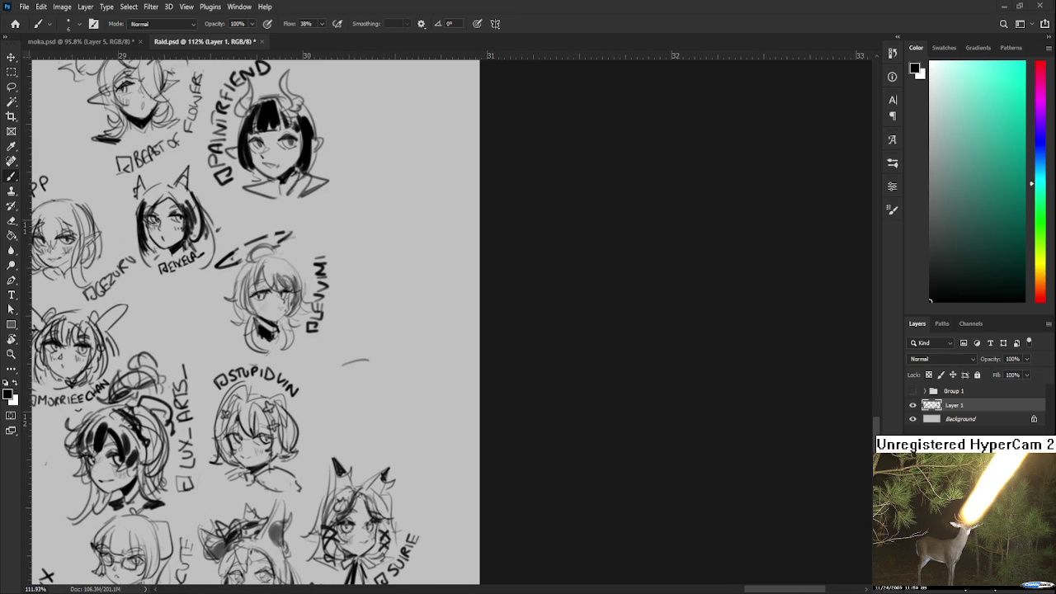
{"action": "key", "text": "ctrl+z"}
{"action": "key", "text": "ctrl+z"}
{"action": "left_click_drag", "start_coordinate": [337, 371], "coordinate": [369, 361]}
{"action": "key", "text": "ctrl+z"}
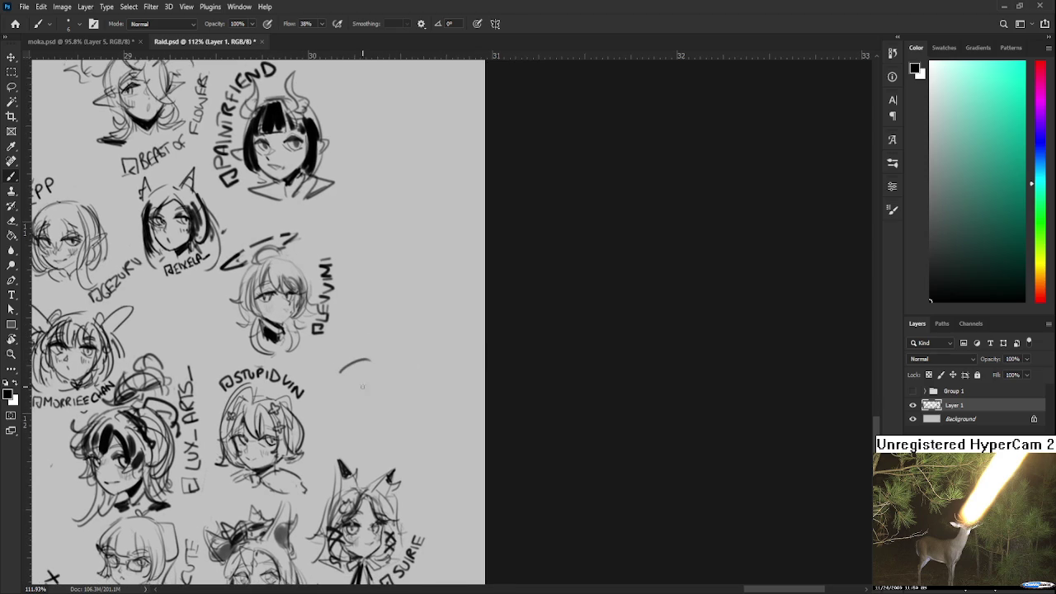
{"action": "mouse_move", "coordinate": [345, 371]}
{"action": "left_mouse_down"}
{"action": "mouse_move", "coordinate": [376, 372]}
{"action": "mouse_move", "coordinate": [378, 391]}
{"action": "left_mouse_up"}
{"action": "key", "text": "ctrl+z"}
{"action": "key", "text": "ctrl+z"}
{"action": "key", "text": "ctrl+z"}
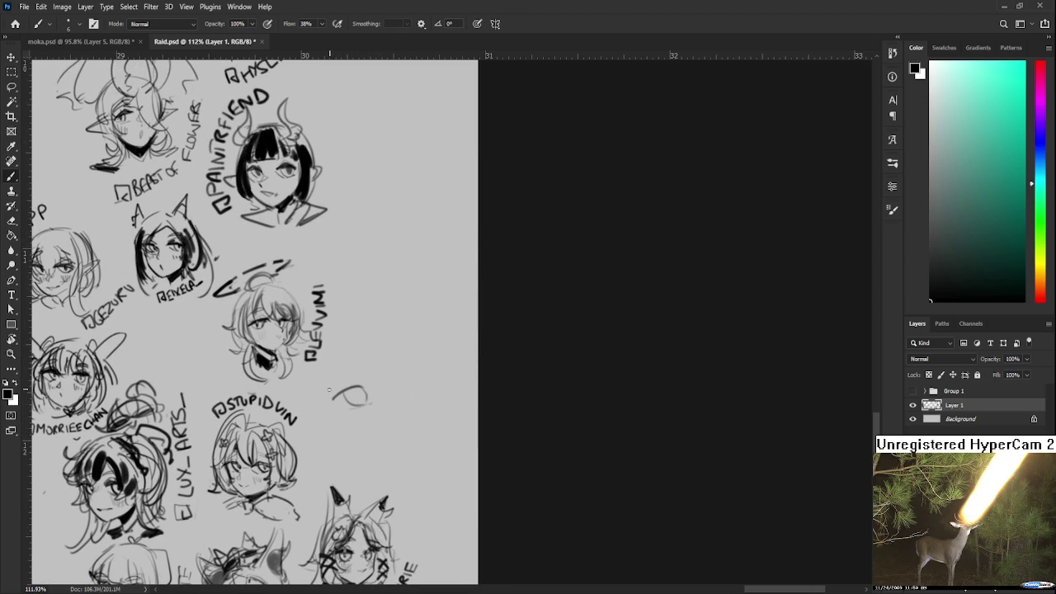
{"action": "left_click_drag", "start_coordinate": [345, 392], "coordinate": [394, 386]}
Lasso and rotate the eye arc into place, then erase and try the second eye stroke
{"action": "key", "text": "l"}
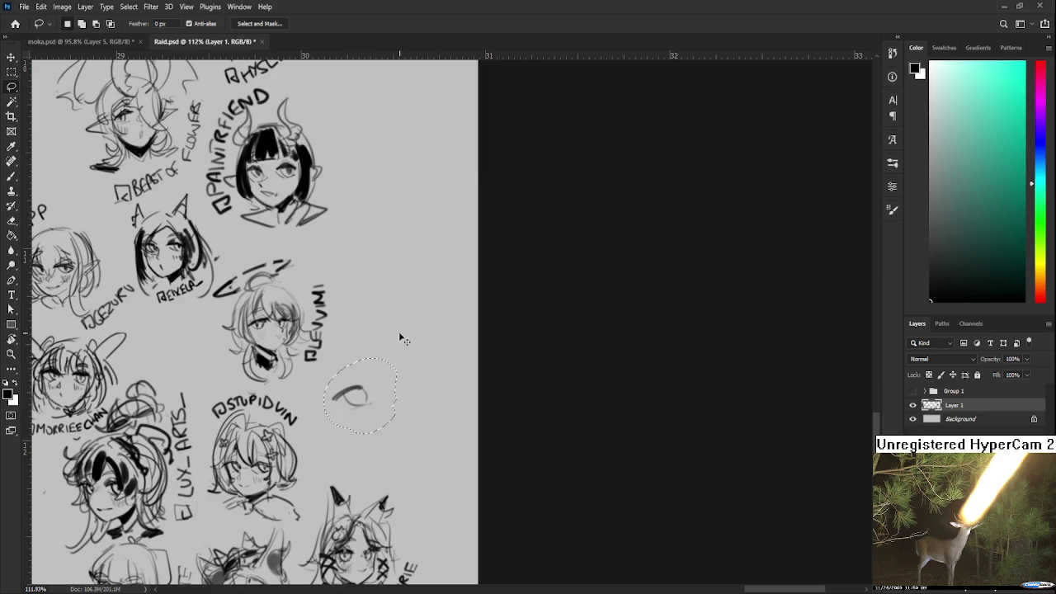
{"action": "key", "text": "ctrl+t"}
{"action": "left_click_drag", "start_coordinate": [430, 355], "coordinate": [437, 373]}
{"action": "left_click_drag", "start_coordinate": [364, 396], "coordinate": [396, 369]}
{"action": "key", "text": "Return"}
{"action": "key", "text": "b"}
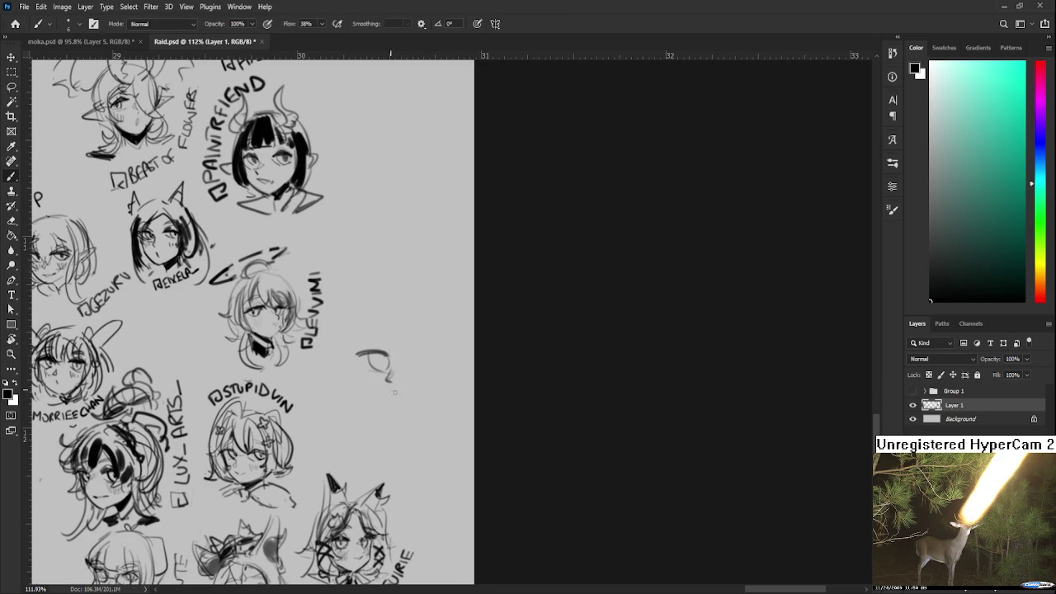
{"action": "mouse_move", "coordinate": [423, 357]}
{"action": "left_mouse_down"}
{"action": "mouse_move", "coordinate": [414, 368]}
{"action": "mouse_move", "coordinate": [357, 374]}
{"action": "mouse_move", "coordinate": [375, 378]}
{"action": "mouse_move", "coordinate": [359, 394]}
{"action": "left_mouse_up"}
{"action": "key", "text": "e"}
{"action": "key", "text": "b"}
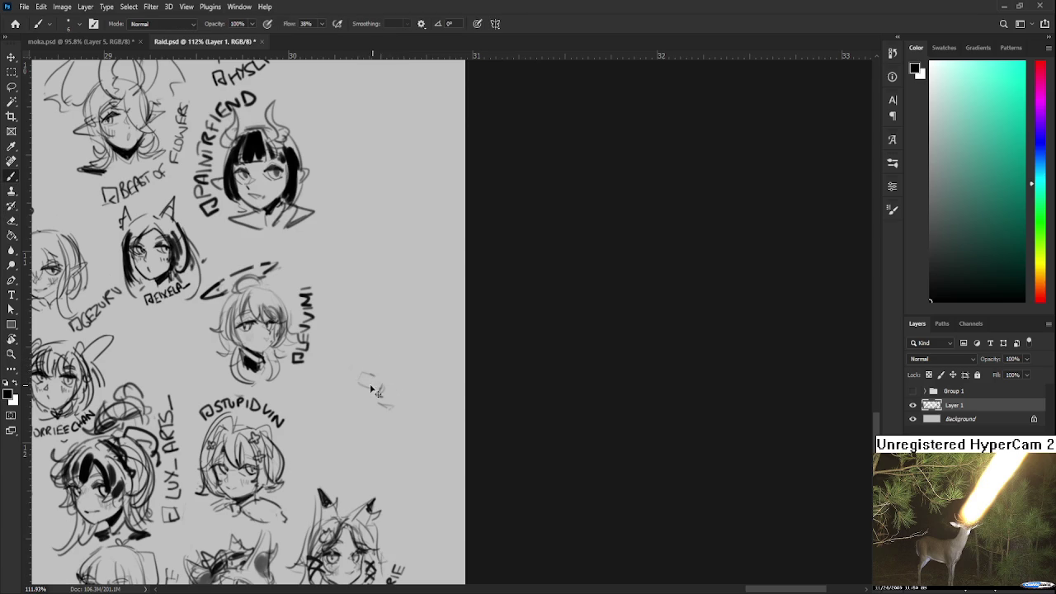
{"action": "mouse_move", "coordinate": [361, 372]}
{"action": "left_mouse_down"}
{"action": "mouse_move", "coordinate": [378, 384]}
{"action": "mouse_move", "coordinate": [358, 376]}
{"action": "mouse_move", "coordinate": [355, 305]}
{"action": "mouse_move", "coordinate": [368, 319]}
{"action": "left_mouse_up"}
{"action": "key", "text": "ctrl+z"}
{"action": "key", "text": "ctrl+z"}
{"action": "key", "text": "ctrl+z"}
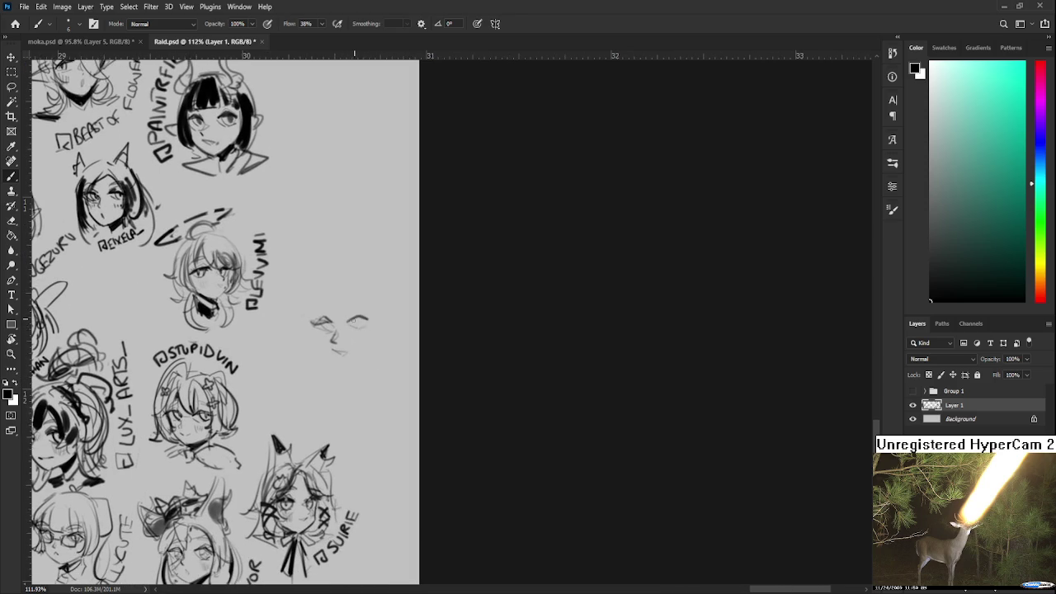
Add an eyebrow above the right eye, the left face contour and a hair stroke
{"action": "mouse_move", "coordinate": [370, 316]}
{"action": "left_mouse_down"}
{"action": "mouse_move", "coordinate": [353, 318]}
{"action": "mouse_move", "coordinate": [382, 317]}
{"action": "mouse_move", "coordinate": [364, 341]}
{"action": "mouse_move", "coordinate": [379, 328]}
{"action": "mouse_move", "coordinate": [382, 350]}
{"action": "mouse_move", "coordinate": [388, 330]}
{"action": "mouse_move", "coordinate": [348, 347]}
{"action": "mouse_move", "coordinate": [363, 358]}
{"action": "left_mouse_up"}
{"action": "key", "text": "ctrl+z"}
{"action": "key", "text": "ctrl+z"}
{"action": "left_click_drag", "start_coordinate": [337, 309], "coordinate": [343, 357]}
{"action": "mouse_move", "coordinate": [334, 310]}
{"action": "left_mouse_down"}
{"action": "mouse_move", "coordinate": [322, 365]}
{"action": "mouse_move", "coordinate": [357, 280]}
{"action": "left_mouse_up"}
Draw a pointed cat ear and the right hair and cheek contour, then zoom in
{"action": "key", "text": "ctrl+z"}
{"action": "key", "text": "ctrl+z"}
{"action": "key", "text": "ctrl+z"}
{"action": "mouse_move", "coordinate": [333, 317]}
{"action": "left_mouse_down"}
{"action": "mouse_move", "coordinate": [360, 296]}
{"action": "mouse_move", "coordinate": [373, 307]}
{"action": "mouse_move", "coordinate": [370, 295]}
{"action": "mouse_move", "coordinate": [399, 289]}
{"action": "mouse_move", "coordinate": [395, 278]}
{"action": "mouse_move", "coordinate": [414, 354]}
{"action": "left_mouse_up"}
{"action": "key", "text": "ctrl+z"}
{"action": "key", "text": "ctrl+z"}
{"action": "key", "text": "ctrl+z"}
{"action": "key", "text": "ctrl+z"}
{"action": "key", "text": "ctrl+z"}
{"action": "left_click_drag", "start_coordinate": [400, 298], "coordinate": [413, 358]}
{"action": "key", "text": "ctrl+z"}
{"action": "left_click_drag", "start_coordinate": [409, 318], "coordinate": [399, 361]}
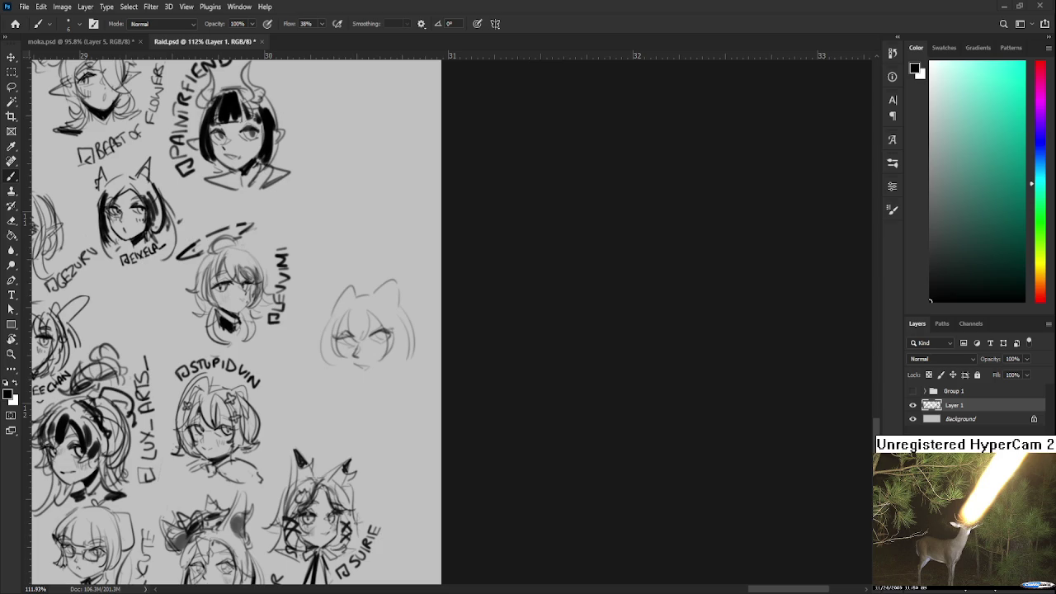
{"action": "scroll", "coordinate": [400, 315], "scroll_direction": "up", "scroll_amount": 1}
{"action": "scroll", "coordinate": [363, 377], "scroll_direction": "up", "scroll_amount": 1}
{"action": "scroll", "coordinate": [371, 367], "scroll_direction": "up", "scroll_amount": 1}
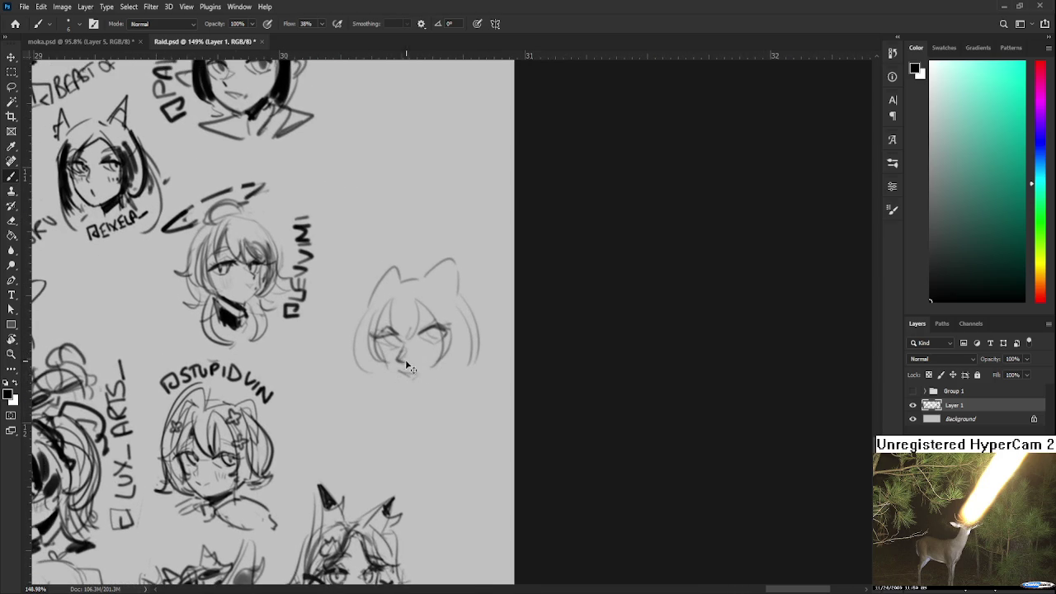
{"action": "mouse_move", "coordinate": [411, 334]}
{"action": "left_mouse_down"}
{"action": "mouse_move", "coordinate": [405, 363]}
{"action": "mouse_move", "coordinate": [419, 355]}
{"action": "left_mouse_up"}
Lasso the cat-eared head, enlarge it to about 111% and nudge it up and right
{"action": "key", "text": "l"}
{"action": "key", "text": "ctrl+t"}
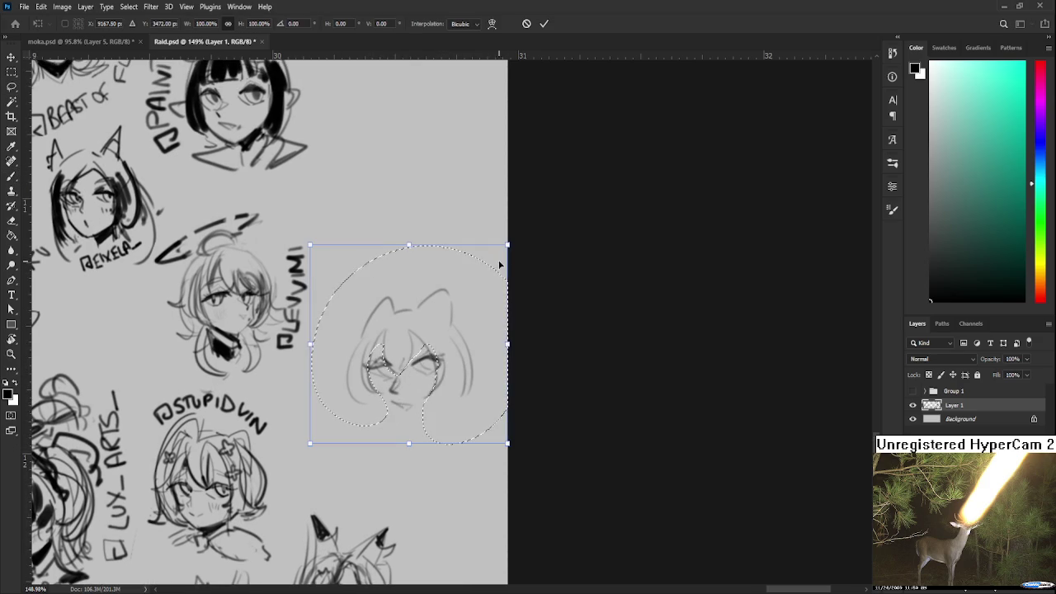
{"action": "left_click_drag", "start_coordinate": [501, 243], "coordinate": [507, 237]}
{"action": "left_click_drag", "start_coordinate": [441, 319], "coordinate": [449, 309]}
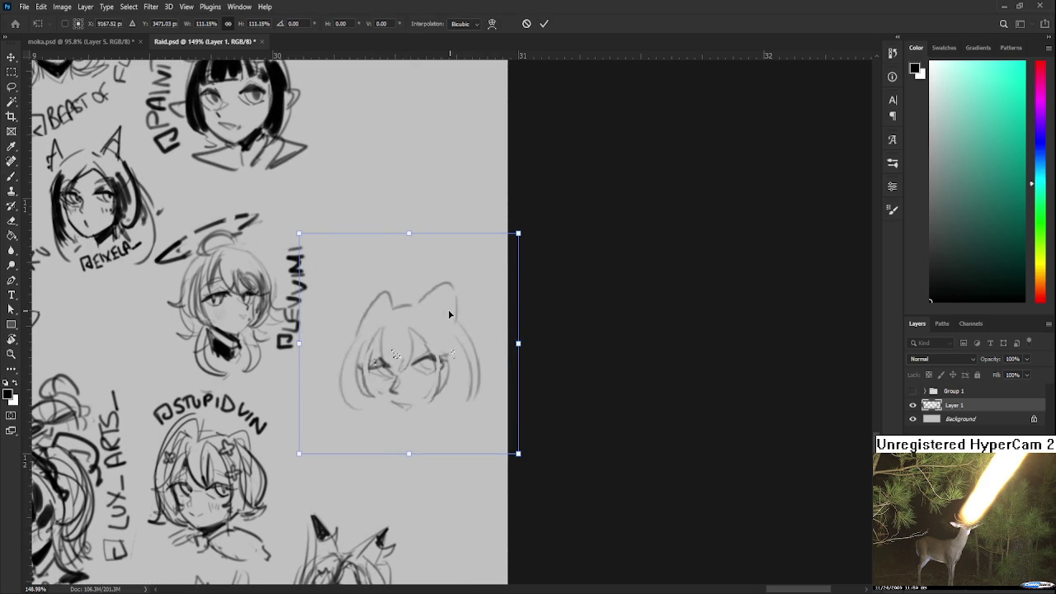
{"action": "key", "text": "Return"}
{"action": "left_click_drag", "start_coordinate": [457, 376], "coordinate": [435, 369]}
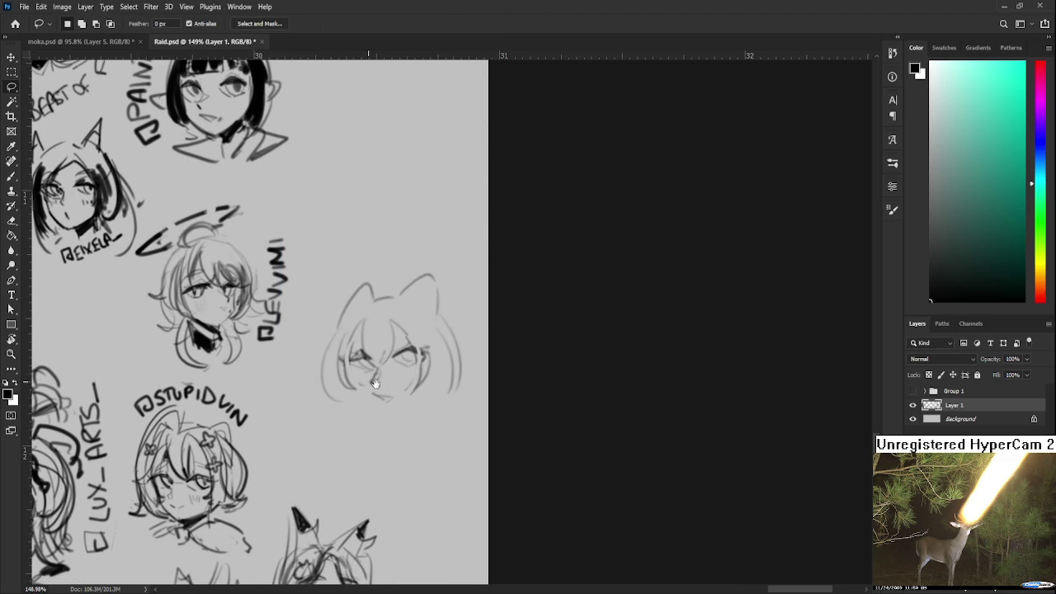
{"action": "key", "text": "b"}
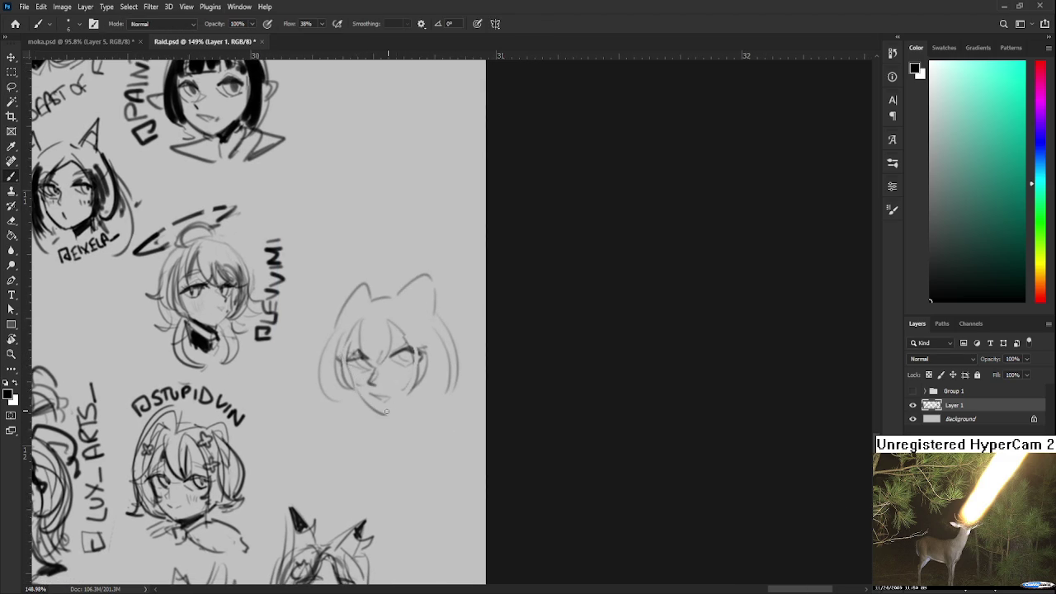
Draw a jawline, a small mouth and an eyebrow over the right eye
{"action": "left_click_drag", "start_coordinate": [364, 398], "coordinate": [420, 385]}
{"action": "key", "text": "e"}
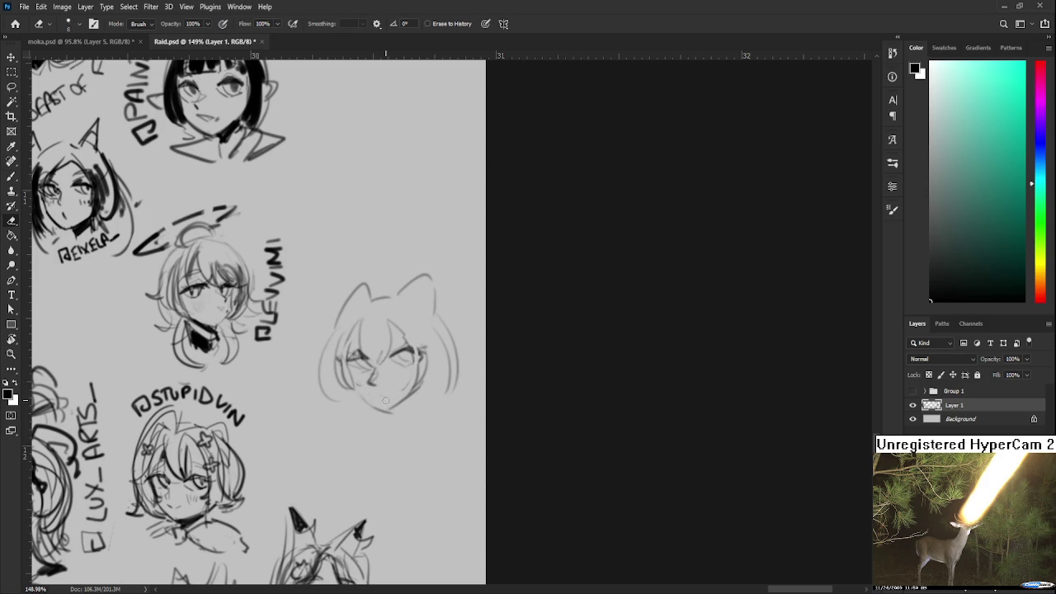
{"action": "key", "text": "b"}
{"action": "left_click_drag", "start_coordinate": [382, 388], "coordinate": [387, 395]}
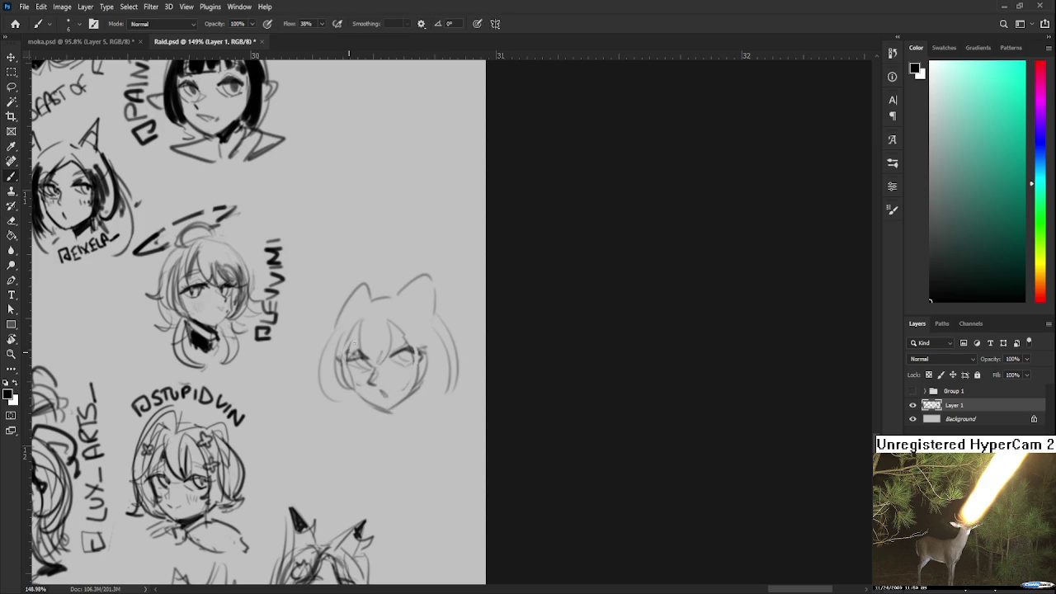
{"action": "mouse_move", "coordinate": [389, 342]}
{"action": "left_mouse_down"}
{"action": "mouse_move", "coordinate": [417, 338]}
{"action": "mouse_move", "coordinate": [375, 362]}
{"action": "mouse_move", "coordinate": [360, 391]}
{"action": "mouse_move", "coordinate": [393, 385]}
{"action": "mouse_move", "coordinate": [408, 358]}
{"action": "mouse_move", "coordinate": [418, 416]}
{"action": "mouse_move", "coordinate": [407, 412]}
{"action": "left_mouse_up"}
{"action": "key", "text": "ctrl+z"}
Redraw the left and right face contours, curving the left one under the chin
{"action": "mouse_move", "coordinate": [369, 353]}
{"action": "left_mouse_down"}
{"action": "mouse_move", "coordinate": [352, 416]}
{"action": "mouse_move", "coordinate": [337, 383]}
{"action": "mouse_move", "coordinate": [338, 408]}
{"action": "left_mouse_up"}
{"action": "key", "text": "ctrl+z"}
{"action": "mouse_move", "coordinate": [342, 325]}
{"action": "left_mouse_down"}
{"action": "mouse_move", "coordinate": [329, 401]}
{"action": "mouse_move", "coordinate": [332, 393]}
{"action": "mouse_move", "coordinate": [359, 425]}
{"action": "left_mouse_up"}
{"action": "key", "text": "ctrl+z"}
{"action": "key", "text": "ctrl+z"}
{"action": "left_click_drag", "start_coordinate": [327, 368], "coordinate": [355, 458]}
{"action": "mouse_move", "coordinate": [431, 356]}
{"action": "left_mouse_down"}
{"action": "mouse_move", "coordinate": [419, 366]}
{"action": "mouse_move", "coordinate": [460, 441]}
{"action": "left_mouse_up"}
{"action": "key", "text": "ctrl+z"}
{"action": "mouse_move", "coordinate": [336, 340]}
{"action": "left_mouse_down"}
{"action": "mouse_move", "coordinate": [347, 373]}
{"action": "mouse_move", "coordinate": [345, 353]}
{"action": "mouse_move", "coordinate": [338, 386]}
{"action": "left_mouse_up"}
{"action": "key", "text": "e"}
{"action": "key", "text": "b"}
Redraw the left and right cat ears, including the right ear's inner line
{"action": "key", "text": "ctrl+z"}
{"action": "left_click_drag", "start_coordinate": [385, 335], "coordinate": [334, 391]}
{"action": "key", "text": "ctrl+z"}
{"action": "mouse_move", "coordinate": [342, 340]}
{"action": "left_mouse_down"}
{"action": "mouse_move", "coordinate": [376, 363]}
{"action": "mouse_move", "coordinate": [410, 322]}
{"action": "left_mouse_up"}
{"action": "key", "text": "ctrl+z"}
{"action": "left_click_drag", "start_coordinate": [400, 363], "coordinate": [415, 322]}
{"action": "mouse_move", "coordinate": [399, 359]}
{"action": "left_mouse_down"}
{"action": "mouse_move", "coordinate": [429, 343]}
{"action": "mouse_move", "coordinate": [414, 320]}
{"action": "mouse_move", "coordinate": [459, 402]}
{"action": "left_mouse_up"}
Add bold dark strokes to the hair, face sides and chin
{"action": "key", "text": "ctrl+z"}
{"action": "key", "text": "ctrl+z"}
{"action": "scroll", "coordinate": [435, 351], "scroll_direction": "down", "scroll_amount": 2}
{"action": "mouse_move", "coordinate": [432, 330]}
{"action": "left_mouse_down"}
{"action": "mouse_move", "coordinate": [424, 381]}
{"action": "mouse_move", "coordinate": [412, 375]}
{"action": "mouse_move", "coordinate": [440, 384]}
{"action": "mouse_move", "coordinate": [457, 363]}
{"action": "left_mouse_up"}
{"action": "key", "text": "ctrl+z"}
{"action": "mouse_move", "coordinate": [429, 326]}
{"action": "left_mouse_down"}
{"action": "mouse_move", "coordinate": [456, 355]}
{"action": "mouse_move", "coordinate": [443, 392]}
{"action": "left_mouse_up"}
{"action": "scroll", "coordinate": [443, 392], "scroll_direction": "down", "scroll_amount": 1}
{"action": "mouse_move", "coordinate": [357, 324]}
{"action": "left_mouse_down"}
{"action": "mouse_move", "coordinate": [363, 360]}
{"action": "mouse_move", "coordinate": [381, 363]}
{"action": "left_mouse_up"}
{"action": "mouse_move", "coordinate": [395, 317]}
{"action": "left_mouse_down"}
{"action": "mouse_move", "coordinate": [391, 363]}
{"action": "mouse_move", "coordinate": [391, 329]}
{"action": "left_mouse_up"}
{"action": "left_click_drag", "start_coordinate": [388, 399], "coordinate": [382, 379]}
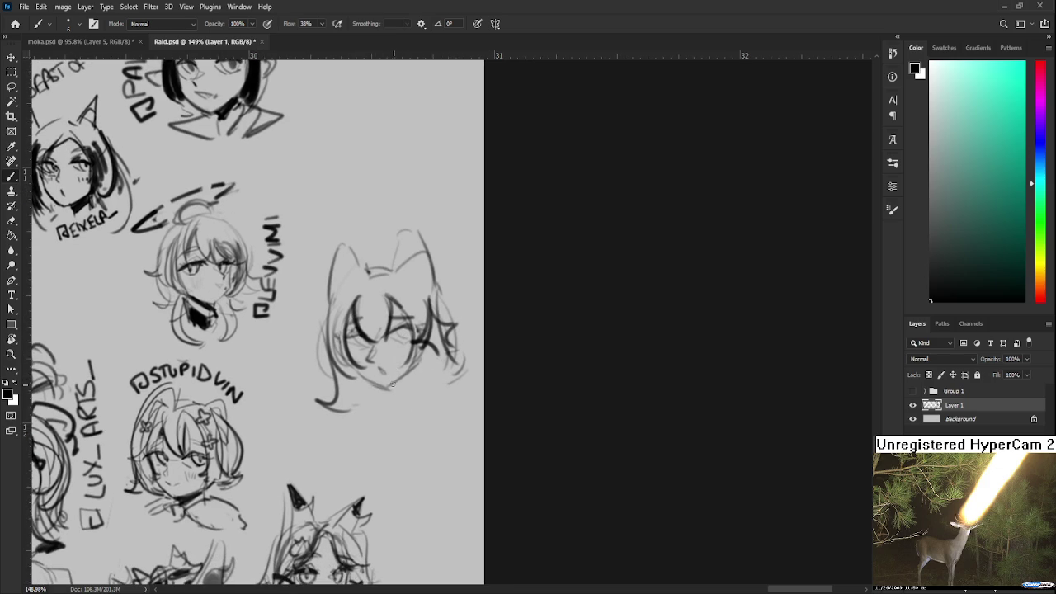
{"action": "left_click_drag", "start_coordinate": [389, 384], "coordinate": [400, 402]}
{"action": "mouse_move", "coordinate": [418, 357]}
{"action": "left_mouse_down"}
{"action": "mouse_move", "coordinate": [425, 381]}
{"action": "mouse_move", "coordinate": [410, 412]}
{"action": "left_mouse_up"}
Draw a collar below the chin of the cat-eared sketch
{"action": "mouse_move", "coordinate": [419, 375]}
{"action": "left_mouse_down"}
{"action": "mouse_move", "coordinate": [436, 402]}
{"action": "mouse_move", "coordinate": [390, 409]}
{"action": "mouse_move", "coordinate": [432, 403]}
{"action": "mouse_move", "coordinate": [397, 439]}
{"action": "left_mouse_up"}
{"action": "key", "text": "e"}
{"action": "key", "text": "b"}
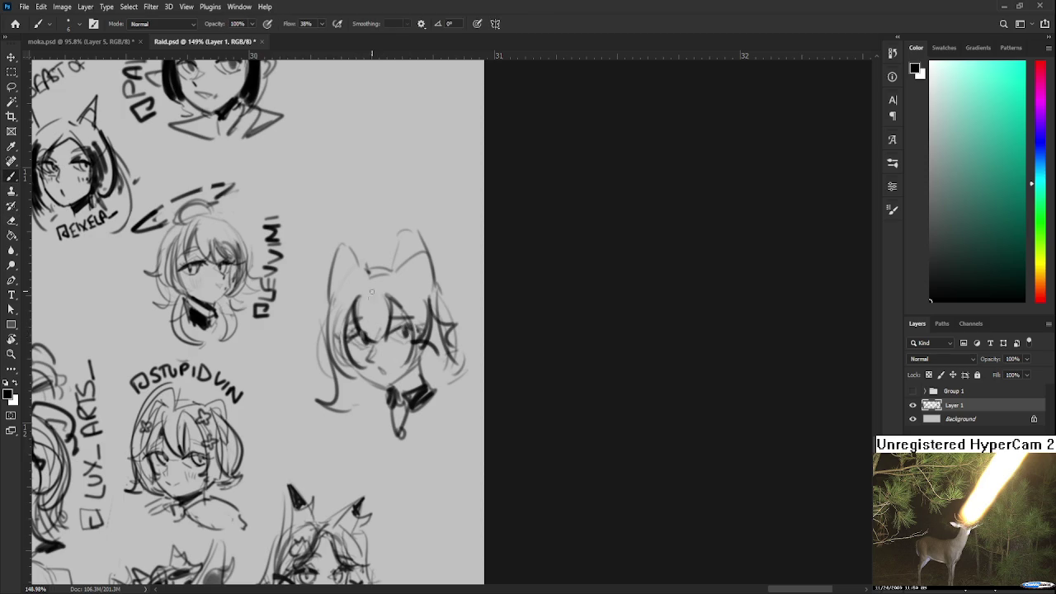
Hand-letter an @ name tag above the sketch, tilting the canvas view about -56 degrees
{"action": "scroll", "coordinate": [347, 314], "scroll_direction": "up", "scroll_amount": 3}
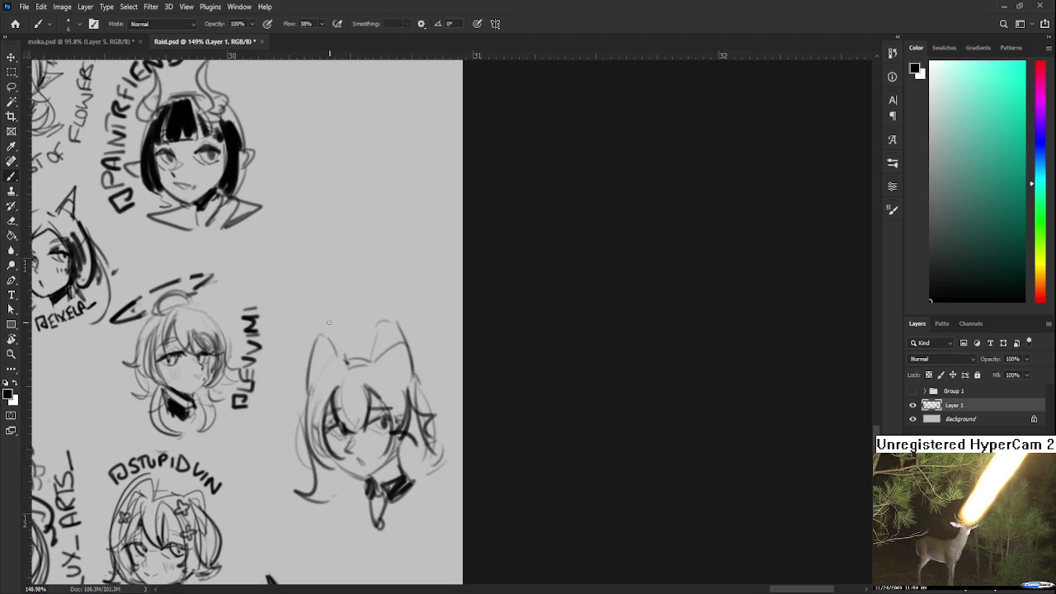
{"action": "mouse_move", "coordinate": [314, 308]}
{"action": "left_mouse_down"}
{"action": "mouse_move", "coordinate": [334, 299]}
{"action": "mouse_move", "coordinate": [336, 317]}
{"action": "mouse_move", "coordinate": [365, 310]}
{"action": "left_mouse_up"}
{"action": "left_click_drag", "start_coordinate": [353, 304], "coordinate": [373, 307]}
{"action": "left_click_drag", "start_coordinate": [372, 291], "coordinate": [384, 305]}
{"action": "left_click_drag", "start_coordinate": [391, 291], "coordinate": [396, 303]}
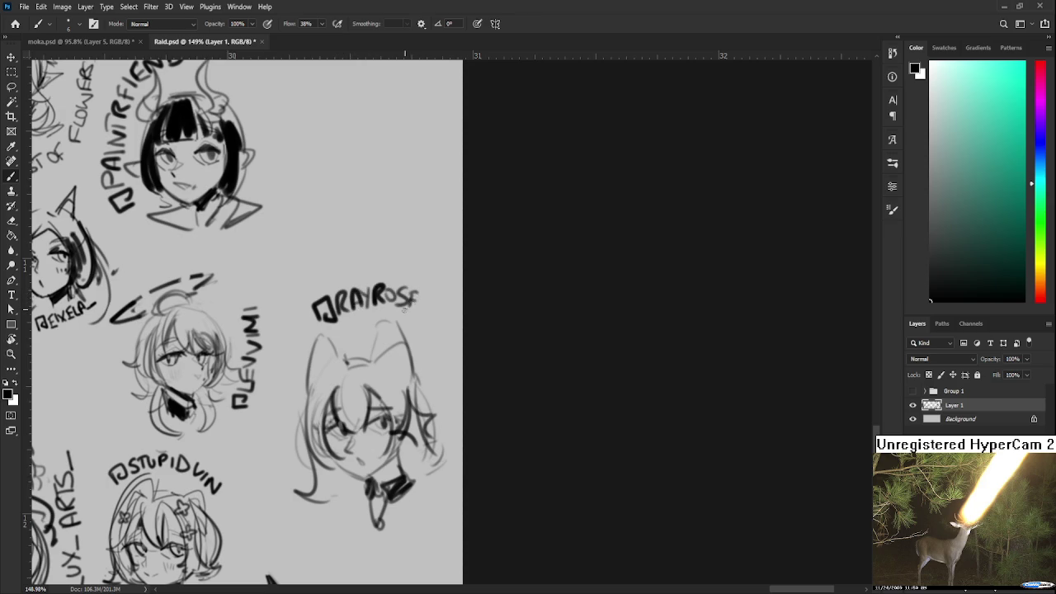
{"action": "key", "text": "r"}
{"action": "mouse_move", "coordinate": [409, 317]}
{"action": "left_mouse_down"}
{"action": "mouse_move", "coordinate": [452, 328]}
{"action": "mouse_move", "coordinate": [429, 334]}
{"action": "mouse_move", "coordinate": [467, 330]}
{"action": "mouse_move", "coordinate": [452, 330]}
{"action": "left_mouse_up"}
{"action": "key", "text": "b"}
{"action": "key", "text": "r"}
{"action": "scroll", "coordinate": [456, 407], "scroll_direction": "down", "scroll_amount": 2}
{"action": "key", "text": "b"}
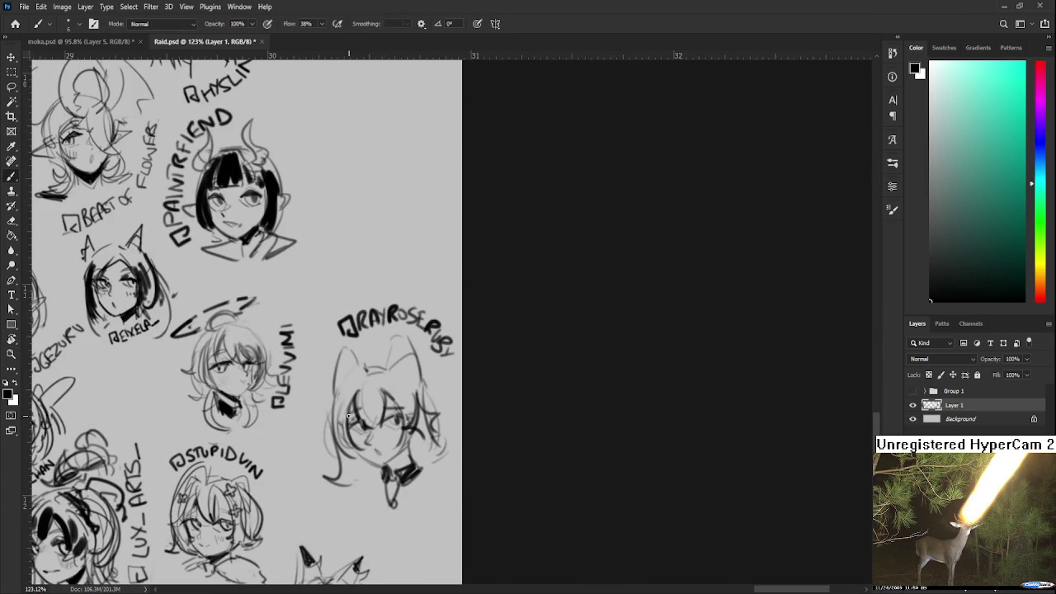
Shade the fringe with dark grey strokes in a heart shape
{"action": "mouse_move", "coordinate": [363, 393]}
{"action": "left_mouse_down"}
{"action": "mouse_move", "coordinate": [384, 425]}
{"action": "mouse_move", "coordinate": [375, 416]}
{"action": "left_mouse_up"}
{"action": "mouse_move", "coordinate": [347, 373]}
{"action": "left_mouse_down"}
{"action": "mouse_move", "coordinate": [345, 436]}
{"action": "mouse_move", "coordinate": [412, 414]}
{"action": "left_mouse_up"}
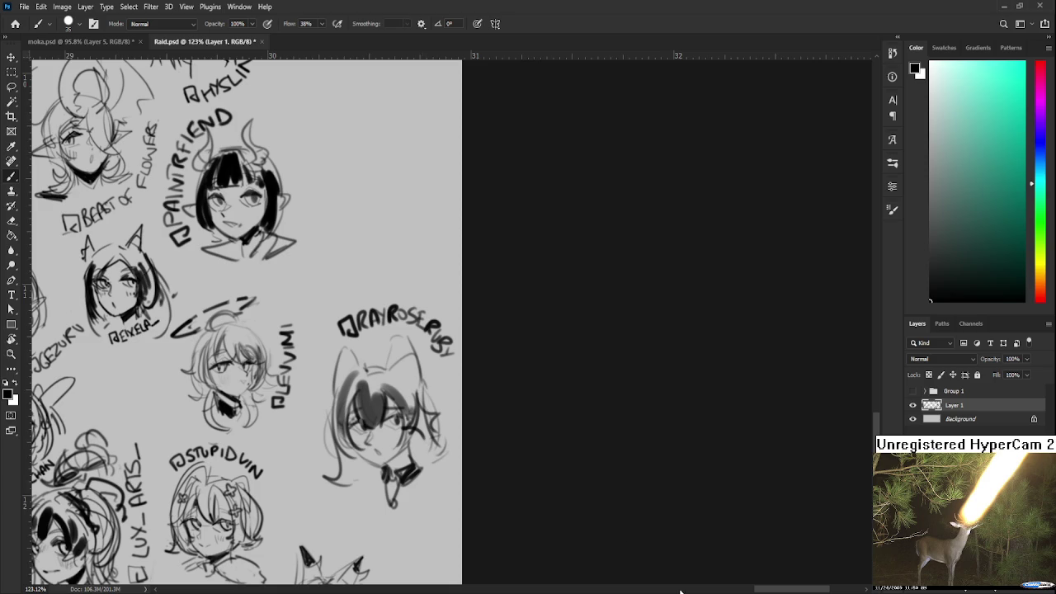
{"action": "scroll", "coordinate": [410, 360], "scroll_direction": "down", "scroll_amount": 2}
{"action": "scroll", "coordinate": [388, 382], "scroll_direction": "down", "scroll_amount": 2}
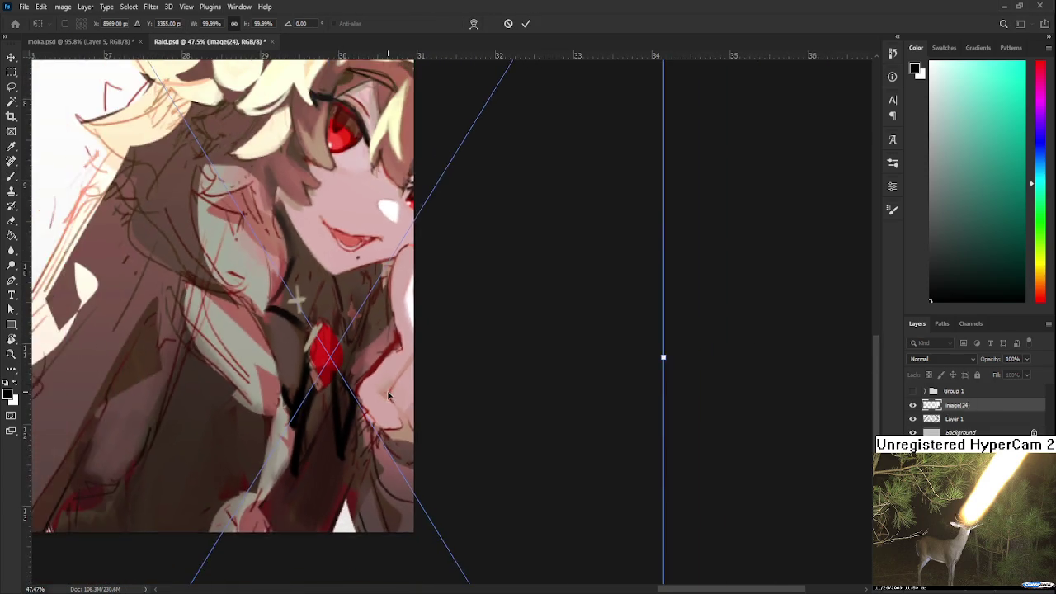
Shrink the pasted colour illustration to about 52% and move it to the sheet's left side
{"action": "scroll", "coordinate": [387, 394], "scroll_direction": "down", "scroll_amount": 2}
{"action": "scroll", "coordinate": [386, 394], "scroll_direction": "down", "scroll_amount": 1}
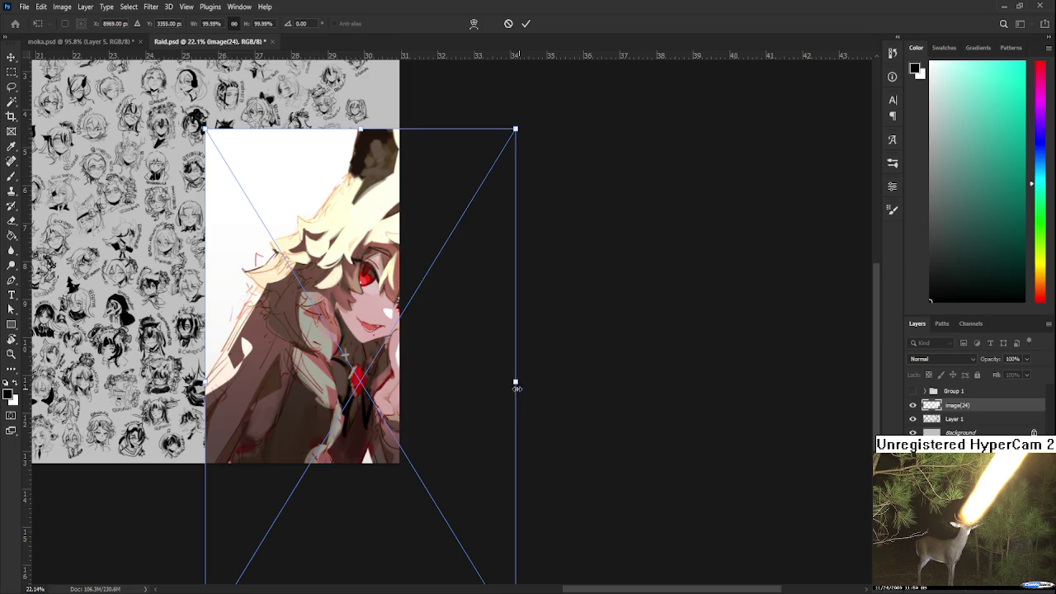
{"action": "left_click_drag", "start_coordinate": [516, 388], "coordinate": [369, 385]}
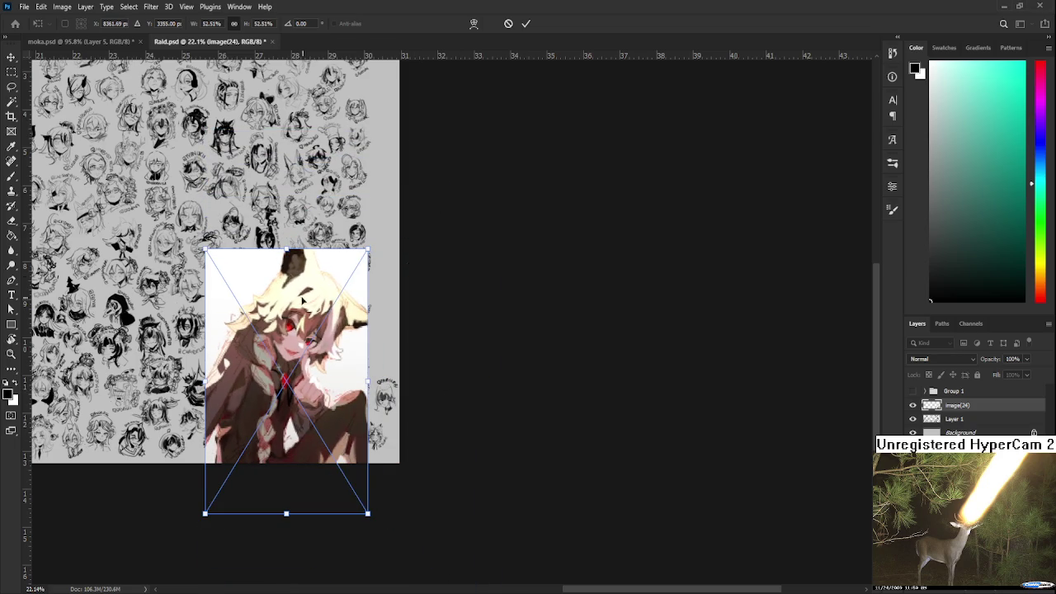
{"action": "left_click_drag", "start_coordinate": [287, 283], "coordinate": [141, 129]}
{"action": "key", "text": "Return"}
Switch back to the Brush and zoom in on the sketched heads
{"action": "key", "text": "b"}
{"action": "scroll", "coordinate": [237, 258], "scroll_direction": "up", "scroll_amount": 2}
{"action": "mouse_move", "coordinate": [237, 258]}
{"action": "left_mouse_down"}
{"action": "mouse_move", "coordinate": [295, 507]}
{"action": "mouse_move", "coordinate": [283, 410]}
{"action": "mouse_move", "coordinate": [294, 356]}
{"action": "mouse_move", "coordinate": [322, 344]}
{"action": "left_mouse_up"}
{"action": "scroll", "coordinate": [327, 355], "scroll_direction": "up", "scroll_amount": 3}
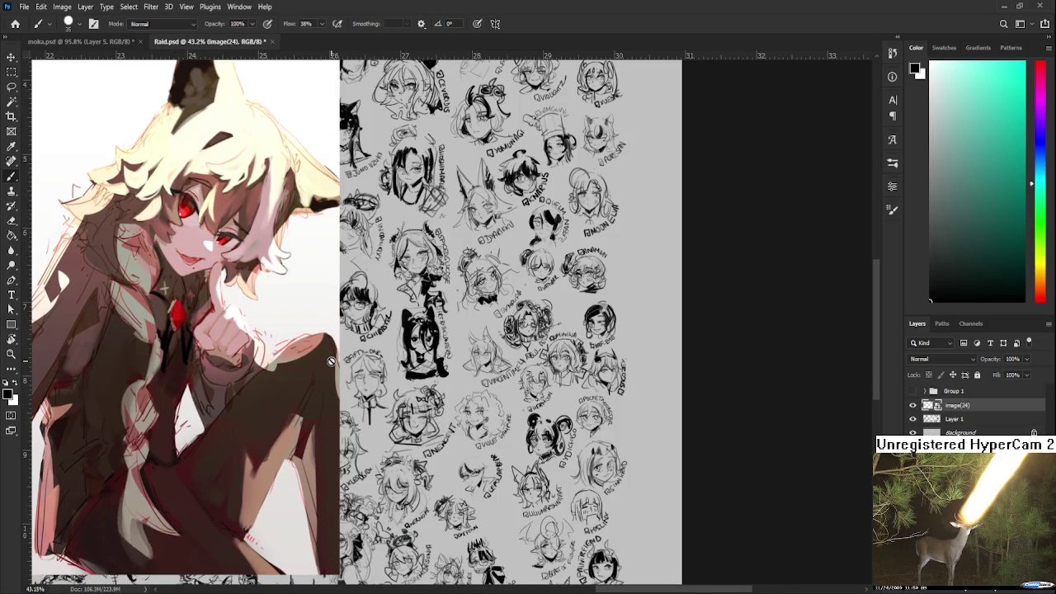
{"action": "scroll", "coordinate": [330, 363], "scroll_direction": "down", "scroll_amount": 2}
{"action": "scroll", "coordinate": [333, 376], "scroll_direction": "down", "scroll_amount": 3}
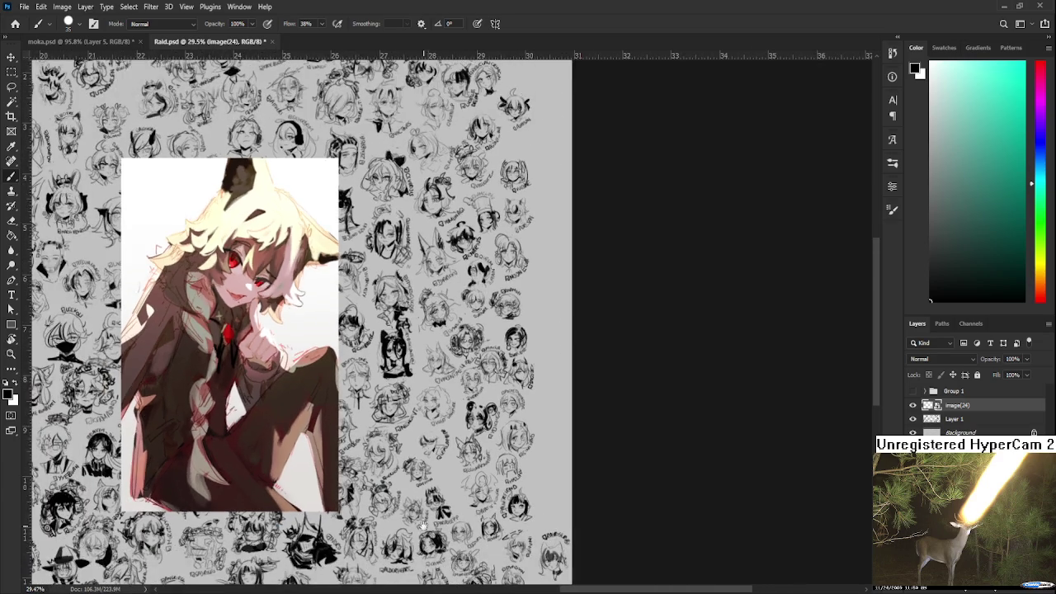
{"action": "left_click_drag", "start_coordinate": [335, 377], "coordinate": [202, 250]}
{"action": "scroll", "coordinate": [429, 412], "scroll_direction": "up", "scroll_amount": 2}
{"action": "scroll", "coordinate": [434, 418], "scroll_direction": "up", "scroll_amount": 2}
{"action": "scroll", "coordinate": [434, 419], "scroll_direction": "up", "scroll_amount": 4}
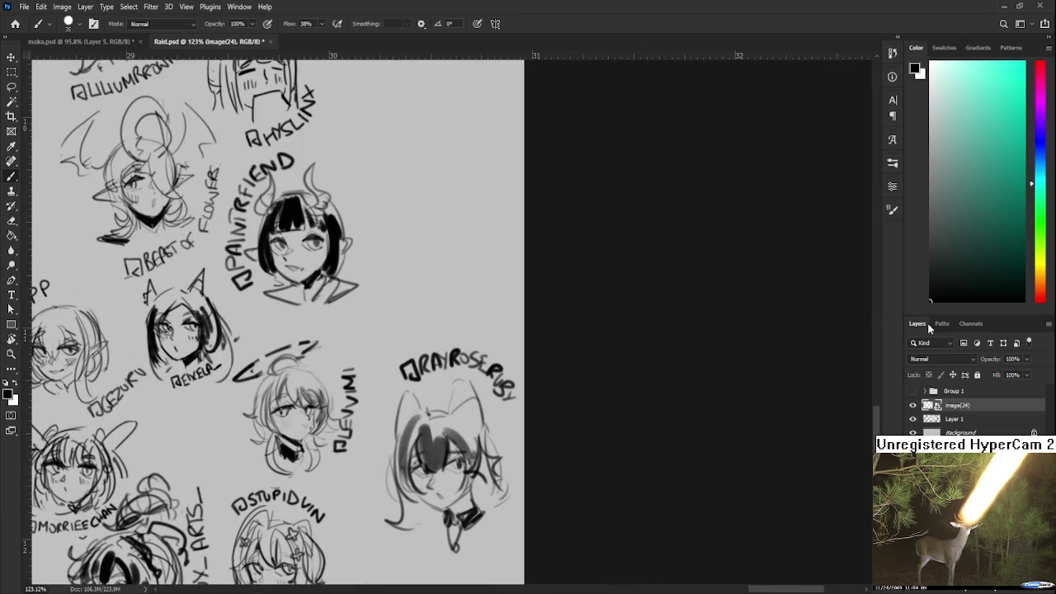
On Layer 1 with a smaller brush, sketch and erase short ear strokes on the head
{"action": "left_click", "coordinate": [937, 420]}
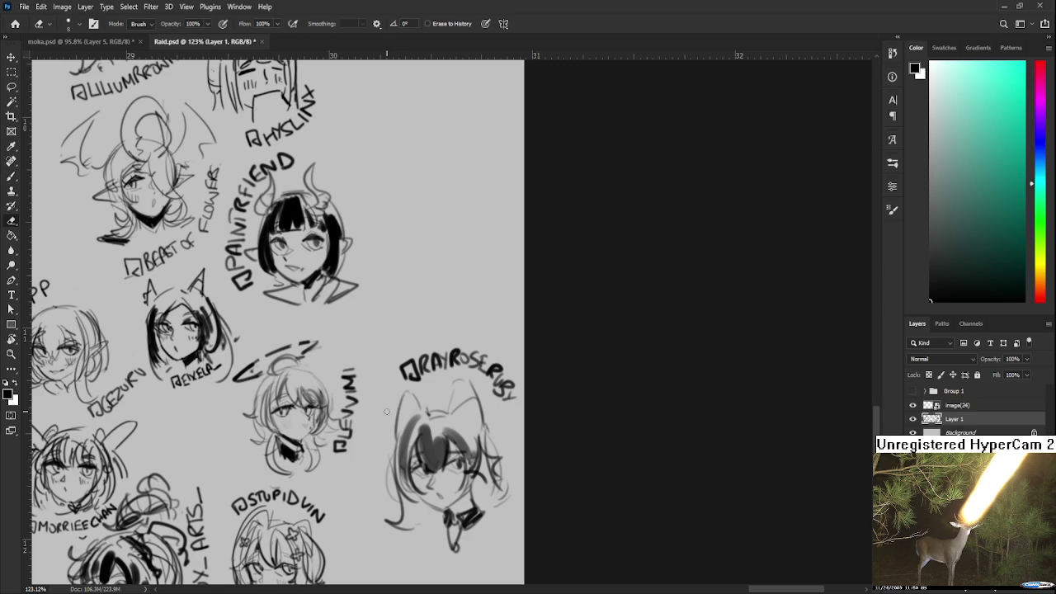
{"action": "key", "text": "bracketleft"}
{"action": "key", "text": "bracketleft"}
{"action": "key", "text": "bracketleft"}
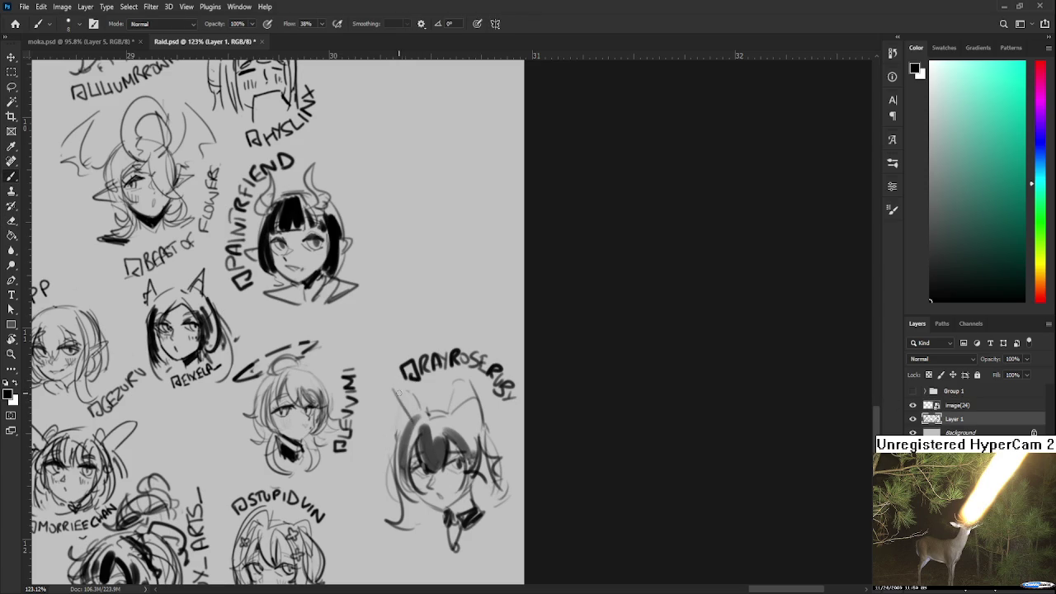
{"action": "mouse_move", "coordinate": [398, 401]}
{"action": "left_mouse_down"}
{"action": "mouse_move", "coordinate": [386, 380]}
{"action": "mouse_move", "coordinate": [391, 441]}
{"action": "left_mouse_up"}
{"action": "key", "text": "e"}
{"action": "left_click_drag", "start_coordinate": [447, 404], "coordinate": [431, 429]}
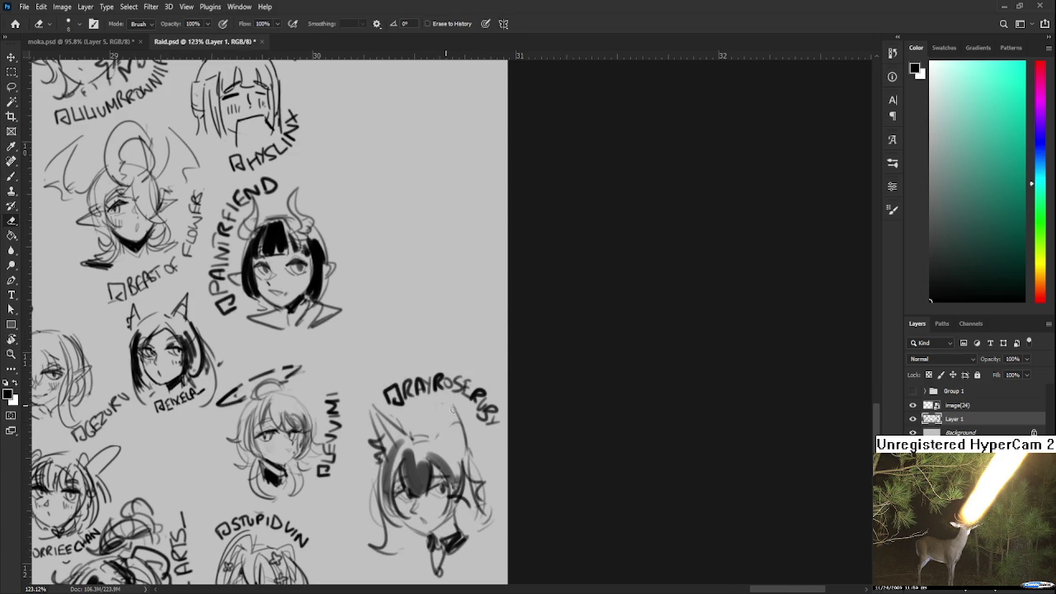
{"action": "key", "text": "b"}
Erase and redraw the right cat ear with dark strokes
{"action": "mouse_move", "coordinate": [434, 436]}
{"action": "left_mouse_down"}
{"action": "mouse_move", "coordinate": [461, 440]}
{"action": "mouse_move", "coordinate": [444, 452]}
{"action": "left_mouse_up"}
{"action": "scroll", "coordinate": [437, 443], "scroll_direction": "down", "scroll_amount": 2}
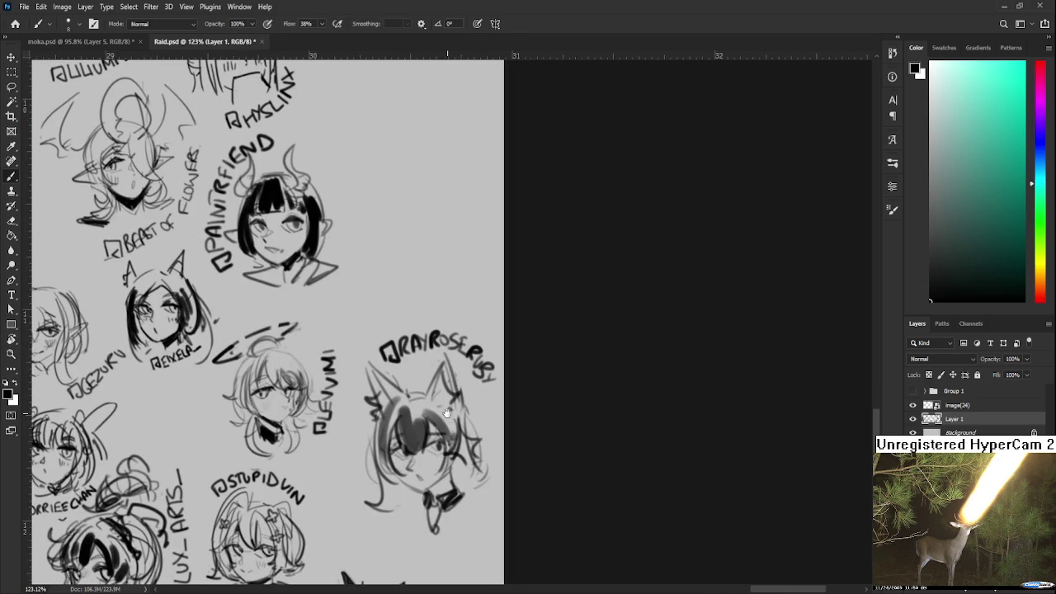
{"action": "key", "text": "e"}
{"action": "mouse_move", "coordinate": [480, 430]}
{"action": "left_mouse_down"}
{"action": "mouse_move", "coordinate": [454, 435]}
{"action": "mouse_move", "coordinate": [483, 484]}
{"action": "left_mouse_up"}
{"action": "key", "text": "b"}
{"action": "mouse_move", "coordinate": [444, 418]}
{"action": "left_mouse_down"}
{"action": "mouse_move", "coordinate": [450, 484]}
{"action": "mouse_move", "coordinate": [447, 464]}
{"action": "mouse_move", "coordinate": [456, 489]}
{"action": "mouse_move", "coordinate": [462, 463]}
{"action": "mouse_move", "coordinate": [482, 486]}
{"action": "left_mouse_up"}
Zoom out and scroll around to review the whole sketch sheet
{"action": "scroll", "coordinate": [413, 438], "scroll_direction": "down", "scroll_amount": 3}
{"action": "scroll", "coordinate": [396, 433], "scroll_direction": "down", "scroll_amount": 2}
{"action": "scroll", "coordinate": [390, 429], "scroll_direction": "down", "scroll_amount": 1}
{"action": "scroll", "coordinate": [389, 429], "scroll_direction": "down", "scroll_amount": 1}
{"action": "scroll", "coordinate": [387, 417], "scroll_direction": "down", "scroll_amount": 1}
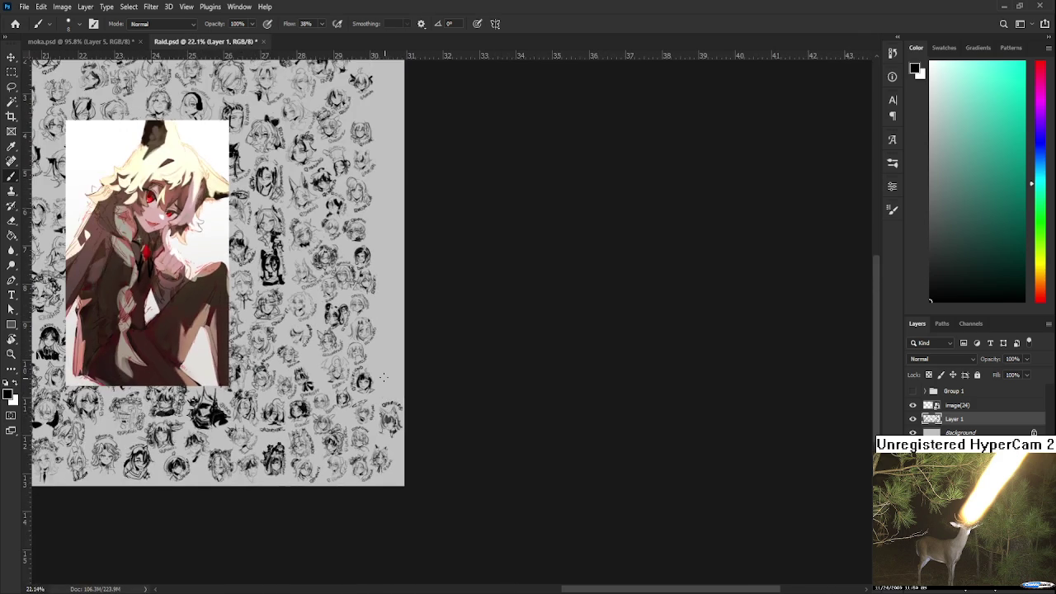
{"action": "scroll", "coordinate": [314, 206], "scroll_direction": "up", "scroll_amount": 1}
{"action": "scroll", "coordinate": [276, 211], "scroll_direction": "up", "scroll_amount": 1}
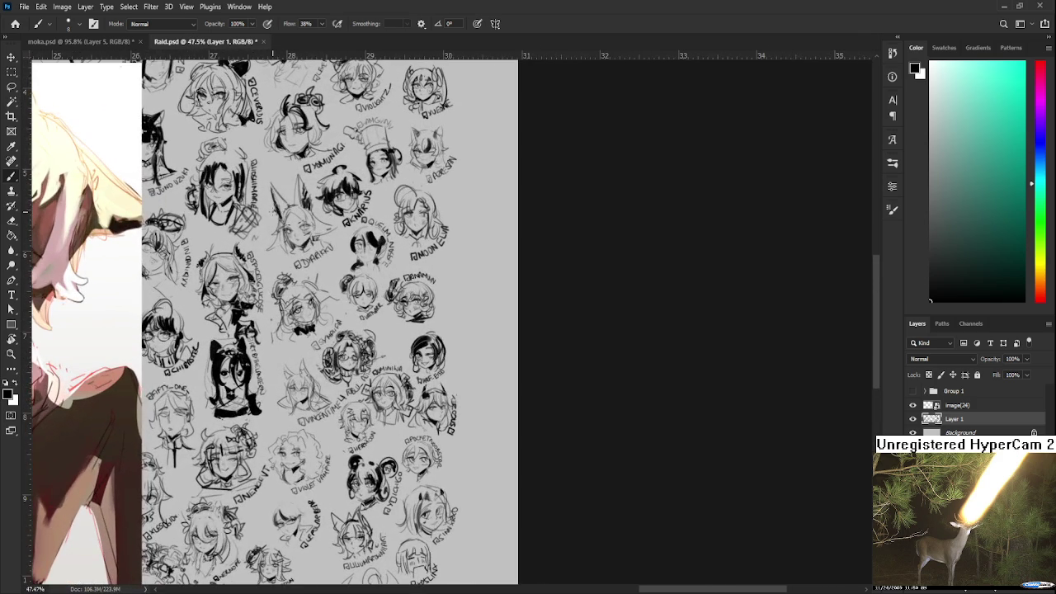
{"action": "scroll", "coordinate": [275, 211], "scroll_direction": "down", "scroll_amount": 1}
{"action": "scroll", "coordinate": [262, 134], "scroll_direction": "up", "scroll_amount": 1}
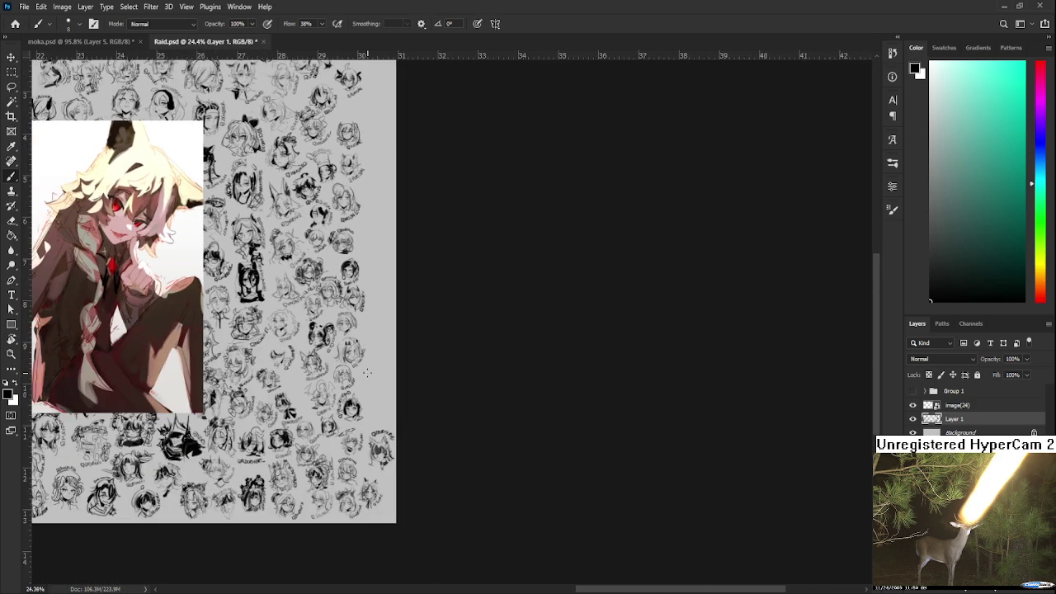
{"action": "scroll", "coordinate": [412, 449], "scroll_direction": "down", "scroll_amount": 1}
{"action": "scroll", "coordinate": [412, 448], "scroll_direction": "up", "scroll_amount": 2}
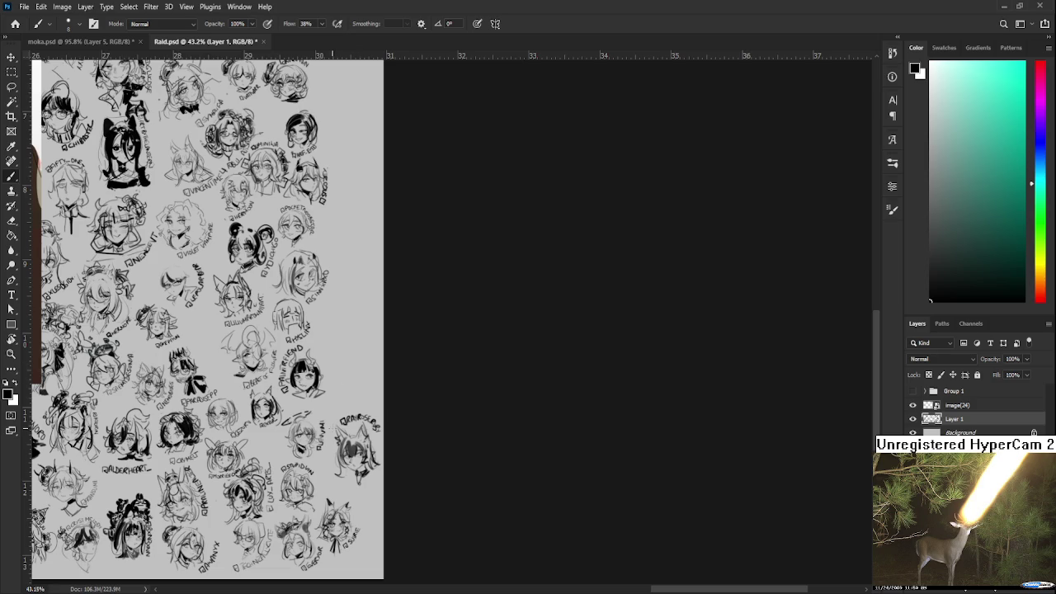
{"action": "scroll", "coordinate": [124, 399], "scroll_direction": "left", "scroll_amount": 2}
{"action": "scroll", "coordinate": [140, 392], "scroll_direction": "down", "scroll_amount": 1}
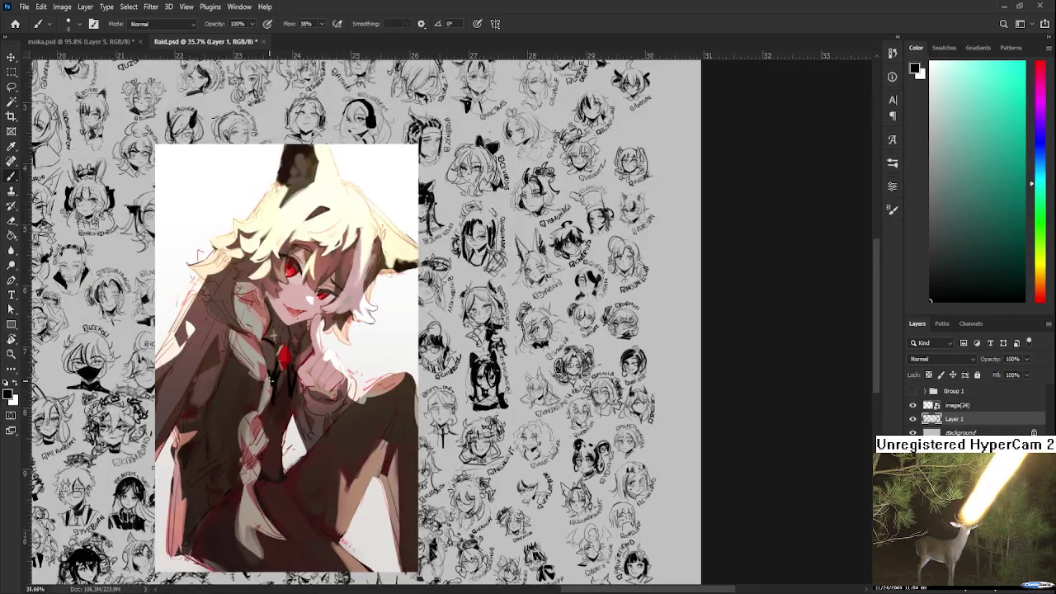
{"action": "scroll", "coordinate": [271, 379], "scroll_direction": "down", "scroll_amount": 1}
{"action": "scroll", "coordinate": [270, 380], "scroll_direction": "left", "scroll_amount": 1}
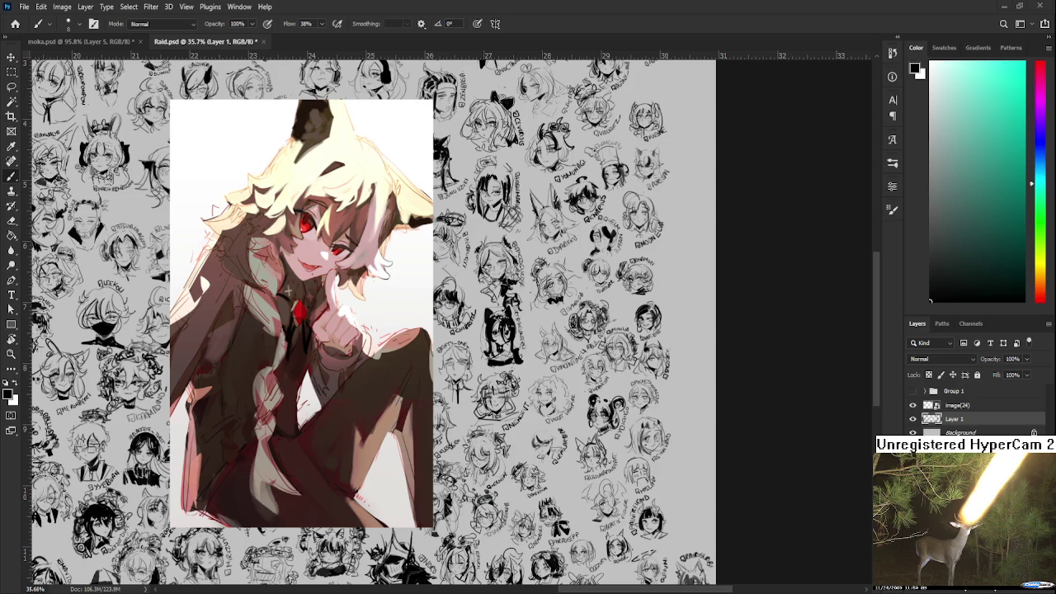
{"action": "scroll", "coordinate": [316, 362], "scroll_direction": "down", "scroll_amount": 3}
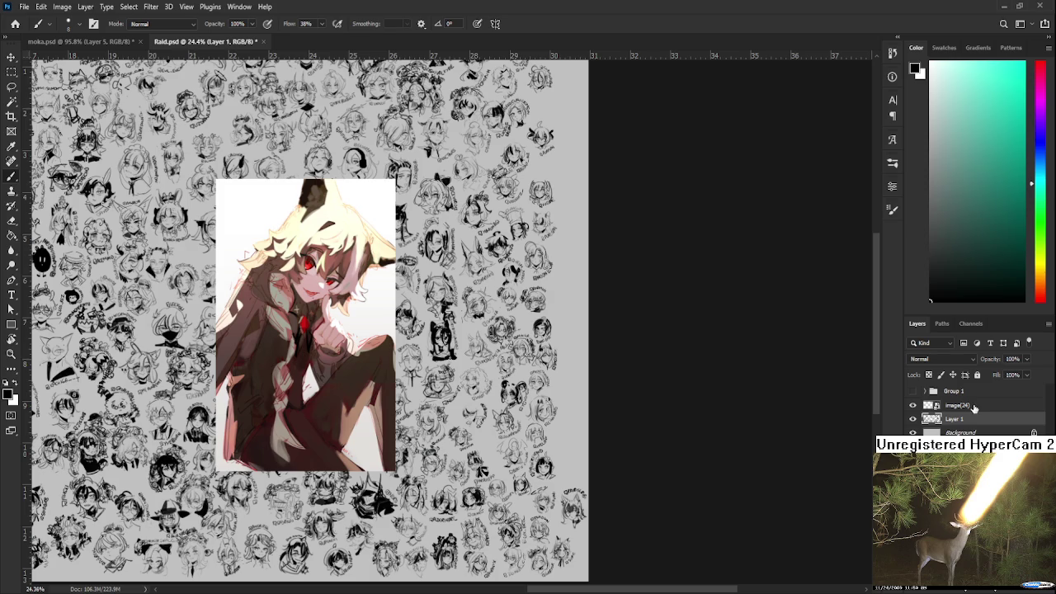
Delete the image(24) illustration layer and close Raid.psd
{"action": "left_click", "coordinate": [957, 405]}
{"action": "key", "text": "Delete"}
{"action": "scroll", "coordinate": [330, 330], "scroll_direction": "up", "scroll_amount": 1}
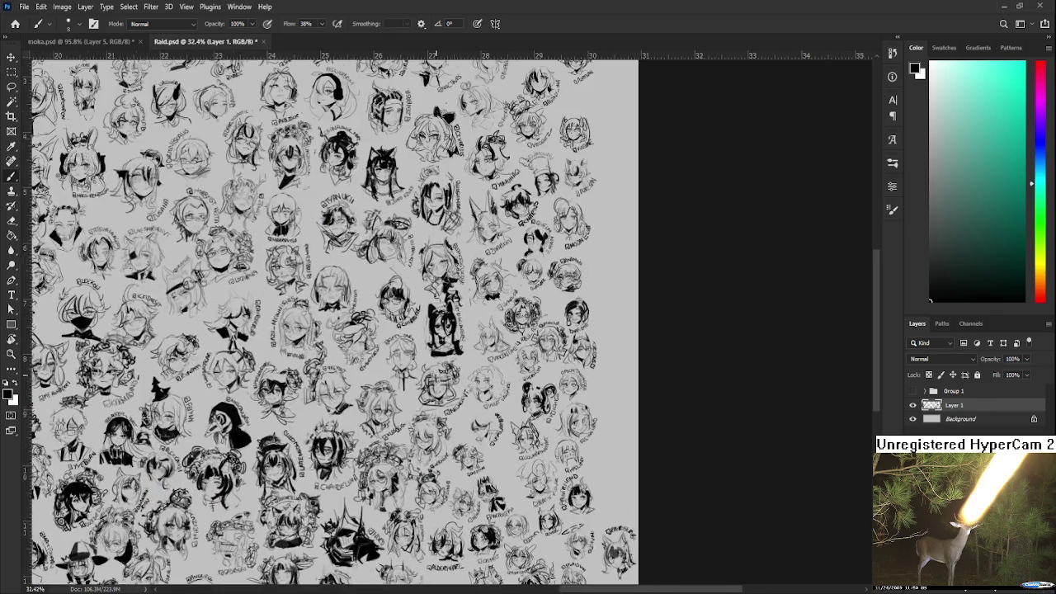
{"action": "scroll", "coordinate": [336, 330], "scroll_direction": "down", "scroll_amount": 2}
{"action": "scroll", "coordinate": [336, 260], "scroll_direction": "down", "scroll_amount": 1}
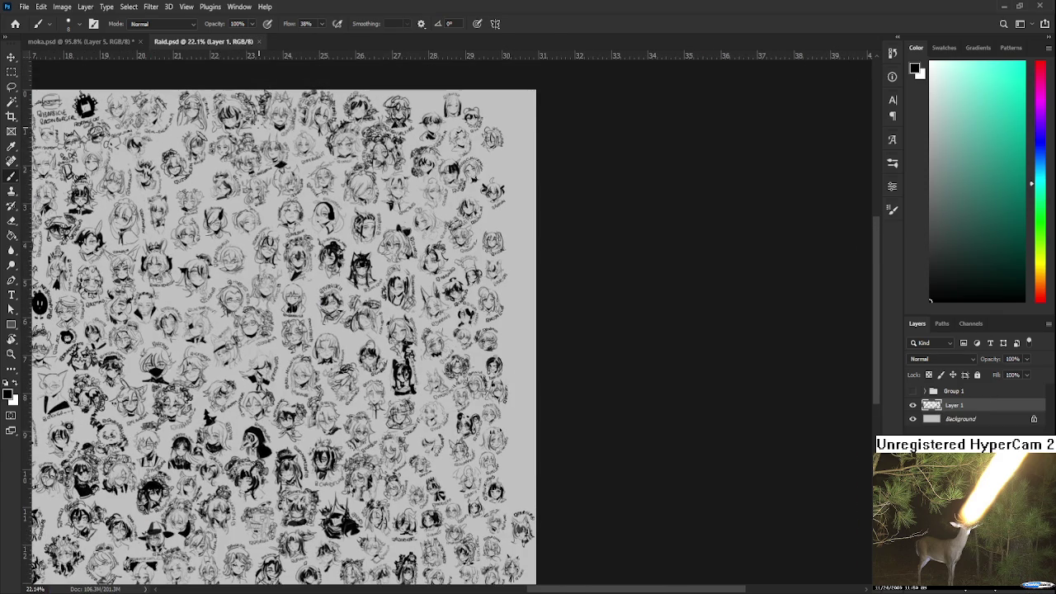
{"action": "left_click", "coordinate": [259, 42]}
{"action": "scroll", "coordinate": [372, 254], "scroll_direction": "down", "scroll_amount": 2}
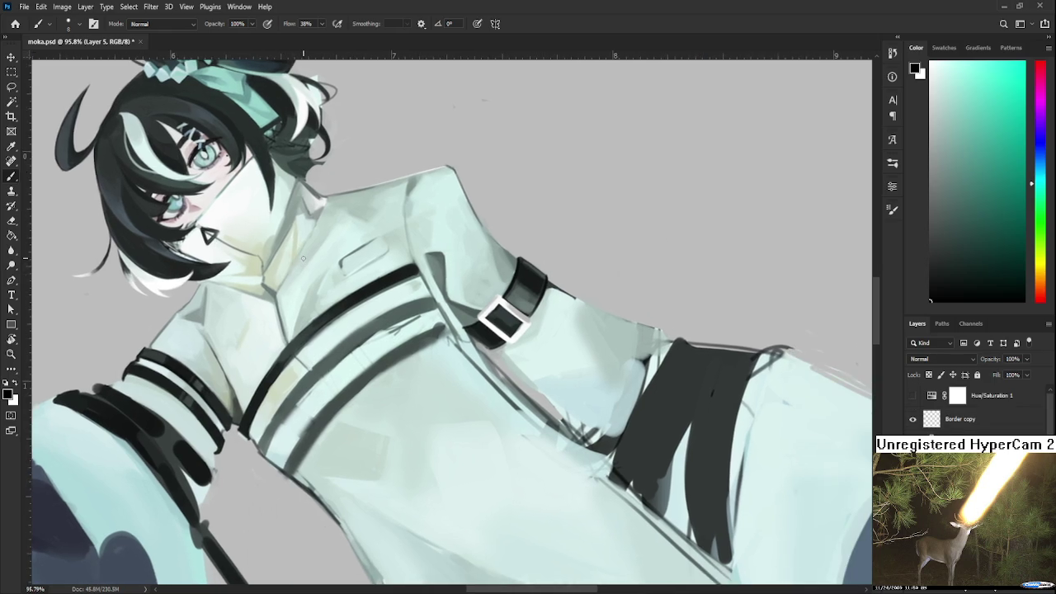
{"action": "key", "text": "r"}
{"action": "mouse_move", "coordinate": [372, 255]}
{"action": "left_mouse_down"}
{"action": "mouse_move", "coordinate": [335, 358]}
{"action": "mouse_move", "coordinate": [347, 296]}
{"action": "left_mouse_up"}
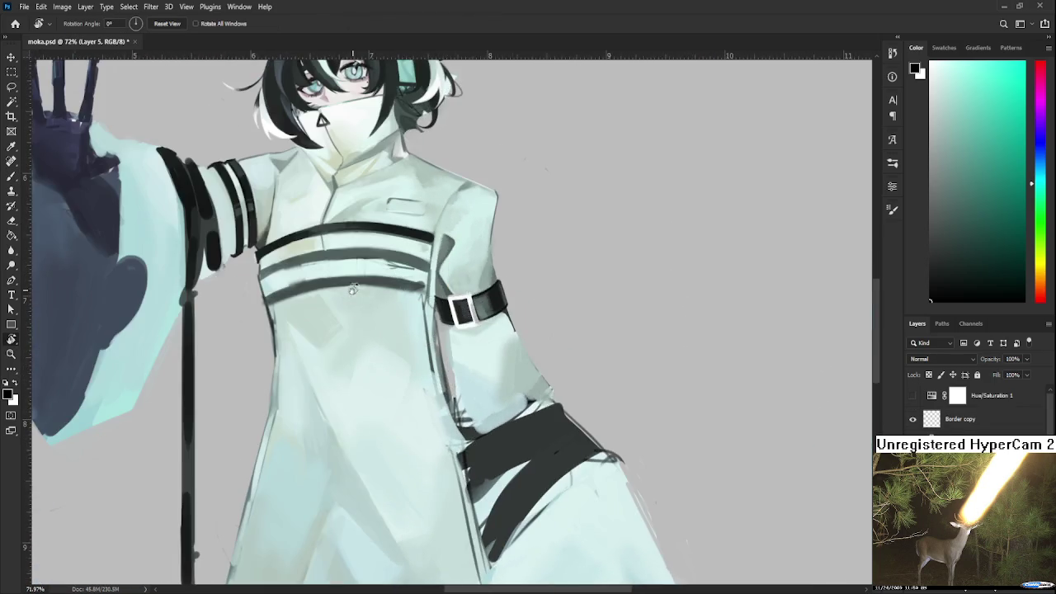
{"action": "scroll", "coordinate": [359, 280], "scroll_direction": "down", "scroll_amount": 2}
{"action": "scroll", "coordinate": [360, 288], "scroll_direction": "down", "scroll_amount": 2}
{"action": "scroll", "coordinate": [362, 298], "scroll_direction": "down", "scroll_amount": 2}
{"action": "scroll", "coordinate": [416, 293], "scroll_direction": "up", "scroll_amount": 2}
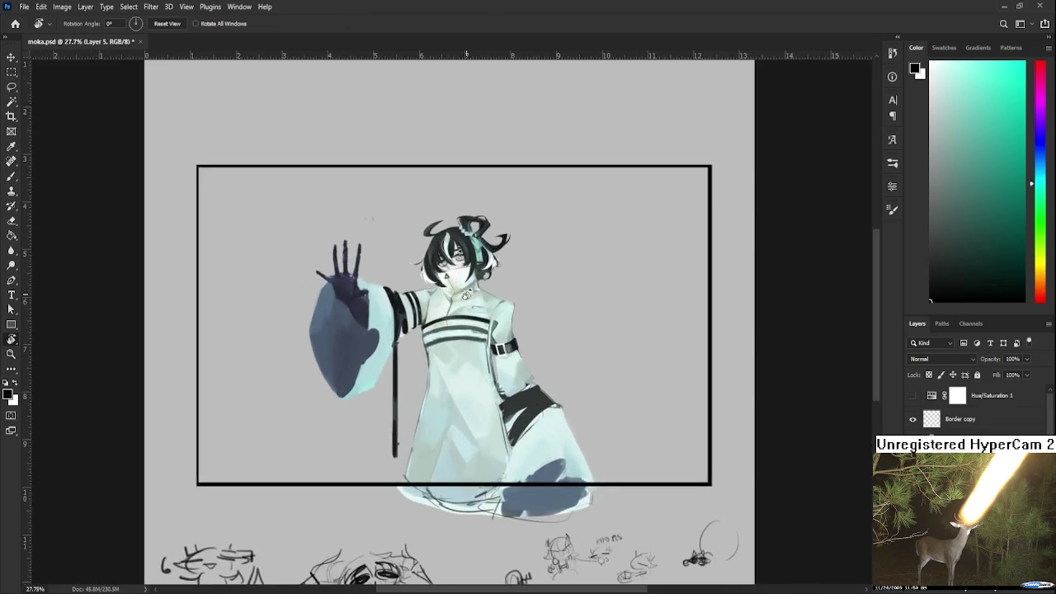
{"action": "scroll", "coordinate": [413, 310], "scroll_direction": "up", "scroll_amount": 2}
{"action": "scroll", "coordinate": [408, 330], "scroll_direction": "up", "scroll_amount": 2}
{"action": "scroll", "coordinate": [403, 355], "scroll_direction": "up", "scroll_amount": 1}
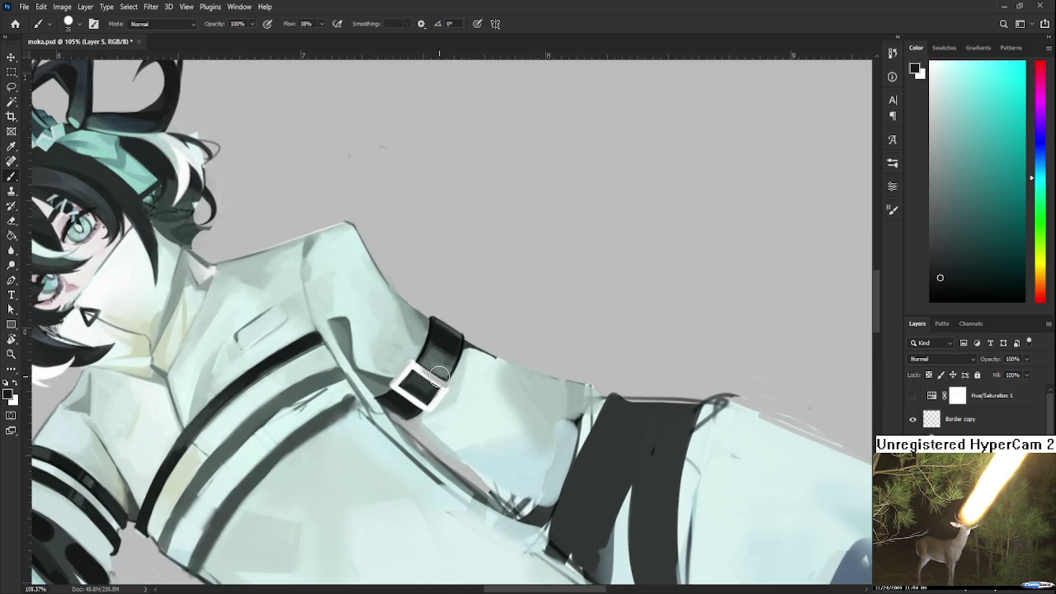
{"action": "scroll", "coordinate": [437, 377], "scroll_direction": "up", "scroll_amount": 1}
{"action": "left_click_drag", "start_coordinate": [217, 419], "coordinate": [110, 427]}
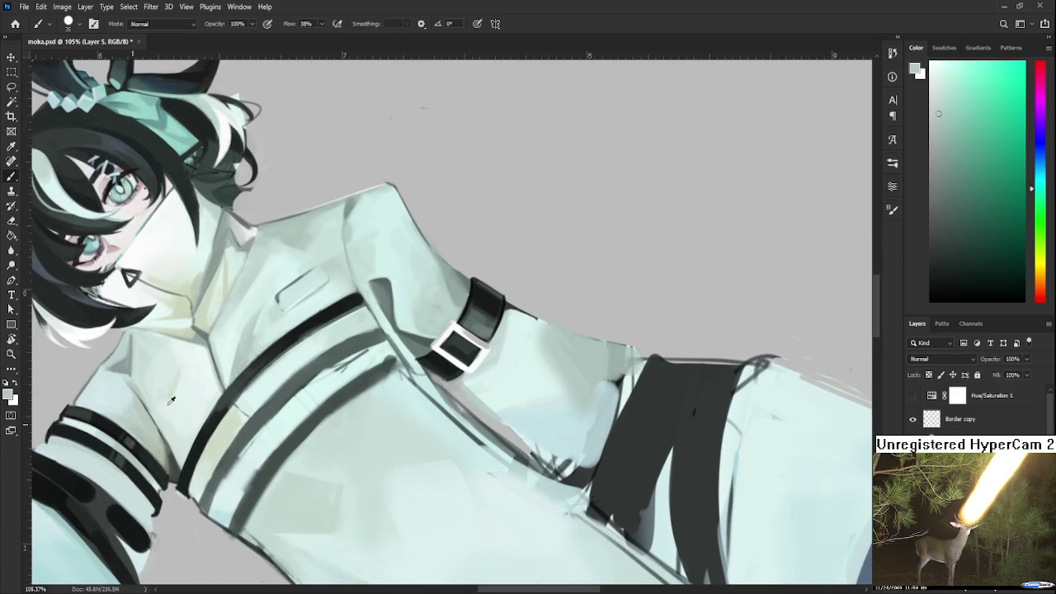
{"action": "mouse_move", "coordinate": [109, 427]}
{"action": "left_mouse_down"}
{"action": "mouse_move", "coordinate": [67, 466]}
{"action": "mouse_move", "coordinate": [150, 424]}
{"action": "left_mouse_up"}
{"action": "left_click", "coordinate": [144, 443], "text": "alt"}
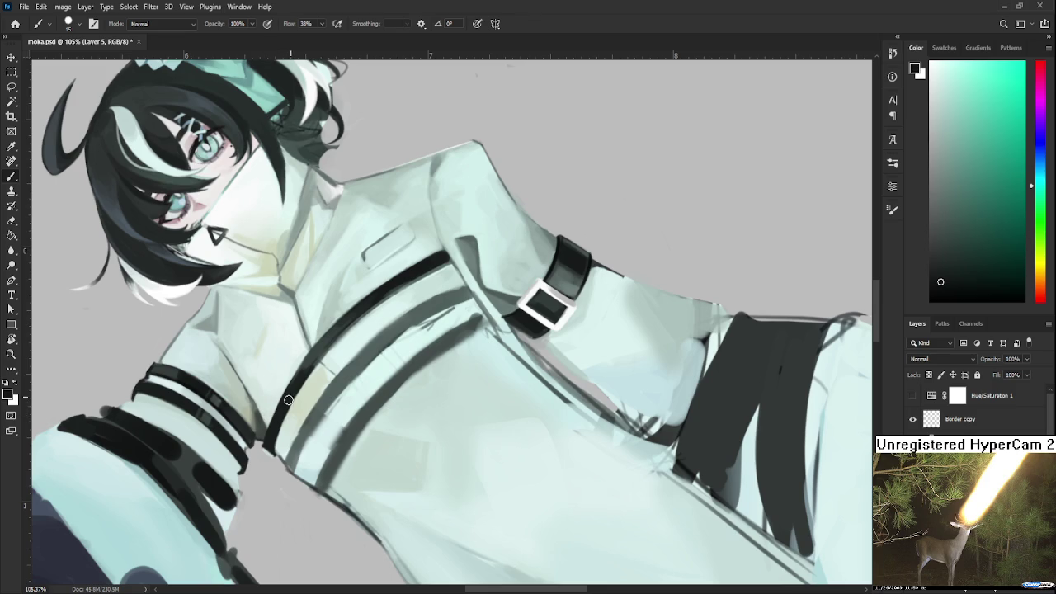
{"action": "left_click_drag", "start_coordinate": [306, 387], "coordinate": [276, 435]}
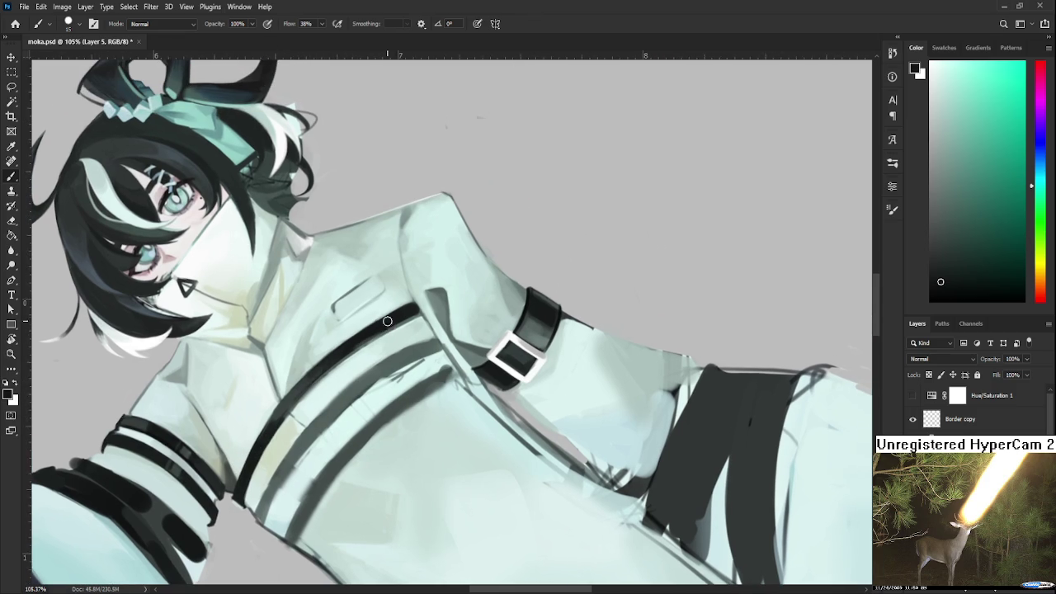
{"action": "left_click", "coordinate": [256, 408], "text": "alt"}
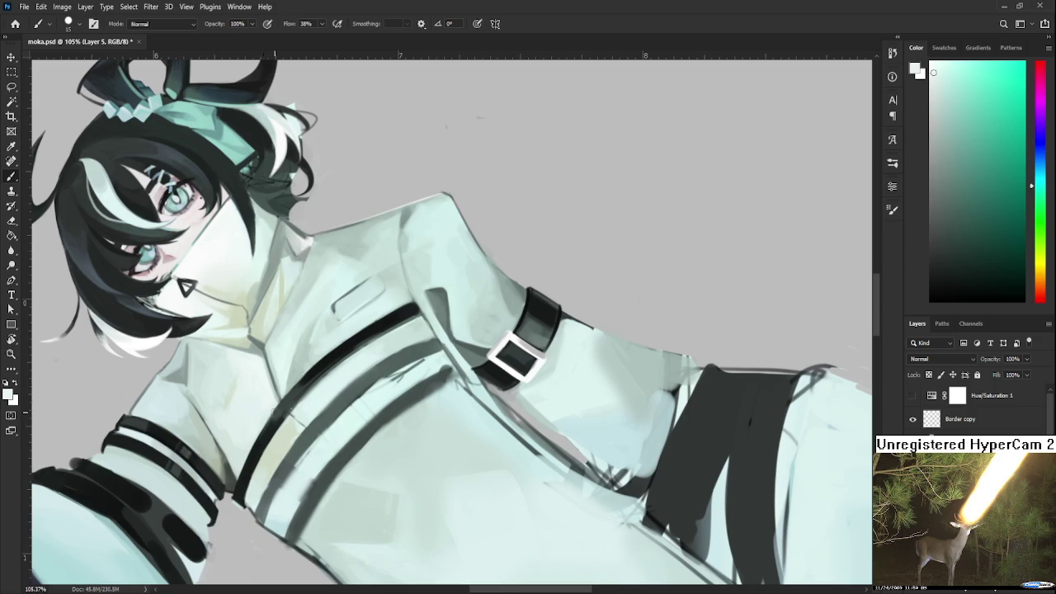
{"action": "scroll", "coordinate": [288, 410], "scroll_direction": "down", "scroll_amount": 3}
{"action": "scroll", "coordinate": [288, 409], "scroll_direction": "up", "scroll_amount": 2}
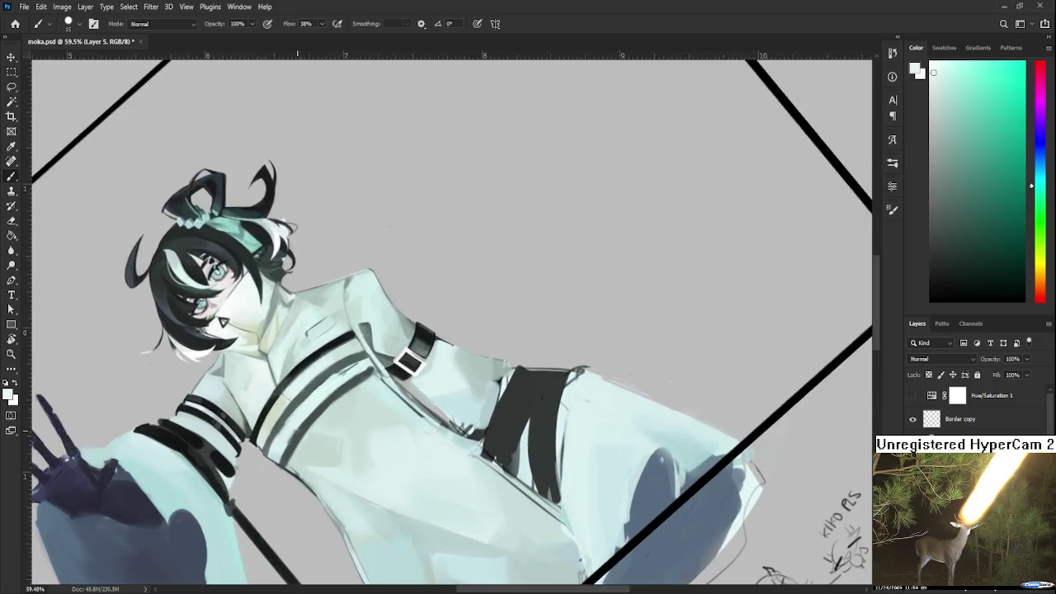
{"action": "scroll", "coordinate": [313, 321], "scroll_direction": "up", "scroll_amount": 3}
{"action": "scroll", "coordinate": [313, 321], "scroll_direction": "up", "scroll_amount": 2}
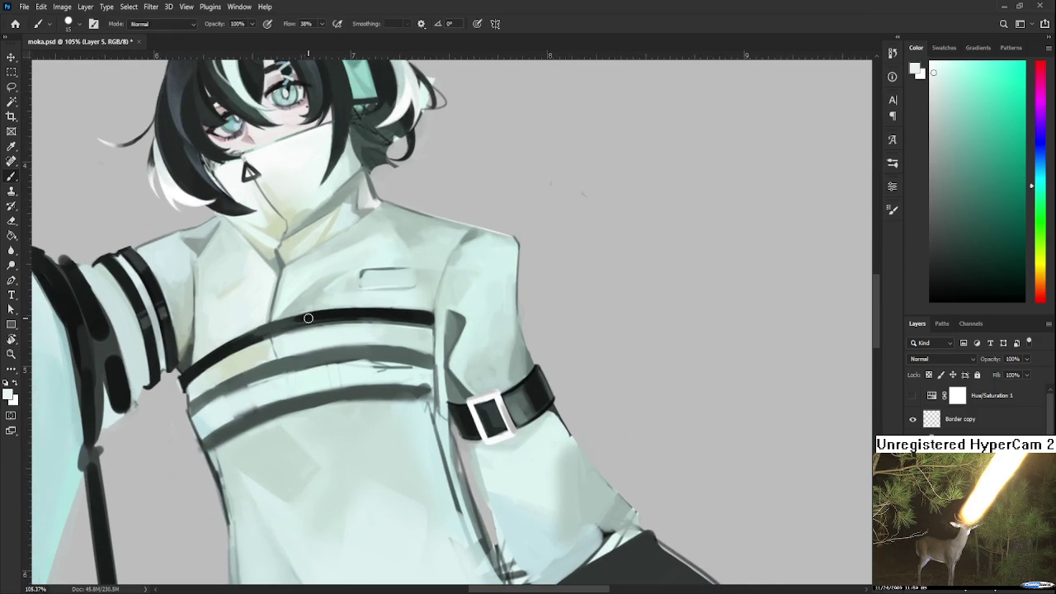
{"action": "left_click", "coordinate": [250, 340], "text": "alt"}
{"action": "left_click", "coordinate": [277, 342], "text": "alt"}
{"action": "scroll", "coordinate": [305, 321], "scroll_direction": "down", "scroll_amount": 3}
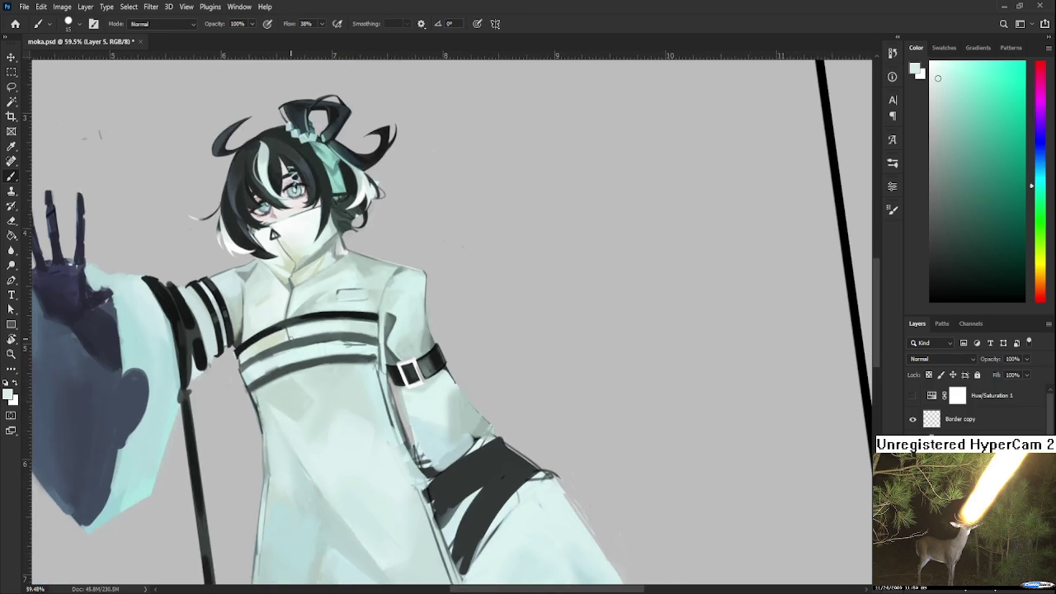
{"action": "scroll", "coordinate": [305, 320], "scroll_direction": "down", "scroll_amount": 2}
{"action": "scroll", "coordinate": [401, 336], "scroll_direction": "down", "scroll_amount": 1}
{"action": "scroll", "coordinate": [394, 330], "scroll_direction": "down", "scroll_amount": 1}
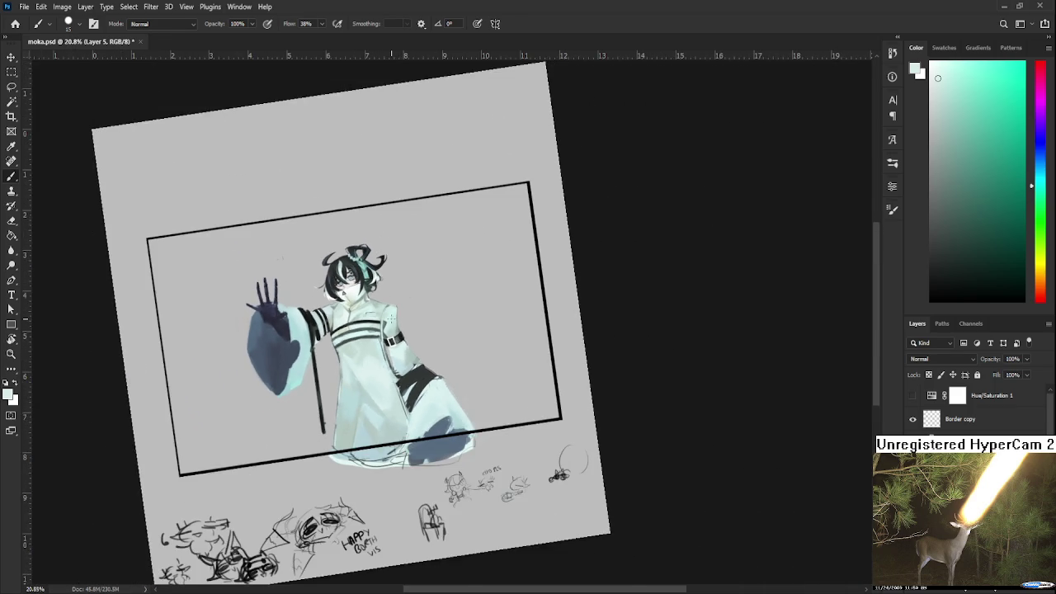
{"action": "scroll", "coordinate": [363, 330], "scroll_direction": "up", "scroll_amount": 2}
{"action": "scroll", "coordinate": [330, 330], "scroll_direction": "up", "scroll_amount": 2}
{"action": "scroll", "coordinate": [309, 330], "scroll_direction": "up", "scroll_amount": 2}
{"action": "scroll", "coordinate": [330, 330], "scroll_direction": "up", "scroll_amount": 2}
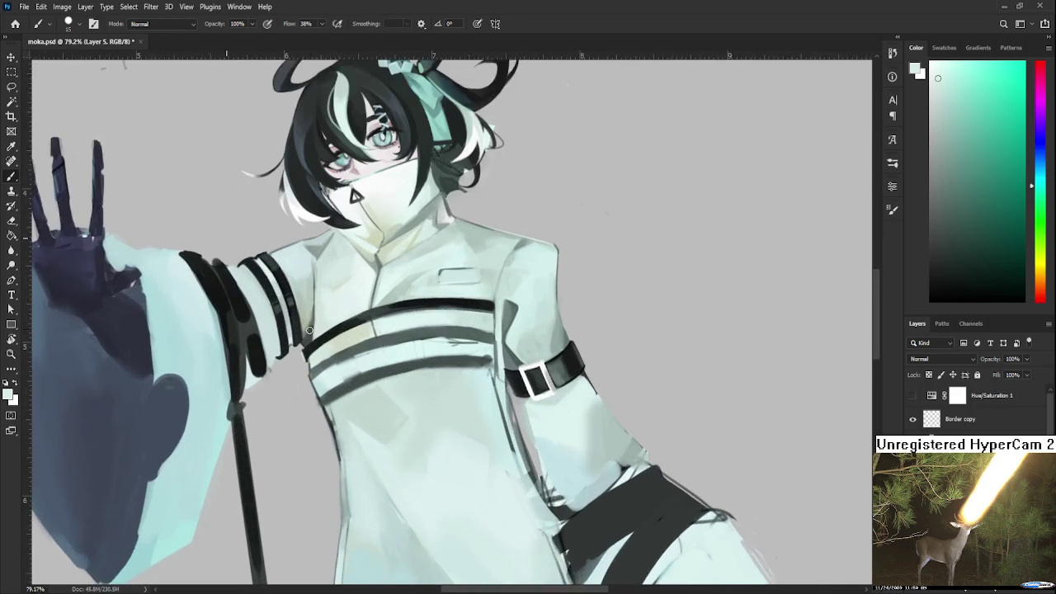
{"action": "scroll", "coordinate": [363, 330], "scroll_direction": "up", "scroll_amount": 2}
{"action": "scroll", "coordinate": [393, 330], "scroll_direction": "up", "scroll_amount": 2}
Sample strap colours, from near-black to grey-green, along the top chest strap
{"action": "left_click", "coordinate": [372, 335], "text": "alt"}
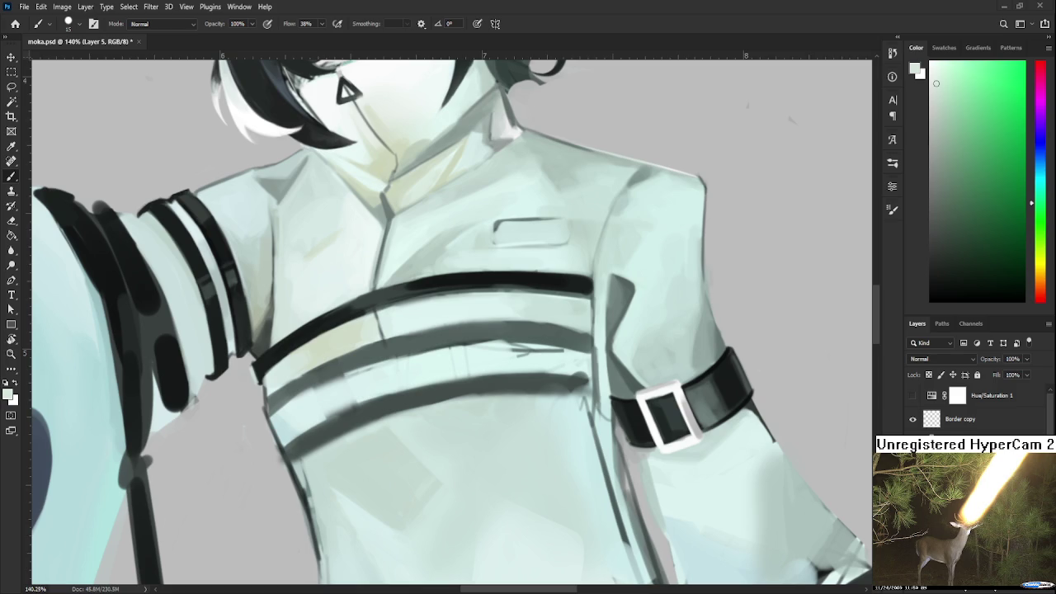
{"action": "left_click_drag", "start_coordinate": [448, 347], "coordinate": [391, 389]}
{"action": "left_click", "coordinate": [355, 343], "text": "alt"}
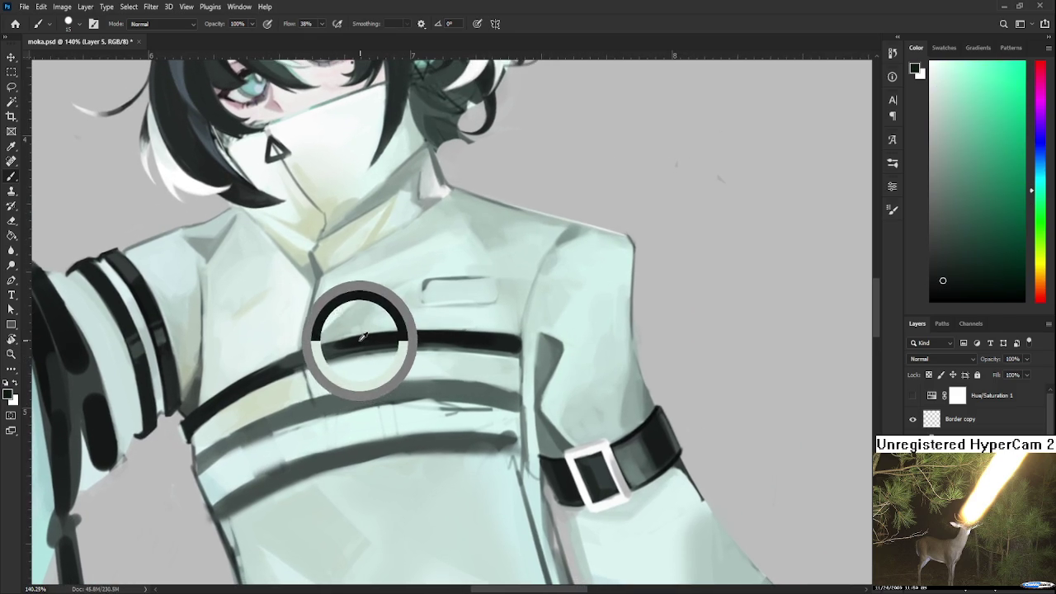
{"action": "left_click", "coordinate": [326, 344], "text": "alt"}
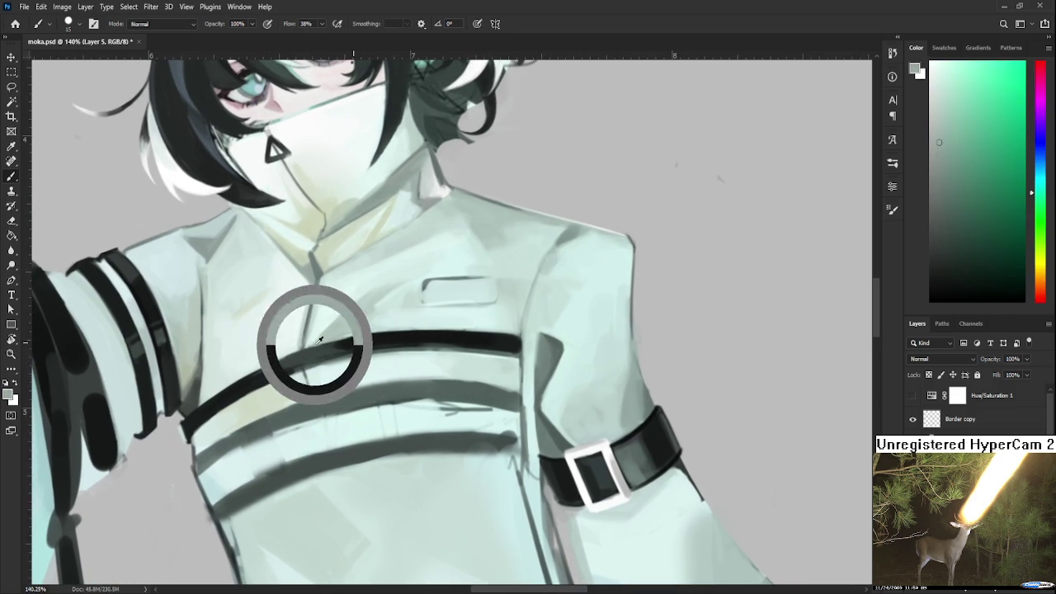
{"action": "left_click", "coordinate": [342, 345], "text": "alt"}
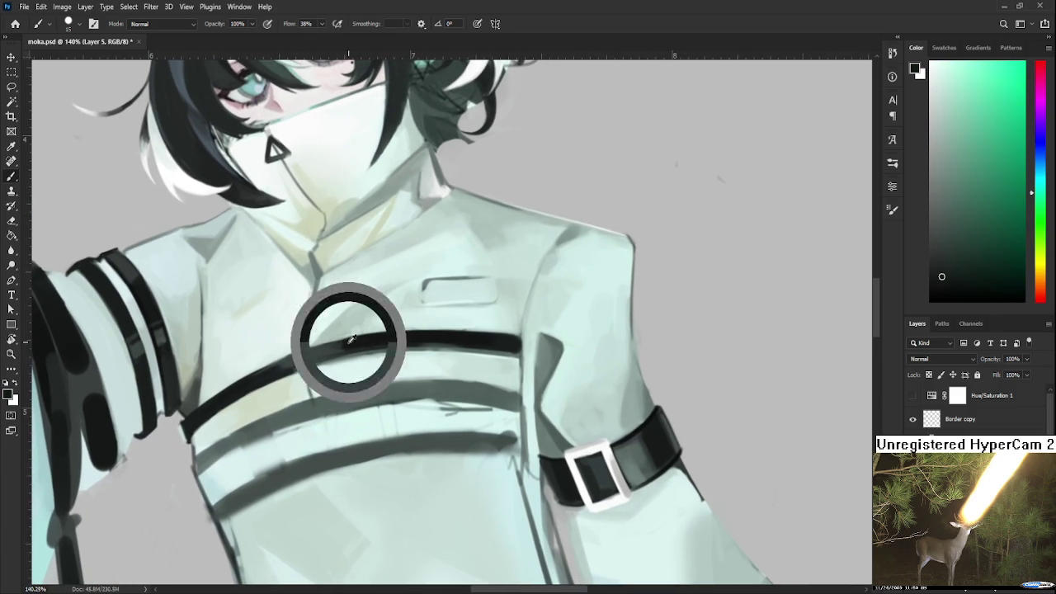
{"action": "left_click", "coordinate": [375, 342], "text": "alt"}
{"action": "left_click", "coordinate": [361, 339], "text": "alt"}
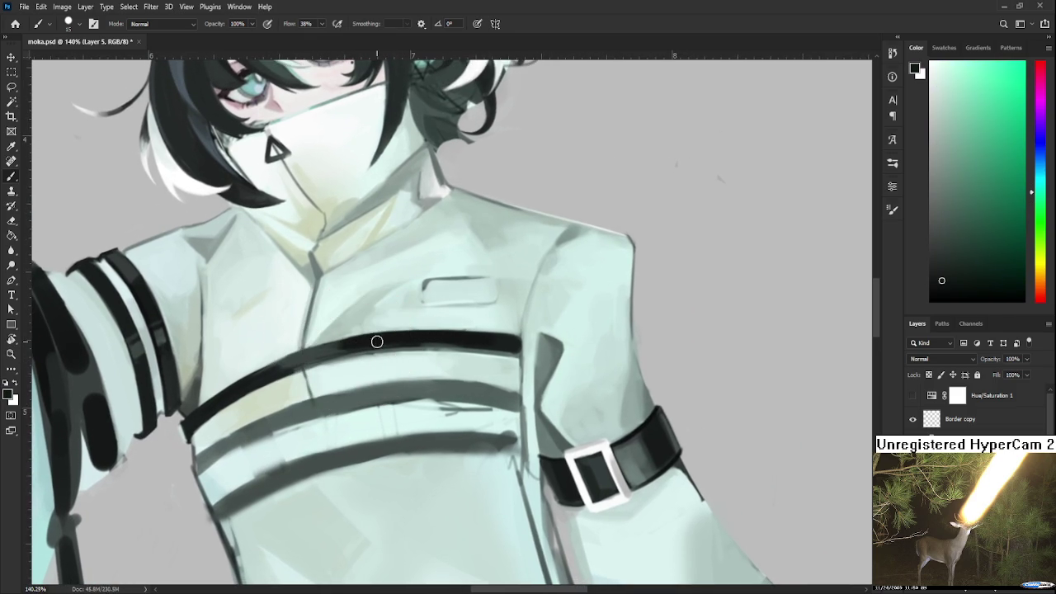
{"action": "left_click", "coordinate": [425, 334], "text": "alt"}
{"action": "left_click", "coordinate": [501, 338], "text": "alt"}
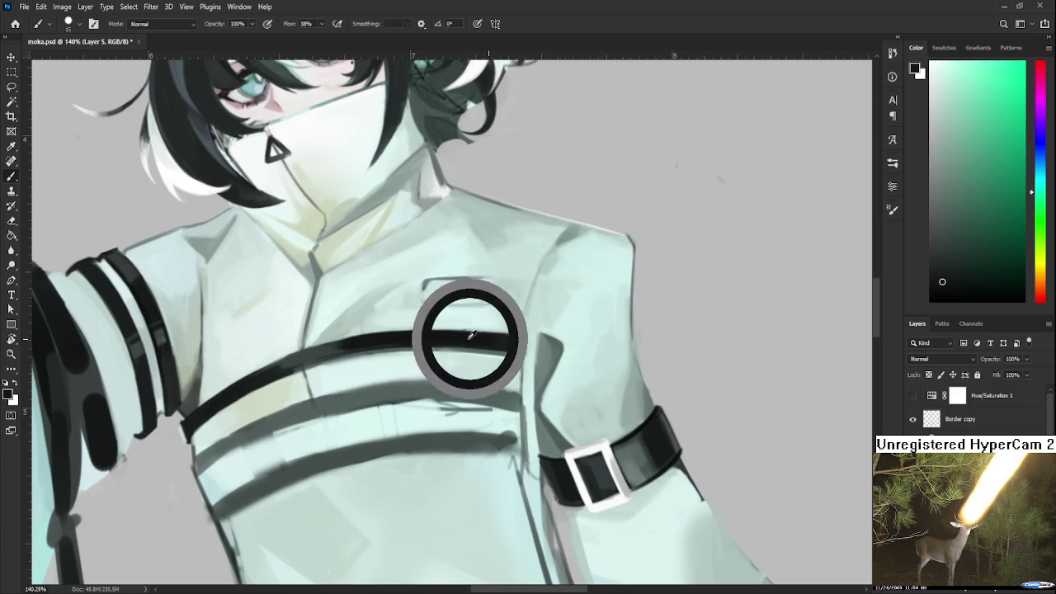
{"action": "left_click", "coordinate": [503, 338], "text": "alt"}
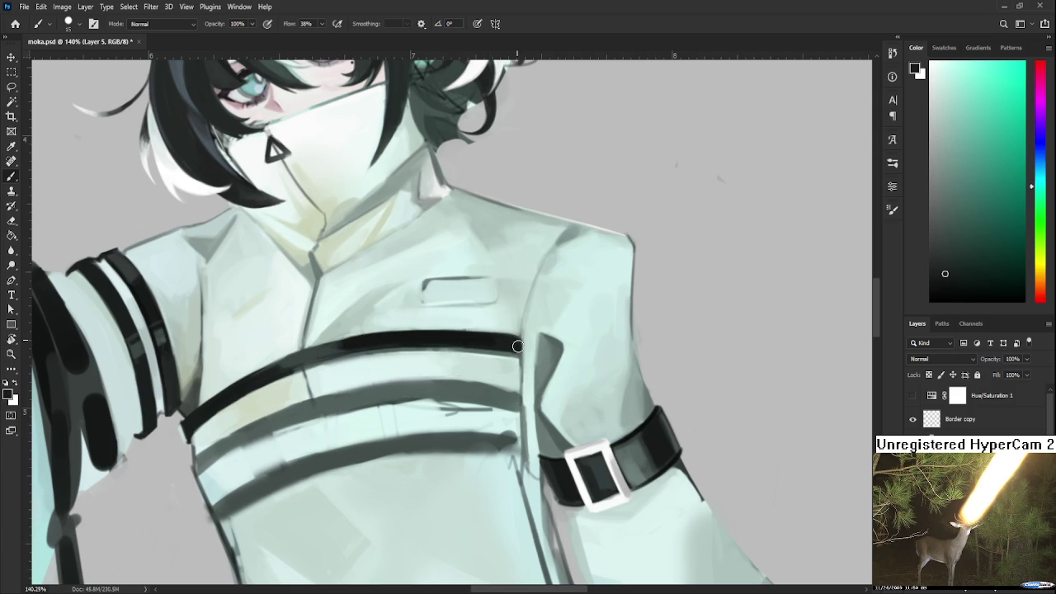
{"action": "left_click", "coordinate": [520, 342], "text": "alt"}
{"action": "left_click_drag", "start_coordinate": [312, 420], "coordinate": [340, 364]}
{"action": "left_click", "coordinate": [275, 328], "text": "alt"}
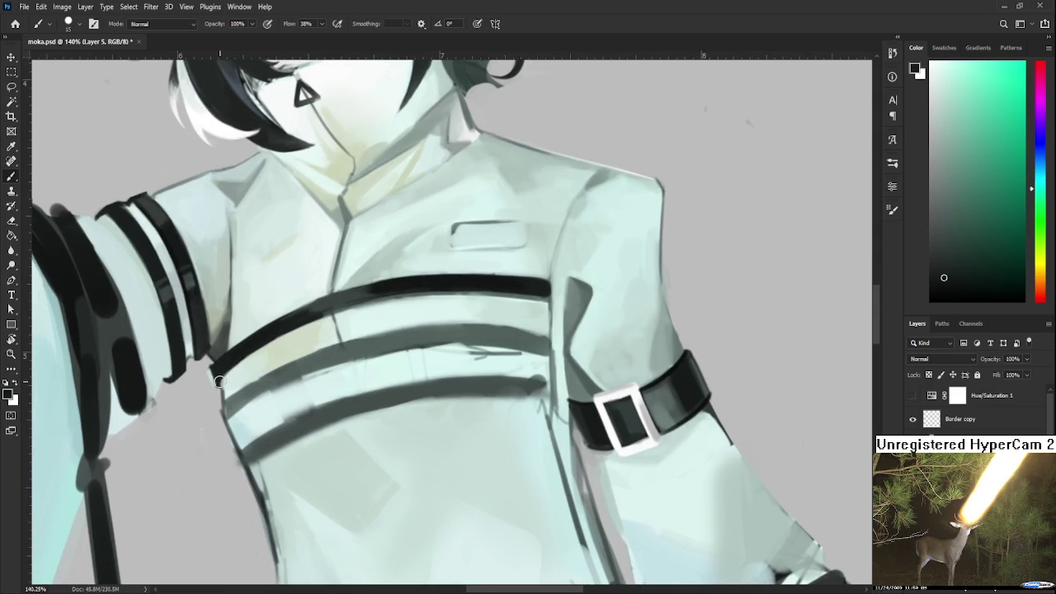
Paint a dark stroke along the top strap, toggling undo/redo to compare
{"action": "left_click_drag", "start_coordinate": [221, 382], "coordinate": [333, 311]}
{"action": "key", "text": "ctrl+z"}
{"action": "left_click_drag", "start_coordinate": [236, 375], "coordinate": [327, 315]}
{"action": "key", "text": "ctrl+z"}
{"action": "key", "text": "ctrl+shift+z"}
{"action": "key", "text": "ctrl+z"}
{"action": "key", "text": "ctrl+shift+z"}
Repaint a darker black stroke across the whole top strap
{"action": "left_click_drag", "start_coordinate": [216, 386], "coordinate": [384, 297]}
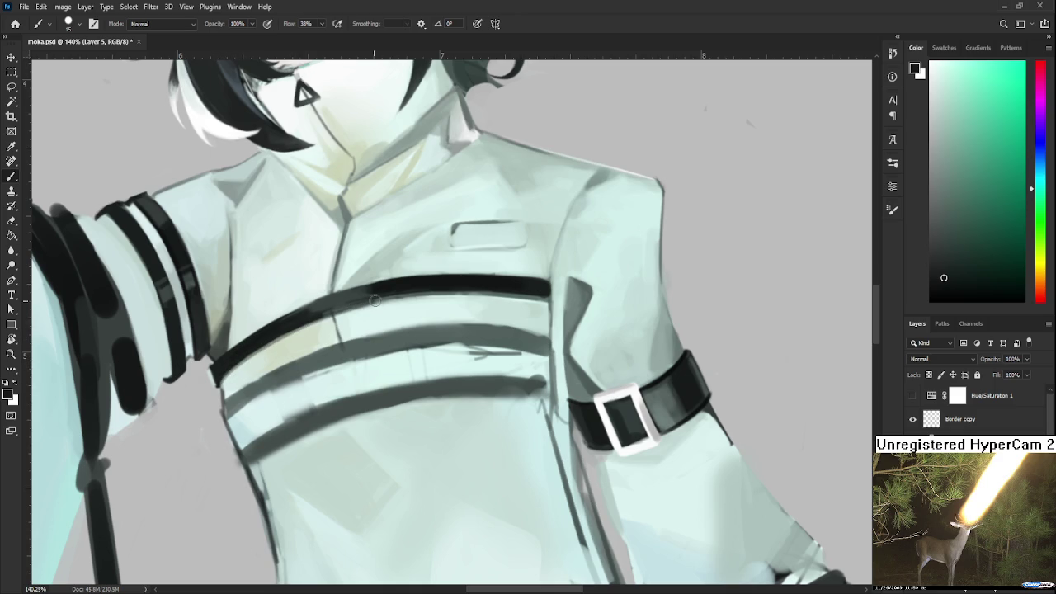
{"action": "left_click_drag", "start_coordinate": [237, 360], "coordinate": [396, 294]}
{"action": "key", "text": "ctrl+z"}
{"action": "left_click_drag", "start_coordinate": [236, 350], "coordinate": [451, 290]}
{"action": "scroll", "coordinate": [452, 291], "scroll_direction": "down", "scroll_amount": 3}
{"action": "scroll", "coordinate": [450, 305], "scroll_direction": "down", "scroll_amount": 2}
{"action": "scroll", "coordinate": [449, 318], "scroll_direction": "down", "scroll_amount": 2}
{"action": "scroll", "coordinate": [448, 324], "scroll_direction": "down", "scroll_amount": 1}
{"action": "scroll", "coordinate": [448, 324], "scroll_direction": "up", "scroll_amount": 2}
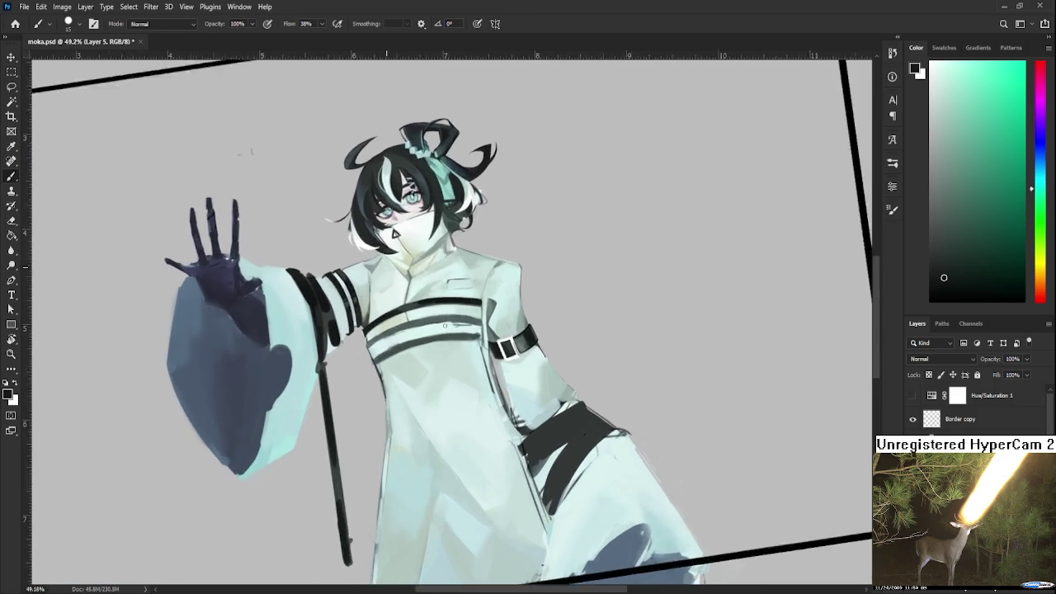
Zoom into the torso and darken the left part of the middle chest strap
{"action": "scroll", "coordinate": [449, 325], "scroll_direction": "up", "scroll_amount": 2}
{"action": "scroll", "coordinate": [449, 325], "scroll_direction": "up", "scroll_amount": 2}
{"action": "scroll", "coordinate": [449, 325], "scroll_direction": "up", "scroll_amount": 2}
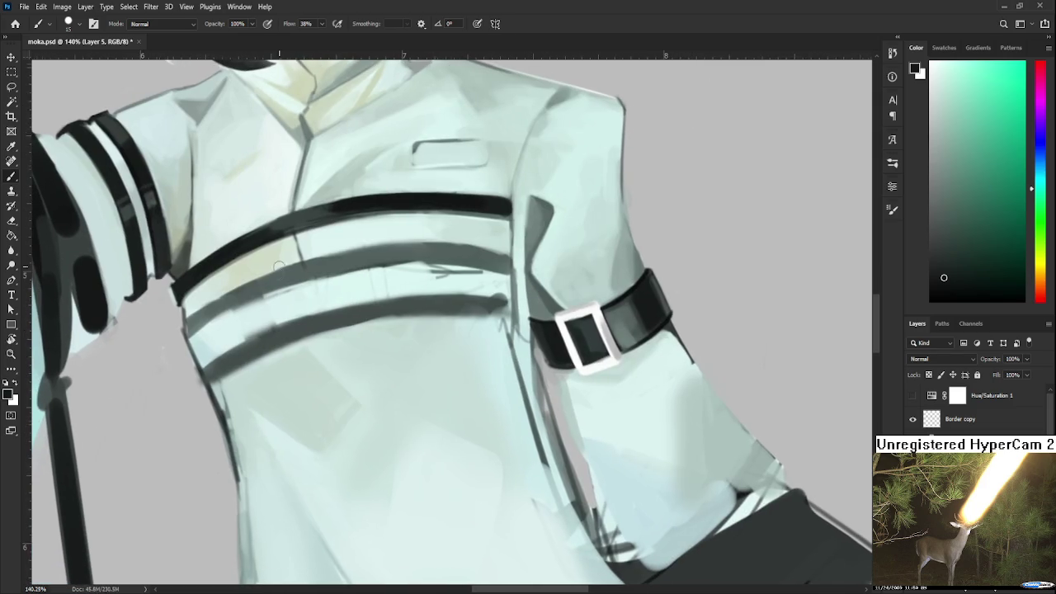
{"action": "scroll", "coordinate": [447, 330], "scroll_direction": "up", "scroll_amount": 2}
{"action": "left_click_drag", "start_coordinate": [213, 311], "coordinate": [289, 276]}
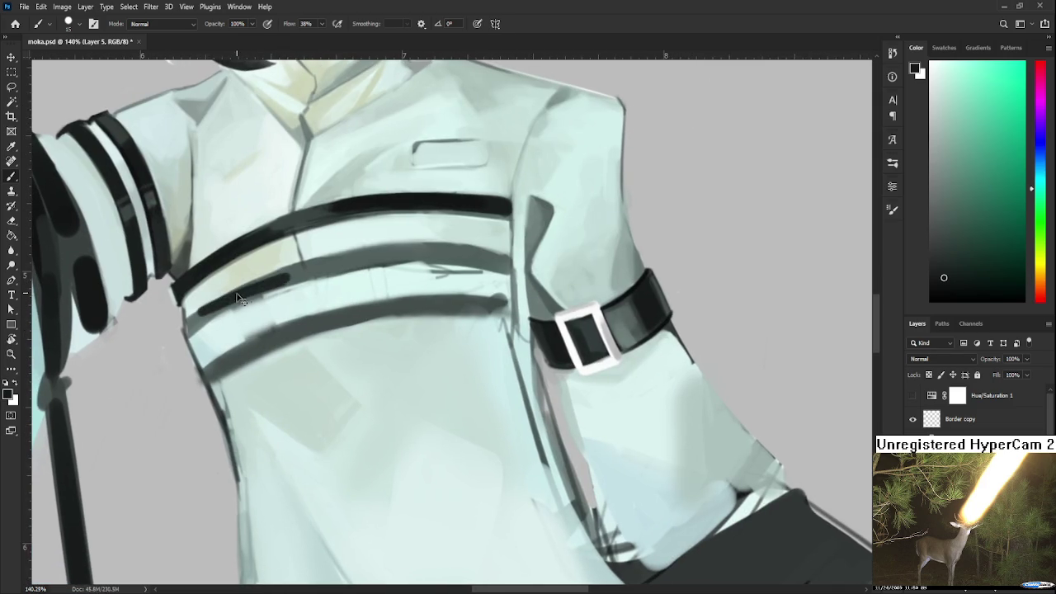
{"action": "key", "text": "ctrl+z"}
{"action": "mouse_move", "coordinate": [212, 310]}
{"action": "left_mouse_down"}
{"action": "mouse_move", "coordinate": [306, 266]}
{"action": "mouse_move", "coordinate": [264, 286]}
{"action": "mouse_move", "coordinate": [284, 281]}
{"action": "left_mouse_up"}
Sample a grey from the strap and dab it onto the strap's upper edge
{"action": "left_click", "coordinate": [235, 317], "text": "alt"}
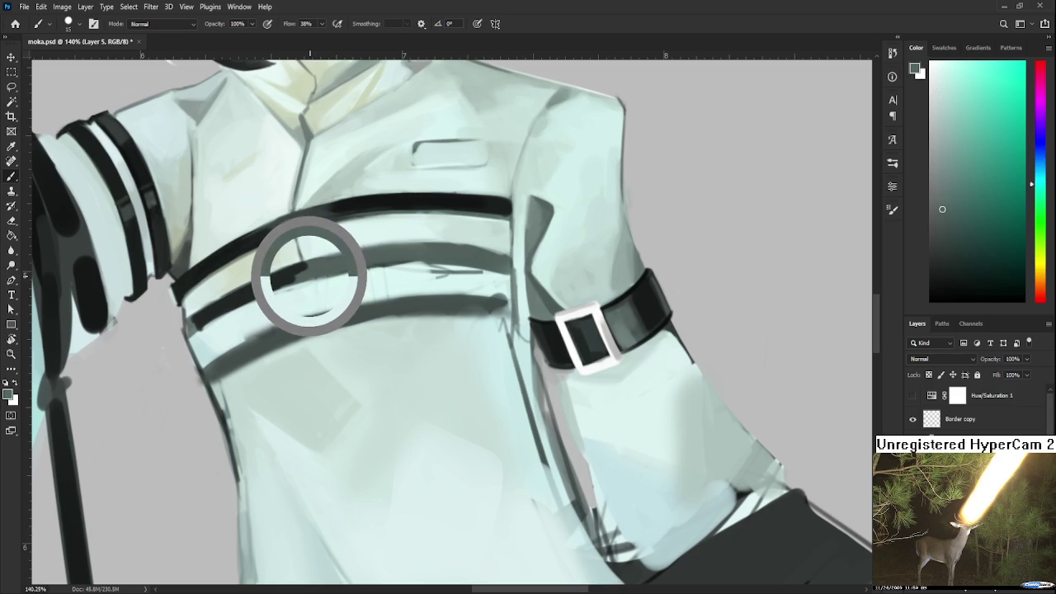
{"action": "left_click", "coordinate": [277, 280], "text": "alt"}
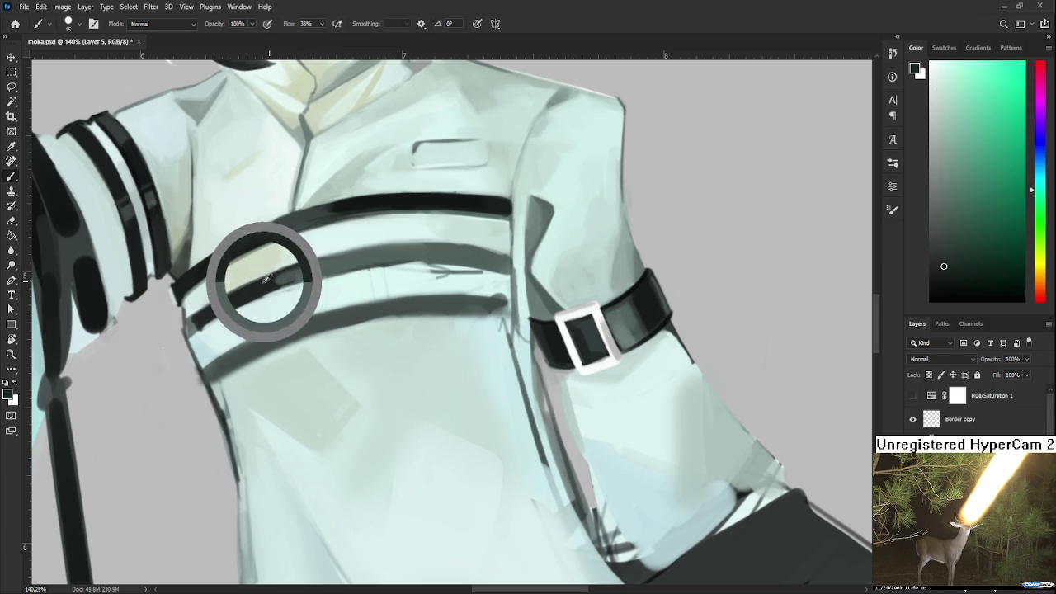
{"action": "left_click_drag", "start_coordinate": [278, 289], "coordinate": [281, 297]}
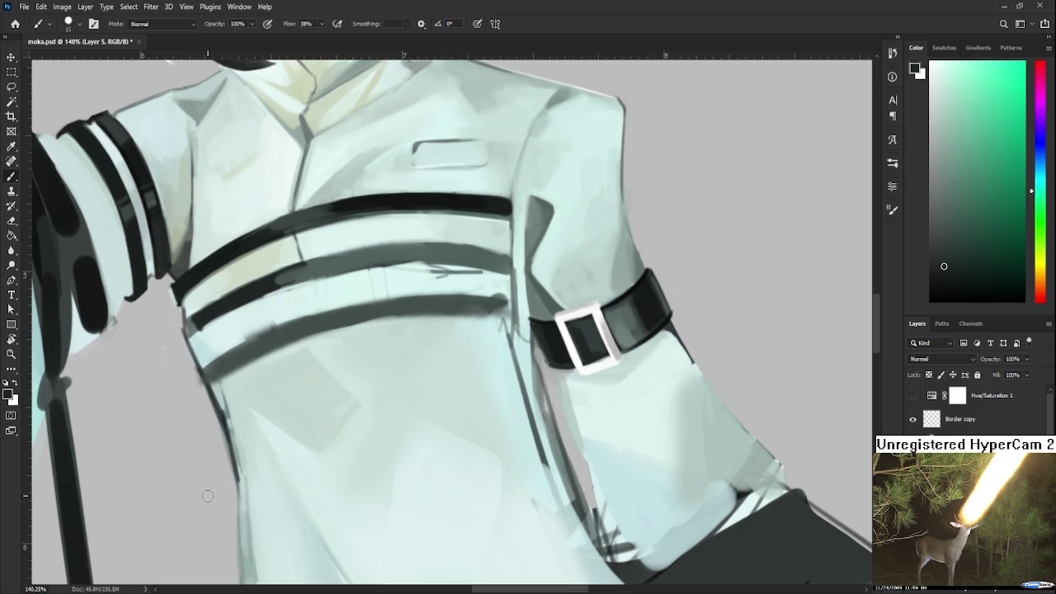
Scroll down to the rough doodles below the character's frame
{"action": "scroll", "coordinate": [208, 496], "scroll_direction": "down", "scroll_amount": 2}
{"action": "scroll", "coordinate": [306, 424], "scroll_direction": "down", "scroll_amount": 2}
{"action": "scroll", "coordinate": [222, 328], "scroll_direction": "down", "scroll_amount": 1}
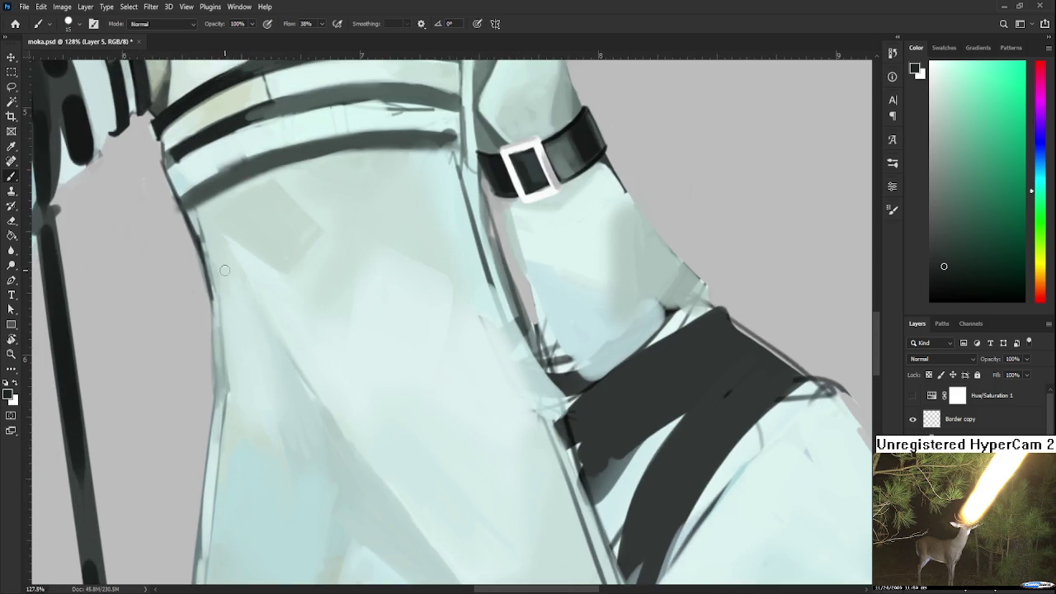
{"action": "scroll", "coordinate": [225, 328], "scroll_direction": "down", "scroll_amount": 2}
{"action": "scroll", "coordinate": [225, 328], "scroll_direction": "down", "scroll_amount": 2}
{"action": "scroll", "coordinate": [248, 338], "scroll_direction": "down", "scroll_amount": 2}
{"action": "scroll", "coordinate": [261, 344], "scroll_direction": "down", "scroll_amount": 1}
{"action": "scroll", "coordinate": [974, 408], "scroll_direction": "down", "scroll_amount": 1}
{"action": "scroll", "coordinate": [545, 391], "scroll_direction": "down", "scroll_amount": 2}
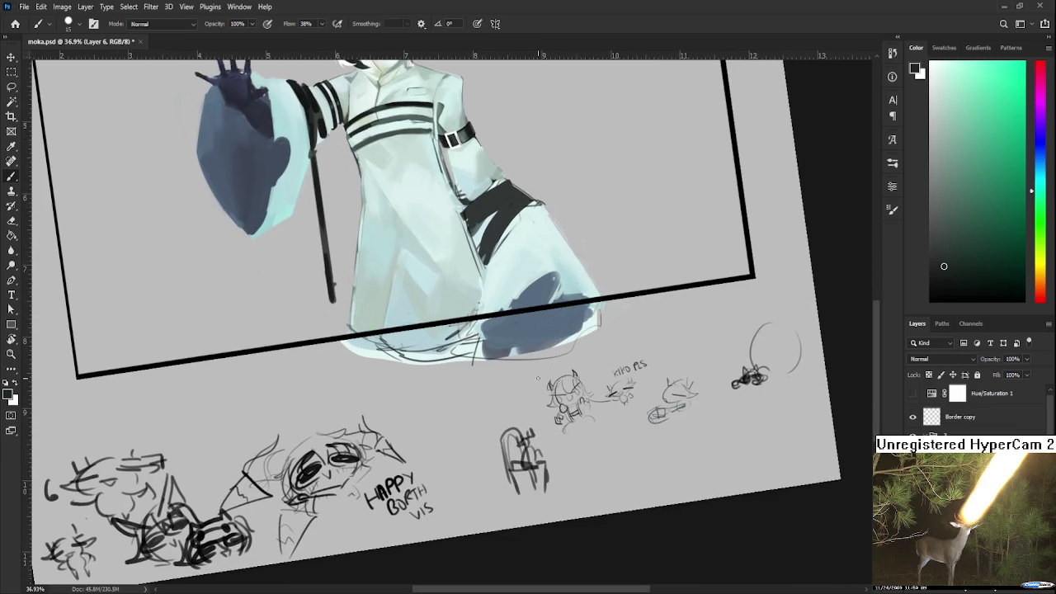
{"action": "scroll", "coordinate": [545, 391], "scroll_direction": "up", "scroll_amount": 1}
{"action": "scroll", "coordinate": [544, 391], "scroll_direction": "up", "scroll_amount": 1}
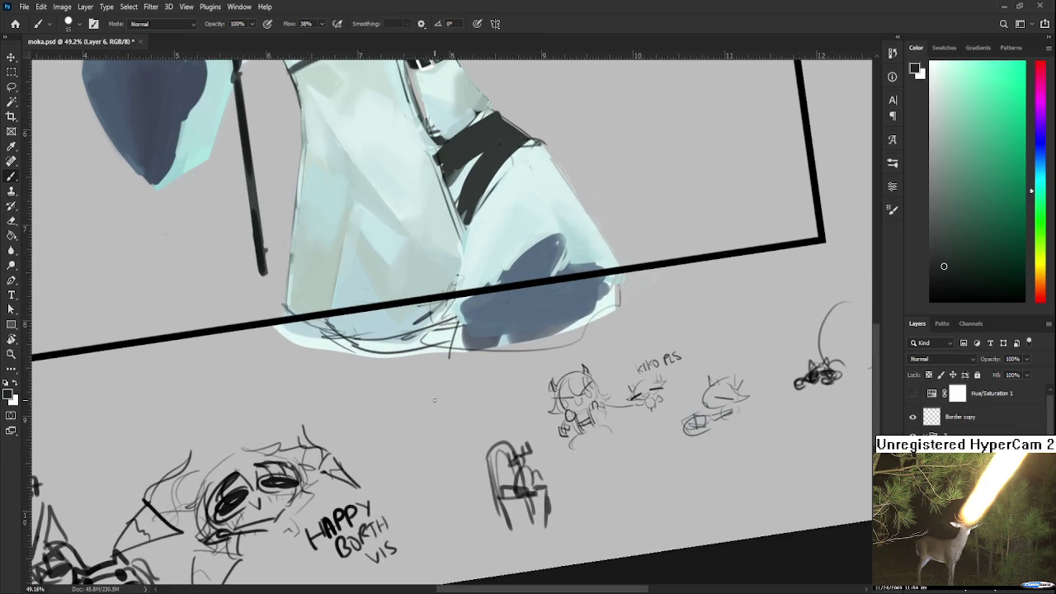
Sketch a small hat doodle with a brim and hatching, undoing stray strokes
{"action": "mouse_move", "coordinate": [415, 444]}
{"action": "left_mouse_down"}
{"action": "mouse_move", "coordinate": [418, 420]}
{"action": "mouse_move", "coordinate": [460, 427]}
{"action": "mouse_move", "coordinate": [420, 443]}
{"action": "mouse_move", "coordinate": [451, 435]}
{"action": "mouse_move", "coordinate": [434, 429]}
{"action": "left_mouse_up"}
{"action": "key", "text": "ctrl+z"}
{"action": "key", "text": "ctrl+z"}
{"action": "key", "text": "ctrl+z"}
{"action": "key", "text": "ctrl+z"}
{"action": "key", "text": "ctrl+z"}
{"action": "key", "text": "ctrl+z"}
{"action": "left_click_drag", "start_coordinate": [442, 422], "coordinate": [462, 431]}
{"action": "mouse_move", "coordinate": [393, 453]}
{"action": "left_mouse_down"}
{"action": "mouse_move", "coordinate": [478, 444]}
{"action": "mouse_move", "coordinate": [451, 415]}
{"action": "mouse_move", "coordinate": [470, 440]}
{"action": "left_mouse_up"}
{"action": "key", "text": "ctrl+z"}
{"action": "mouse_move", "coordinate": [396, 439]}
{"action": "left_mouse_down"}
{"action": "mouse_move", "coordinate": [414, 416]}
{"action": "mouse_move", "coordinate": [470, 416]}
{"action": "mouse_move", "coordinate": [474, 434]}
{"action": "mouse_move", "coordinate": [463, 425]}
{"action": "left_mouse_up"}
{"action": "key", "text": "ctrl+z"}
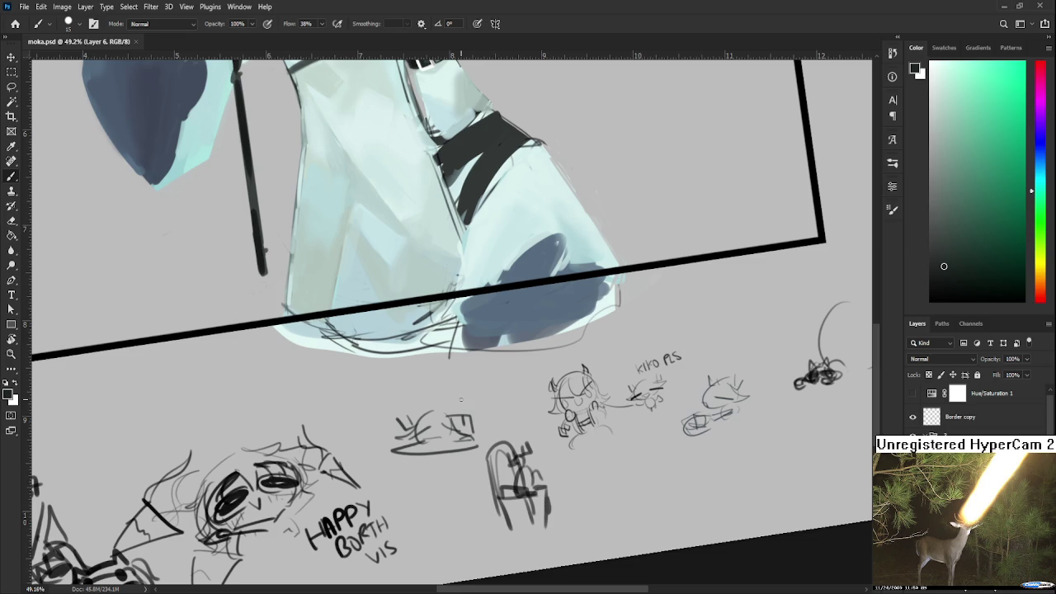
Zoom out and rotate the canvas view back to upright at 0°
{"action": "scroll", "coordinate": [597, 442], "scroll_direction": "down", "scroll_amount": 1}
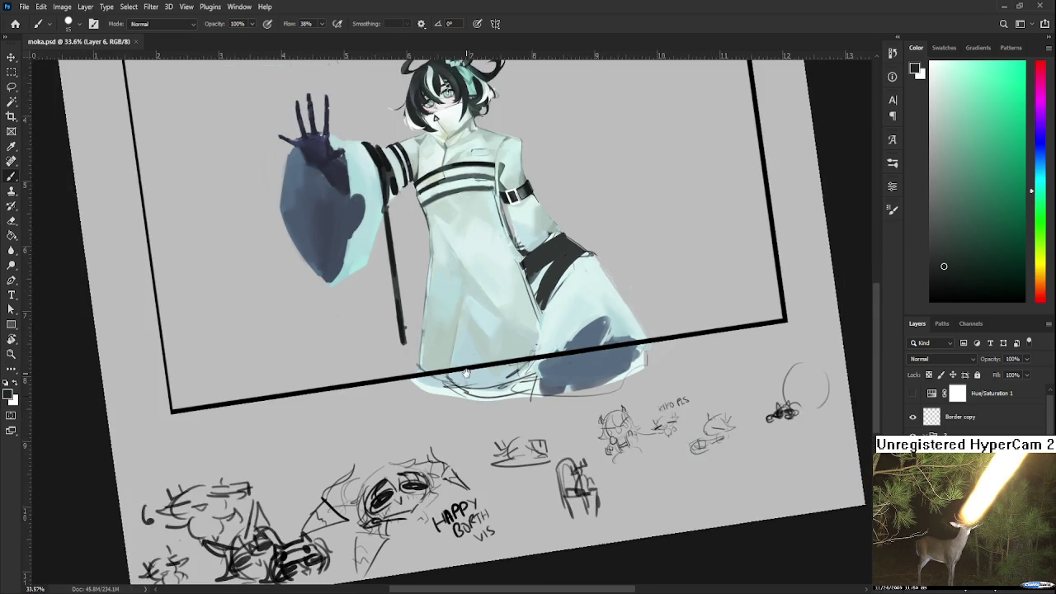
{"action": "scroll", "coordinate": [451, 407], "scroll_direction": "up", "scroll_amount": 2}
{"action": "scroll", "coordinate": [451, 407], "scroll_direction": "up", "scroll_amount": 2}
{"action": "key", "text": "r"}
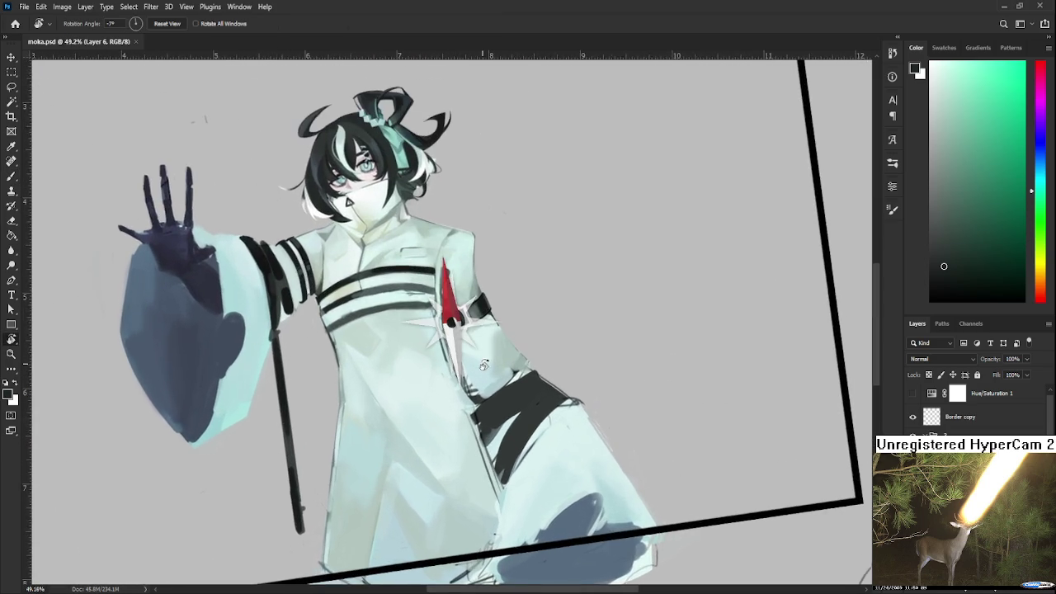
{"action": "mouse_move", "coordinate": [450, 406]}
{"action": "left_mouse_down"}
{"action": "mouse_move", "coordinate": [493, 387]}
{"action": "mouse_move", "coordinate": [492, 411]}
{"action": "left_mouse_up"}
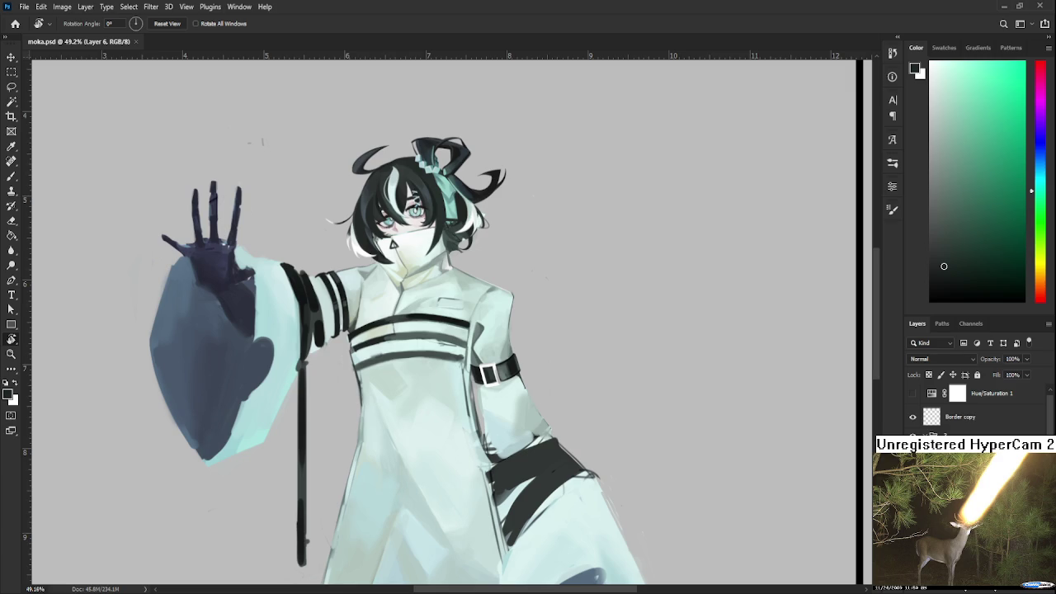
Zoom in to about 116% on the chest straps and tilt the view for painting
{"action": "scroll", "coordinate": [396, 367], "scroll_direction": "down", "scroll_amount": 2}
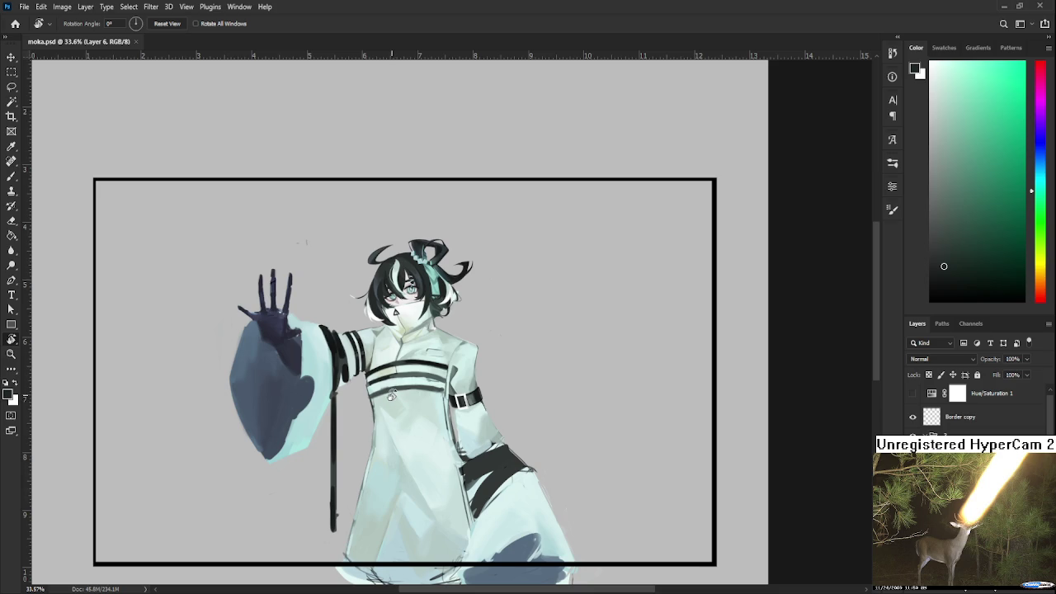
{"action": "scroll", "coordinate": [393, 399], "scroll_direction": "up", "scroll_amount": 1}
{"action": "scroll", "coordinate": [393, 400], "scroll_direction": "up", "scroll_amount": 1}
{"action": "scroll", "coordinate": [406, 367], "scroll_direction": "up", "scroll_amount": 1}
{"action": "scroll", "coordinate": [405, 368], "scroll_direction": "up", "scroll_amount": 1}
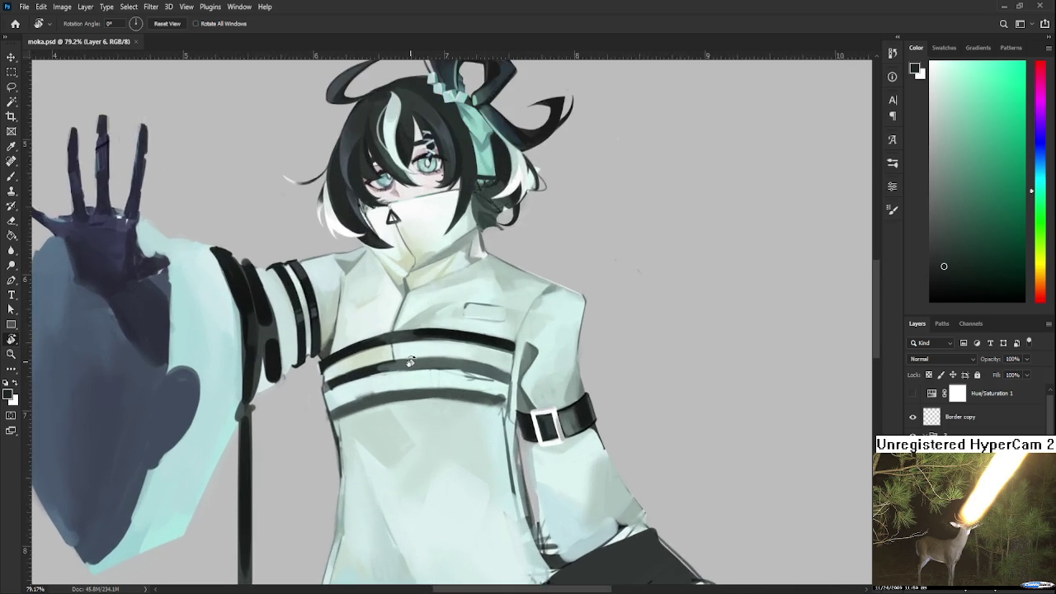
{"action": "scroll", "coordinate": [405, 366], "scroll_direction": "up", "scroll_amount": 1}
{"action": "scroll", "coordinate": [402, 365], "scroll_direction": "up", "scroll_amount": 1}
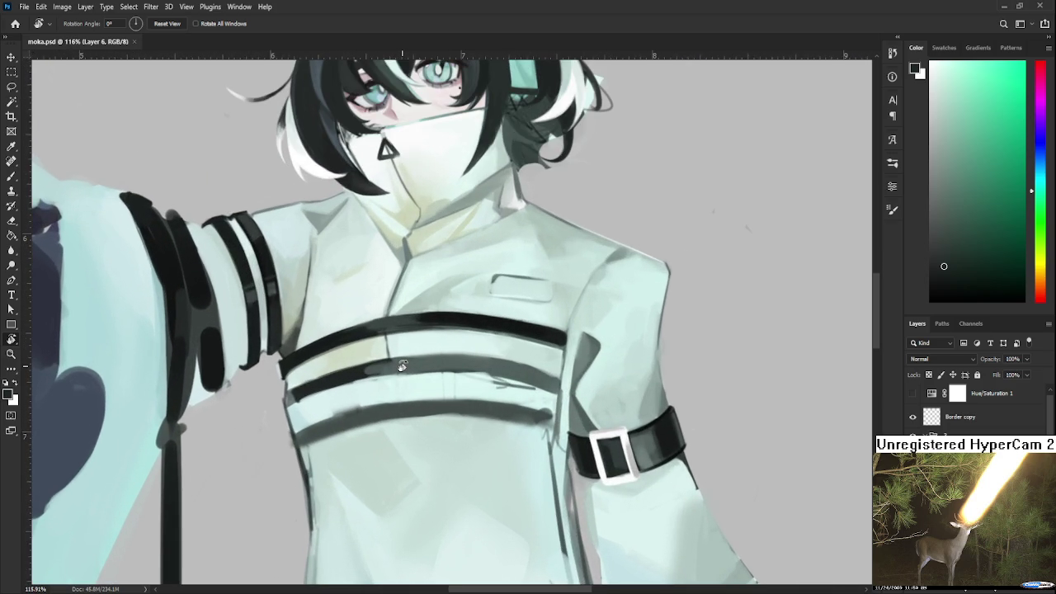
{"action": "left_click_drag", "start_coordinate": [418, 336], "coordinate": [364, 346]}
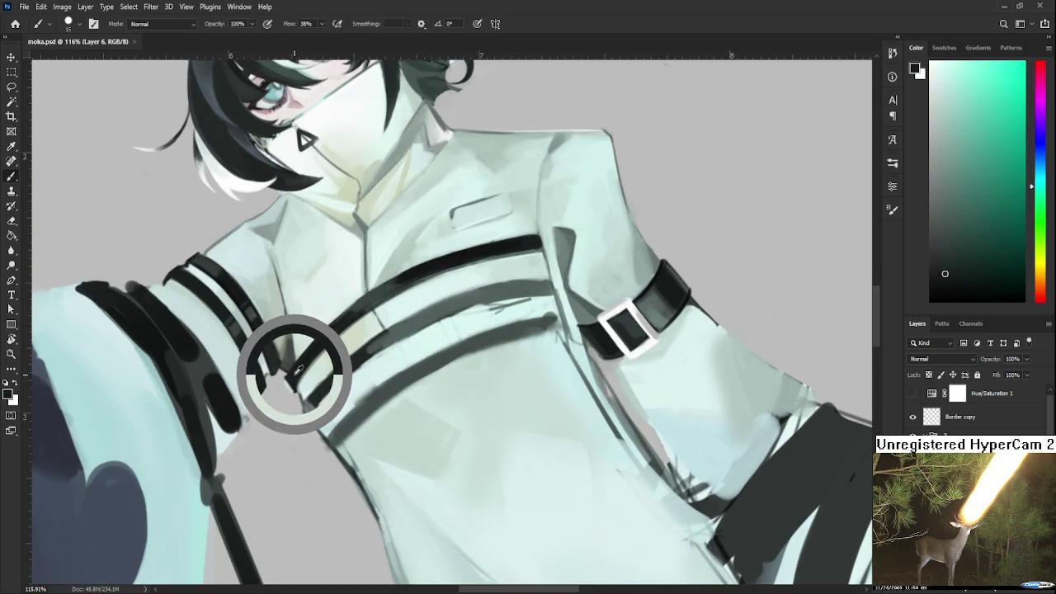
Sample the dark strap colour and paint a first dark stroke along the middle chest strap
{"action": "left_click", "coordinate": [295, 380], "text": "alt"}
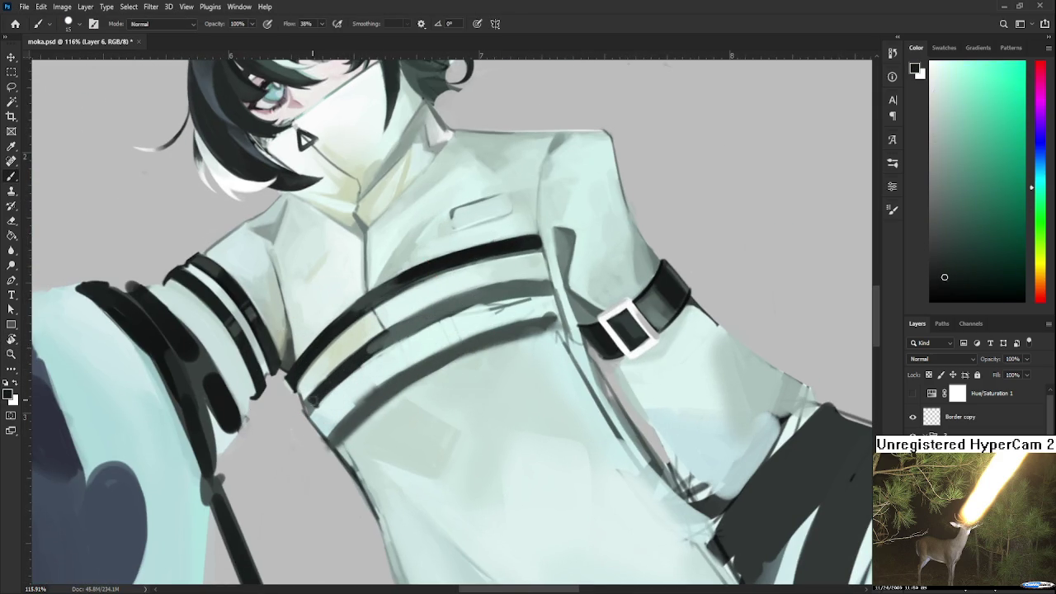
{"action": "left_click", "coordinate": [368, 345], "text": "alt"}
{"action": "left_click", "coordinate": [374, 348], "text": "alt"}
{"action": "left_click", "coordinate": [347, 363], "text": "alt"}
{"action": "left_click", "coordinate": [393, 333], "text": "alt"}
{"action": "left_click", "coordinate": [386, 338], "text": "alt"}
{"action": "left_click", "coordinate": [376, 346], "text": "alt"}
{"action": "left_click", "coordinate": [366, 346], "text": "alt"}
{"action": "left_click_drag", "start_coordinate": [459, 302], "coordinate": [524, 287]}
Repaint the middle strap darker over its grey patch, resampling strap tones between strokes
{"action": "left_click", "coordinate": [459, 307], "text": "alt"}
{"action": "left_click", "coordinate": [459, 309], "text": "alt"}
{"action": "left_click_drag", "start_coordinate": [459, 307], "coordinate": [531, 281]}
{"action": "left_click", "coordinate": [511, 289], "text": "alt"}
{"action": "left_click", "coordinate": [507, 290], "text": "alt"}
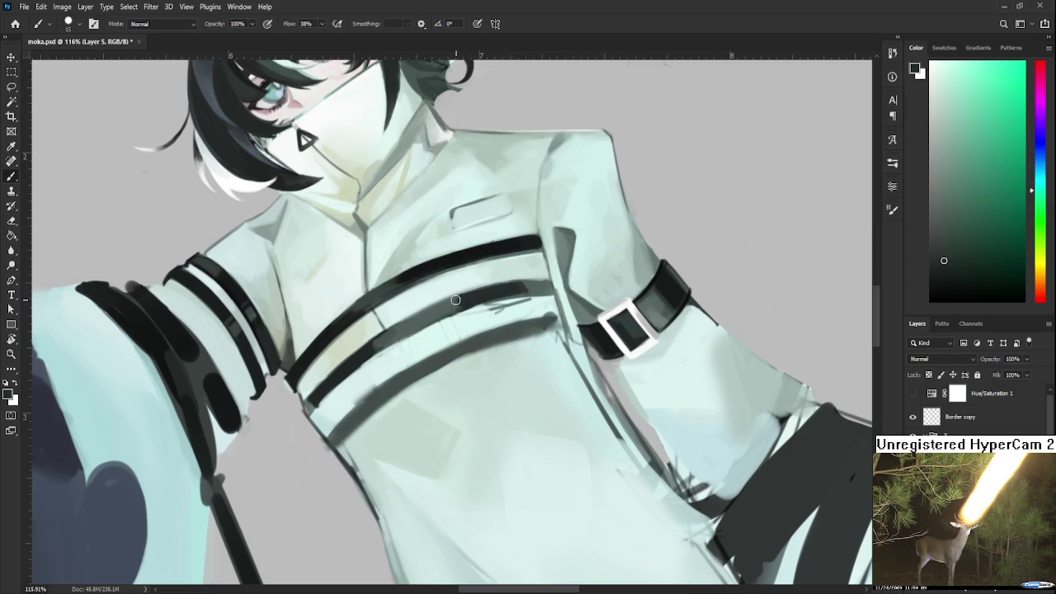
{"action": "left_click", "coordinate": [459, 302], "text": "alt"}
{"action": "left_click", "coordinate": [460, 305], "text": "alt"}
{"action": "scroll", "coordinate": [460, 304], "scroll_direction": "down", "scroll_amount": 2}
{"action": "scroll", "coordinate": [461, 304], "scroll_direction": "down", "scroll_amount": 2}
{"action": "scroll", "coordinate": [460, 304], "scroll_direction": "down", "scroll_amount": 2}
{"action": "scroll", "coordinate": [460, 304], "scroll_direction": "down", "scroll_amount": 2}
{"action": "scroll", "coordinate": [460, 321], "scroll_direction": "up", "scroll_amount": 1}
{"action": "scroll", "coordinate": [461, 320], "scroll_direction": "up", "scroll_amount": 1}
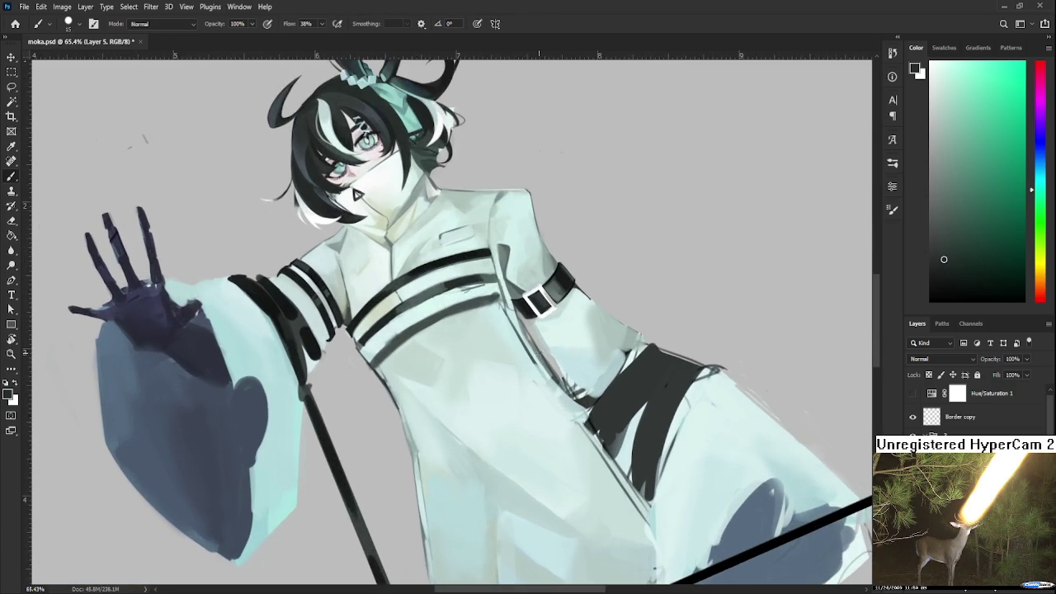
{"action": "scroll", "coordinate": [460, 320], "scroll_direction": "up", "scroll_amount": 1}
Rotate the canvas view so the chest lies sideways and zoom in on the middle strap
{"action": "key", "text": "r"}
{"action": "left_click_drag", "start_coordinate": [363, 353], "coordinate": [412, 414]}
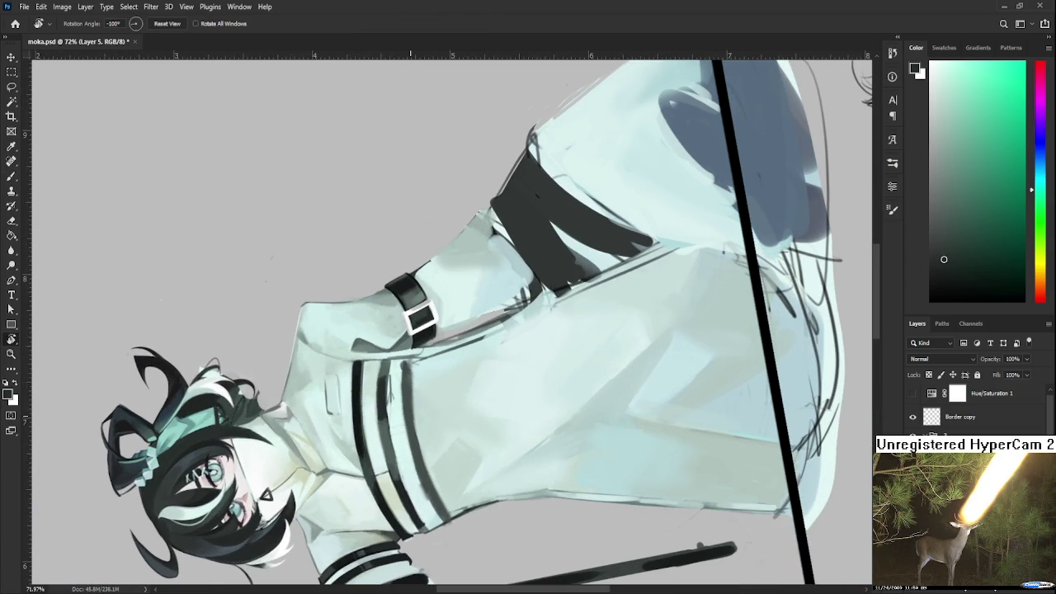
{"action": "scroll", "coordinate": [404, 418], "scroll_direction": "up", "scroll_amount": 1}
{"action": "scroll", "coordinate": [403, 418], "scroll_direction": "up", "scroll_amount": 1}
{"action": "scroll", "coordinate": [404, 418], "scroll_direction": "up", "scroll_amount": 1}
Darken the top and lower half of the middle strap with the sampled dark stripe colour
{"action": "key", "text": "b"}
{"action": "left_click", "coordinate": [382, 368], "text": "alt"}
{"action": "left_click", "coordinate": [298, 329], "text": "alt"}
{"action": "left_click_drag", "start_coordinate": [352, 280], "coordinate": [352, 352]}
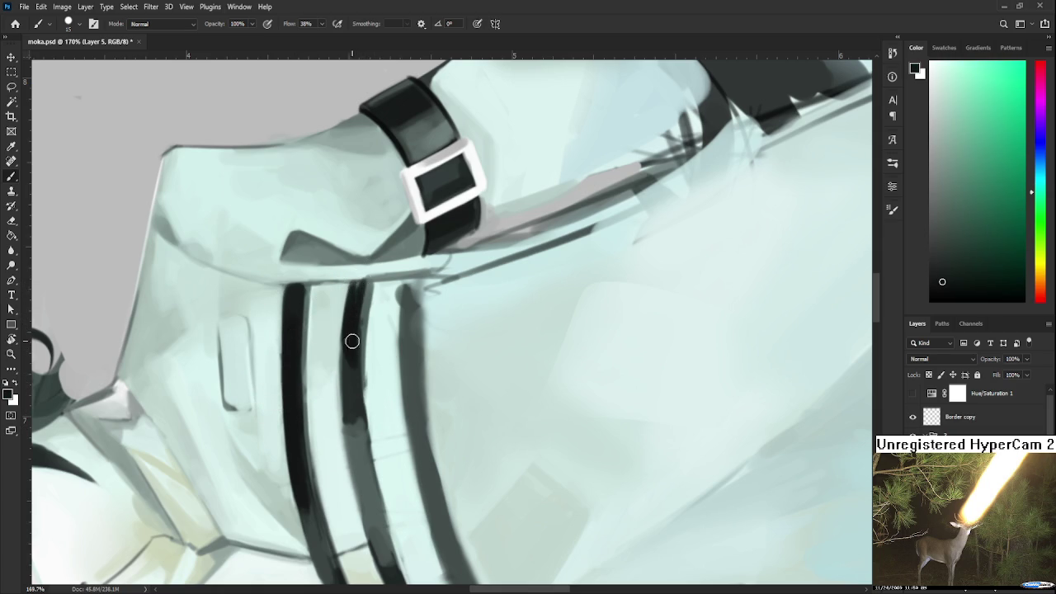
{"action": "left_click_drag", "start_coordinate": [344, 349], "coordinate": [351, 409]}
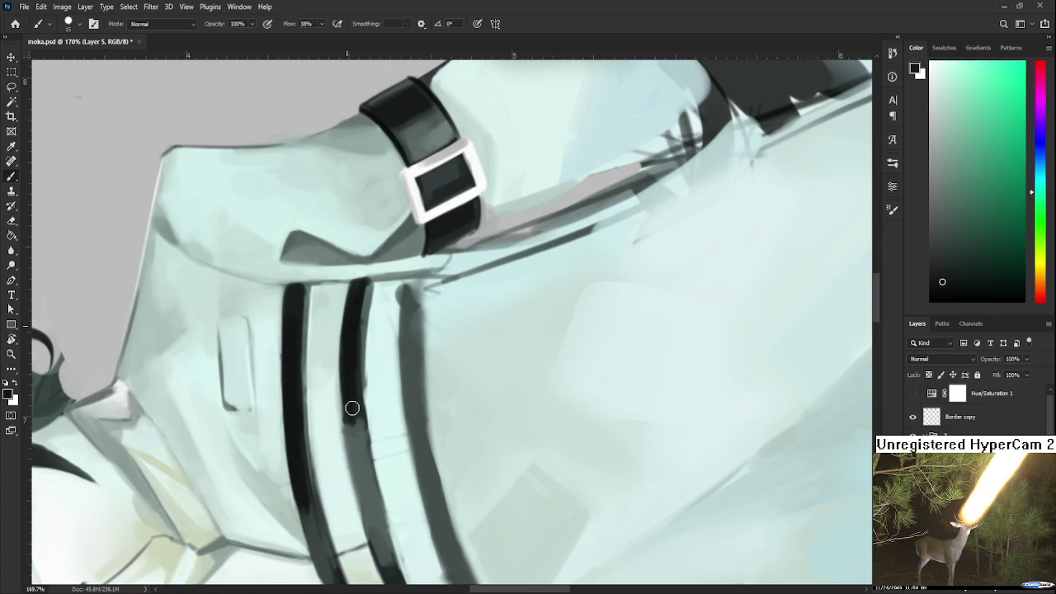
{"action": "left_click", "coordinate": [355, 400], "text": "alt"}
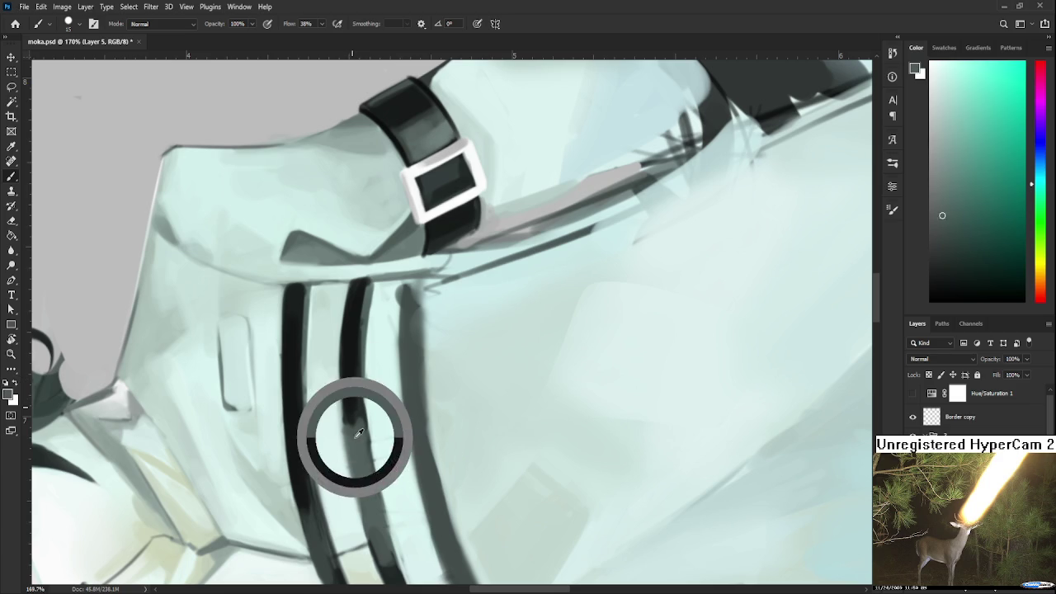
{"action": "left_click", "coordinate": [355, 396], "text": "alt"}
{"action": "left_click", "coordinate": [351, 399], "text": "alt"}
{"action": "left_click_drag", "start_coordinate": [354, 410], "coordinate": [373, 434]}
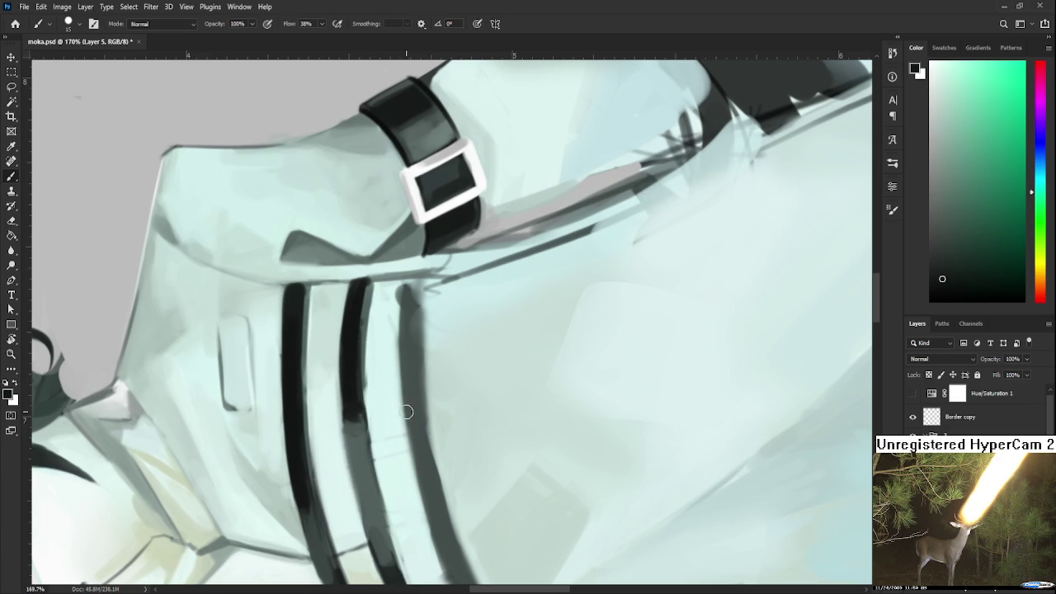
Rotate the view clockwise and darken the middle strap along its length, resampling tones
{"action": "key", "text": "r"}
{"action": "left_click_drag", "start_coordinate": [392, 380], "coordinate": [325, 319]}
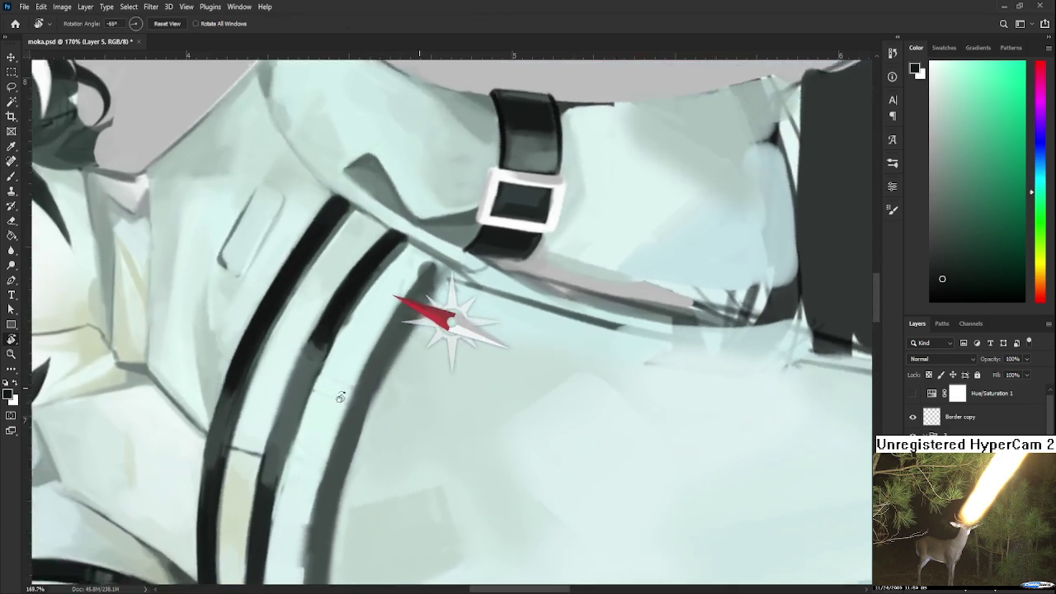
{"action": "left_click", "coordinate": [322, 326], "text": "alt"}
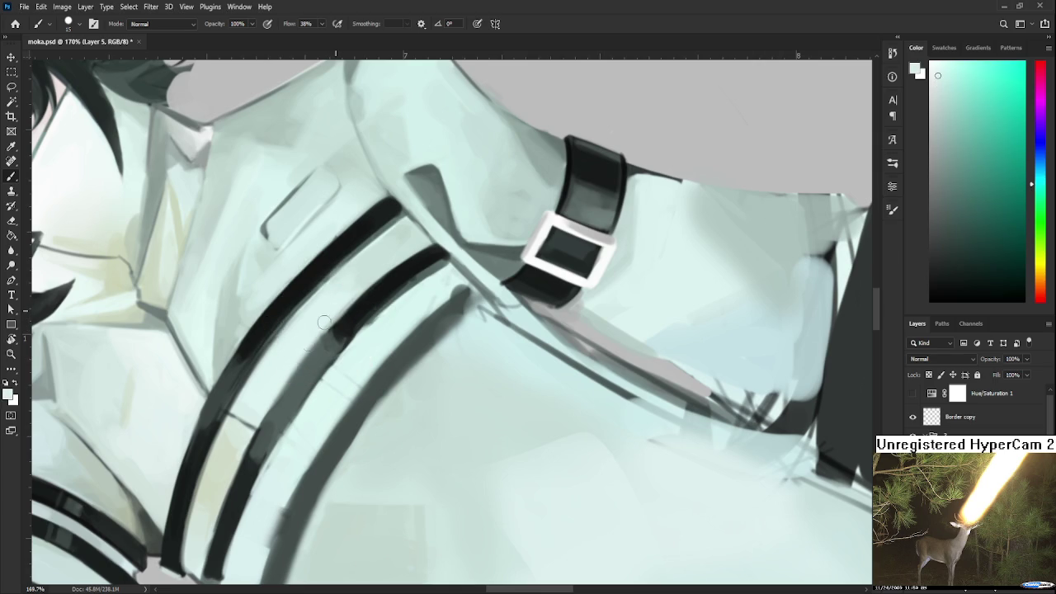
{"action": "mouse_move", "coordinate": [322, 326]}
{"action": "left_mouse_down", "text": "alt"}
{"action": "mouse_move", "coordinate": [379, 309]}
{"action": "mouse_move", "coordinate": [324, 379]}
{"action": "left_mouse_up", "text": "alt"}
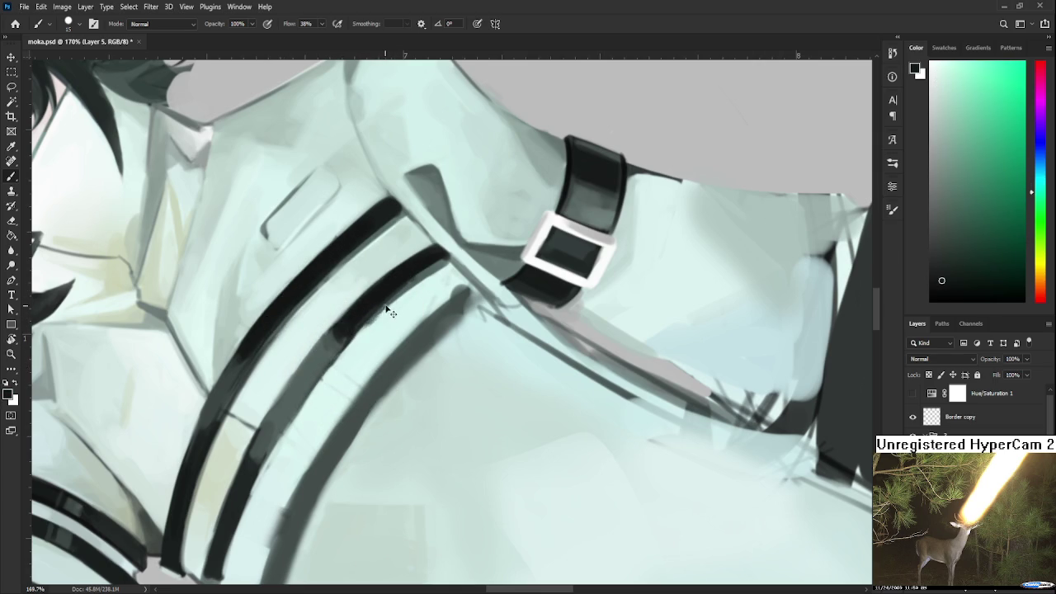
{"action": "left_click_drag", "start_coordinate": [382, 308], "coordinate": [336, 364]}
{"action": "left_click", "coordinate": [383, 328], "text": "alt"}
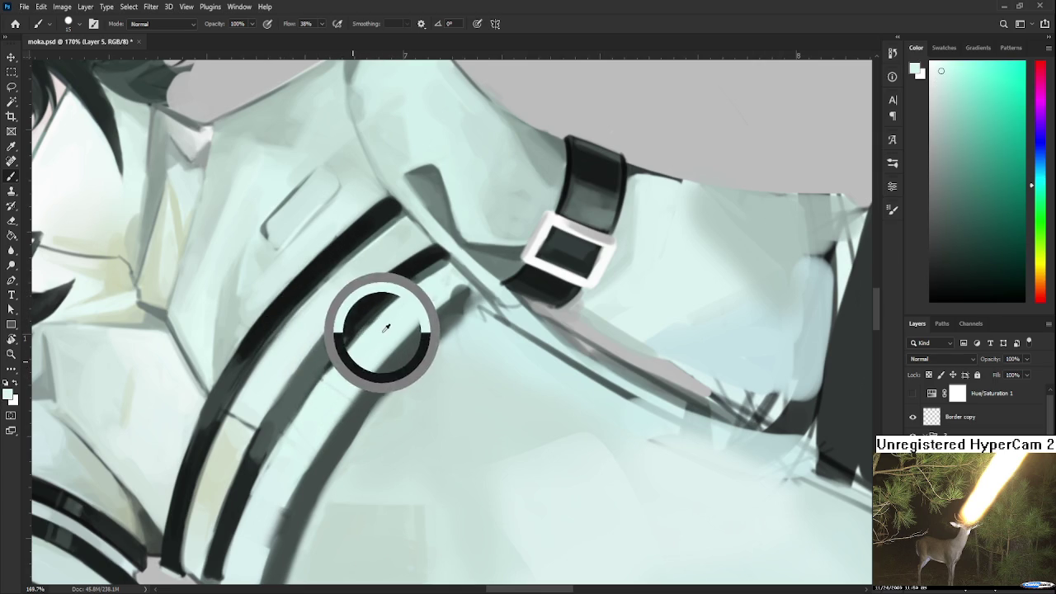
{"action": "mouse_move", "coordinate": [355, 325]}
{"action": "left_mouse_down", "text": "alt"}
{"action": "mouse_move", "coordinate": [343, 342]}
{"action": "mouse_move", "coordinate": [350, 313]}
{"action": "left_mouse_up", "text": "alt"}
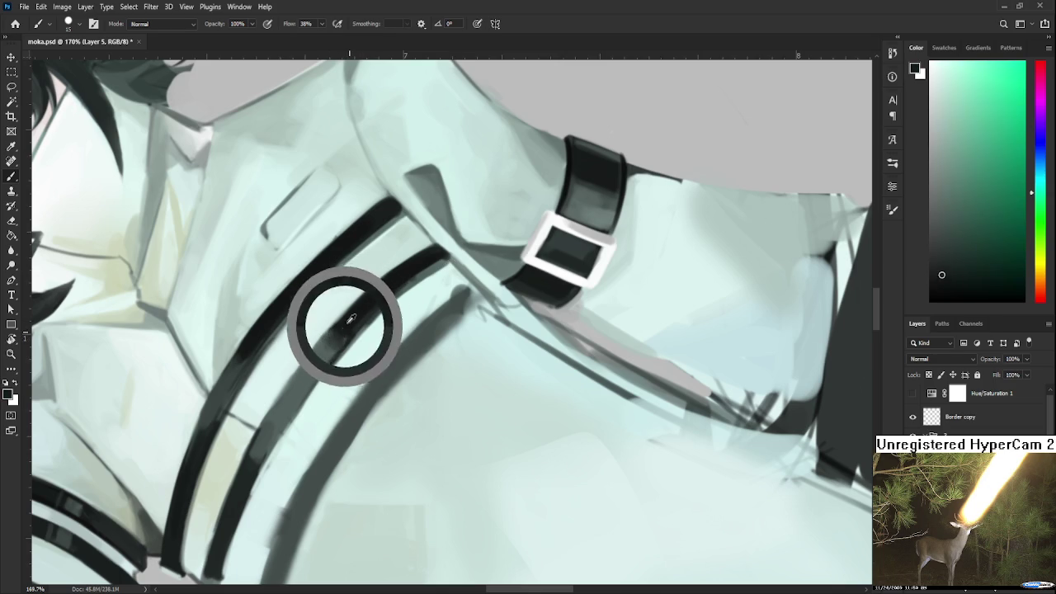
{"action": "left_click", "coordinate": [316, 357], "text": "alt"}
{"action": "left_click", "coordinate": [326, 359], "text": "alt"}
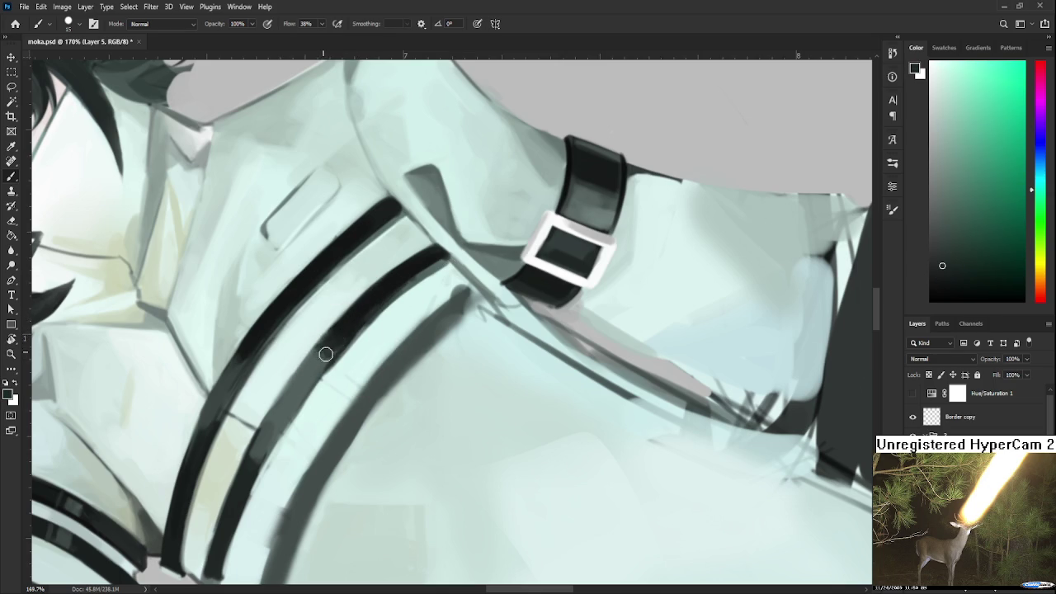
{"action": "left_click", "coordinate": [353, 319], "text": "alt"}
{"action": "left_click", "coordinate": [324, 357], "text": "alt"}
Sample the strap's dark teal, shrink the brush, and undo the last two strokes to compare
{"action": "left_click", "coordinate": [321, 310], "text": "alt"}
{"action": "left_click", "coordinate": [363, 326], "text": "alt"}
{"action": "left_click", "coordinate": [325, 330], "text": "alt"}
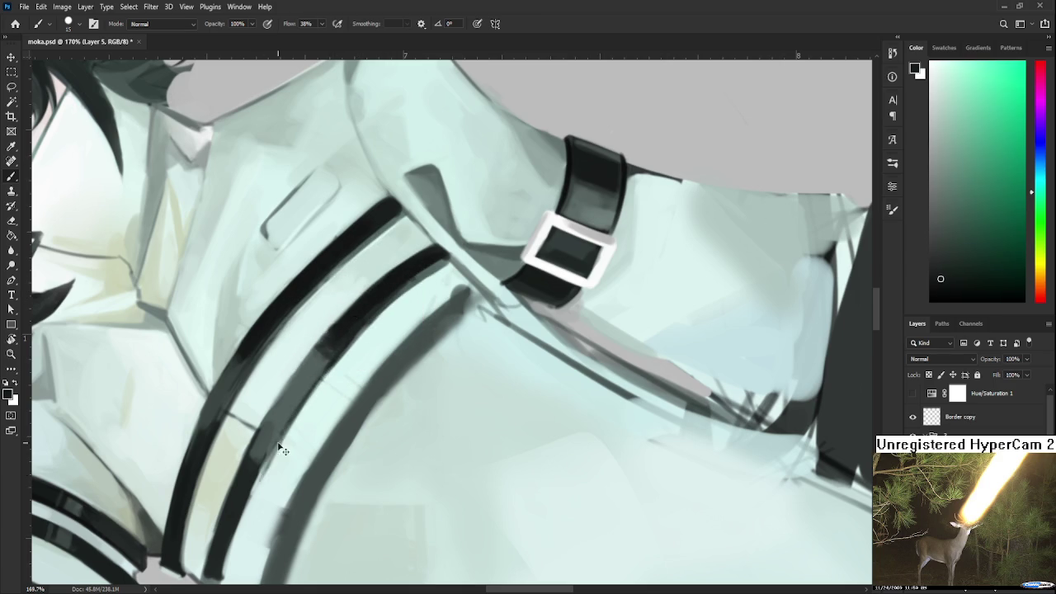
{"action": "mouse_move", "coordinate": [330, 360]}
{"action": "left_mouse_down"}
{"action": "mouse_move", "coordinate": [356, 304]}
{"action": "mouse_move", "coordinate": [281, 435]}
{"action": "left_mouse_up"}
{"action": "left_click", "coordinate": [364, 281], "text": "alt"}
{"action": "key", "text": "bracketleft"}
{"action": "key", "text": "bracketleft"}
{"action": "key", "text": "bracketleft"}
{"action": "key", "text": "ctrl+z"}
{"action": "key", "text": "ctrl+z"}
{"action": "key", "text": "ctrl+z"}
{"action": "key", "text": "ctrl+z"}
{"action": "key", "text": "ctrl+z"}
{"action": "key", "text": "ctrl+z"}
{"action": "key", "text": "ctrl+z"}
{"action": "key", "text": "ctrl+z"}
{"action": "key", "text": "ctrl+z"}
{"action": "key", "text": "ctrl+z"}
{"action": "key", "text": "ctrl+z"}
{"action": "key", "text": "ctrl+z"}
{"action": "key", "text": "ctrl+z"}
{"action": "key", "text": "ctrl+z"}
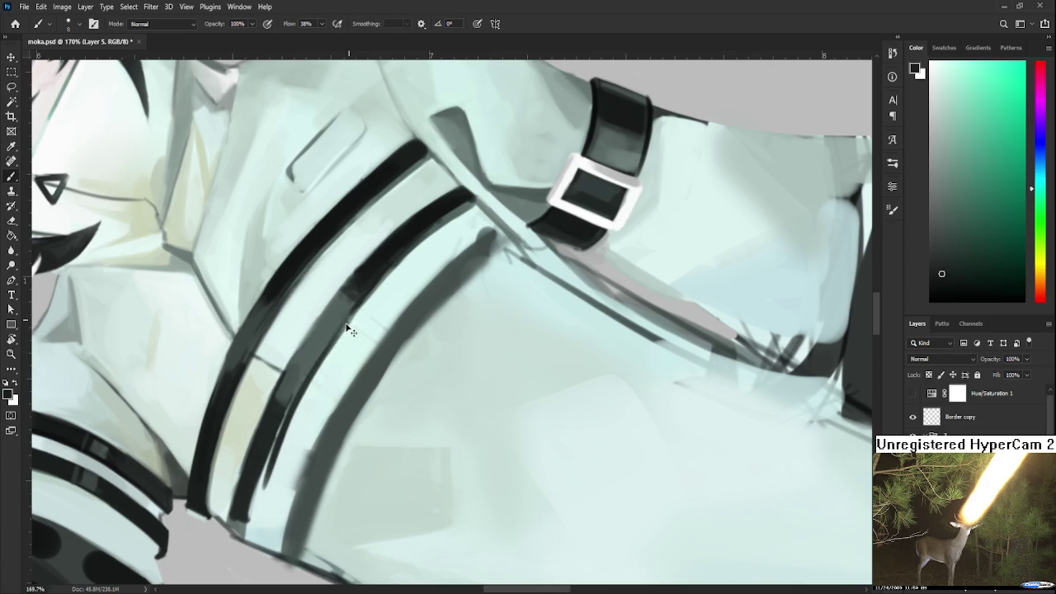
{"action": "key", "text": "ctrl+z"}
{"action": "key", "text": "ctrl+z"}
Paint the lower part of the middle strap into a solid black band
{"action": "left_click_drag", "start_coordinate": [260, 472], "coordinate": [238, 541]}
{"action": "left_click_drag", "start_coordinate": [285, 417], "coordinate": [243, 541]}
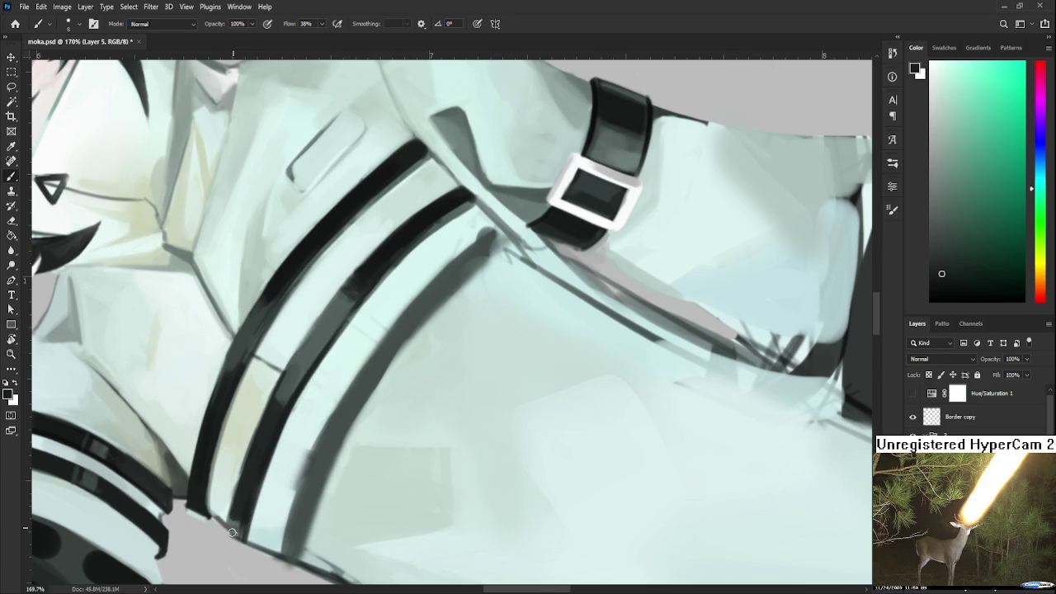
{"action": "left_click_drag", "start_coordinate": [286, 423], "coordinate": [266, 500]}
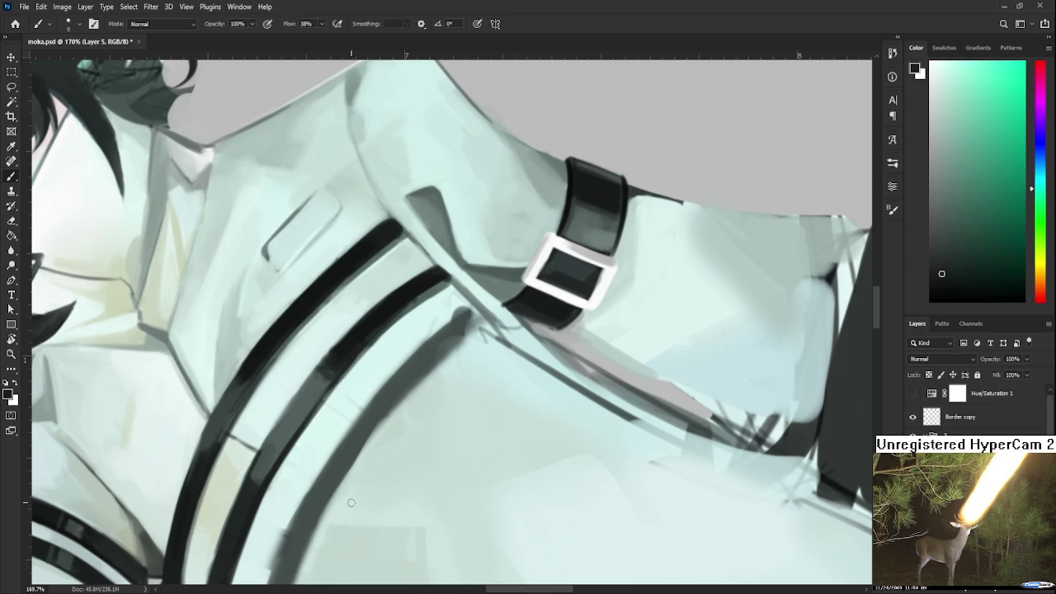
{"action": "mouse_move", "coordinate": [333, 403]}
{"action": "left_mouse_down"}
{"action": "mouse_move", "coordinate": [313, 432]}
{"action": "mouse_move", "coordinate": [247, 471]}
{"action": "left_mouse_up"}
{"action": "left_click_drag", "start_coordinate": [327, 388], "coordinate": [257, 487]}
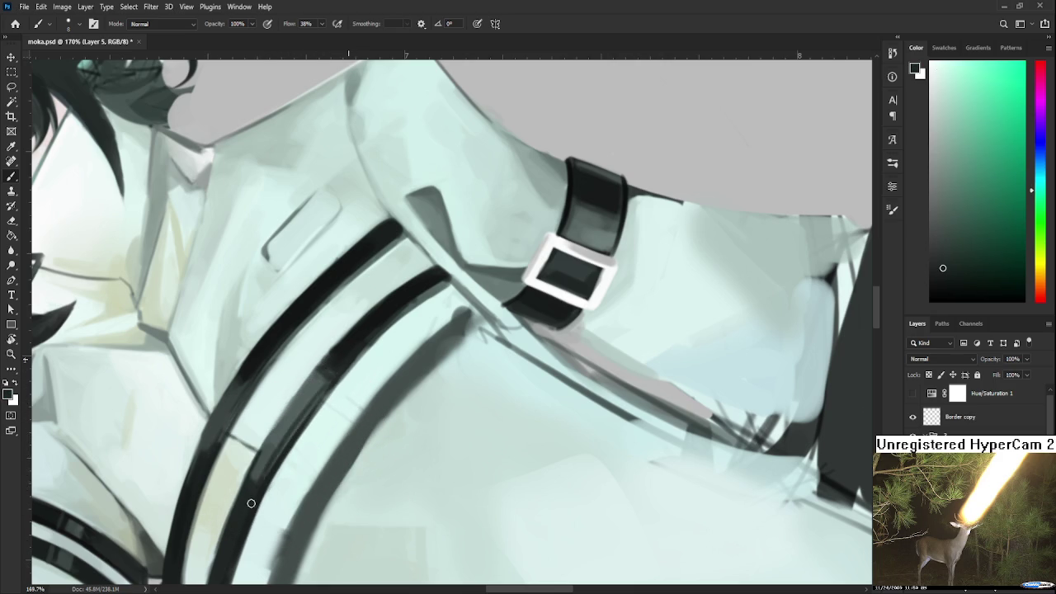
{"action": "left_click", "coordinate": [282, 430], "text": "alt"}
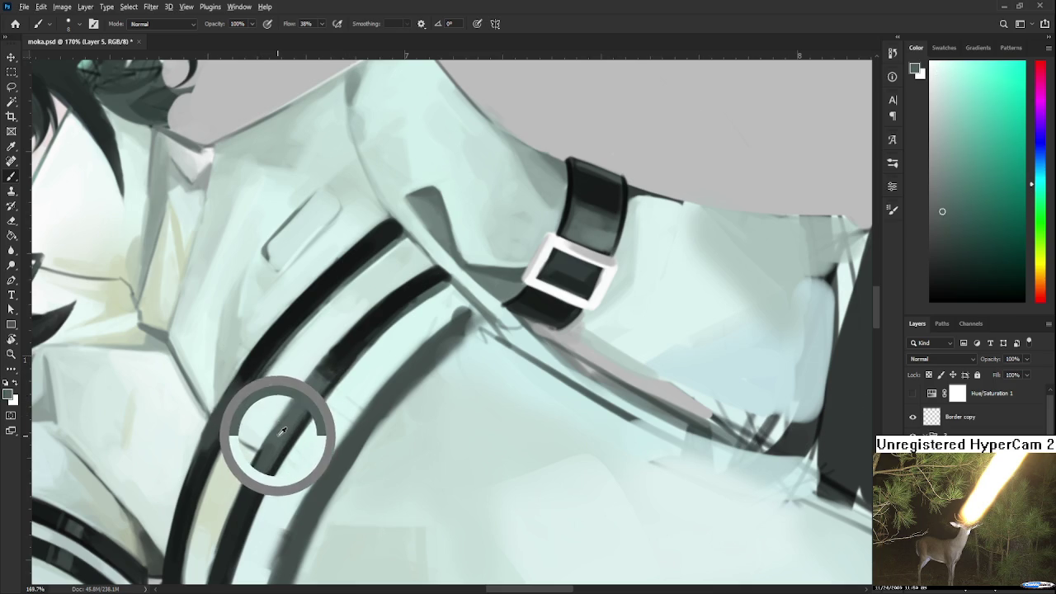
{"action": "left_click_drag", "start_coordinate": [281, 430], "coordinate": [269, 431]}
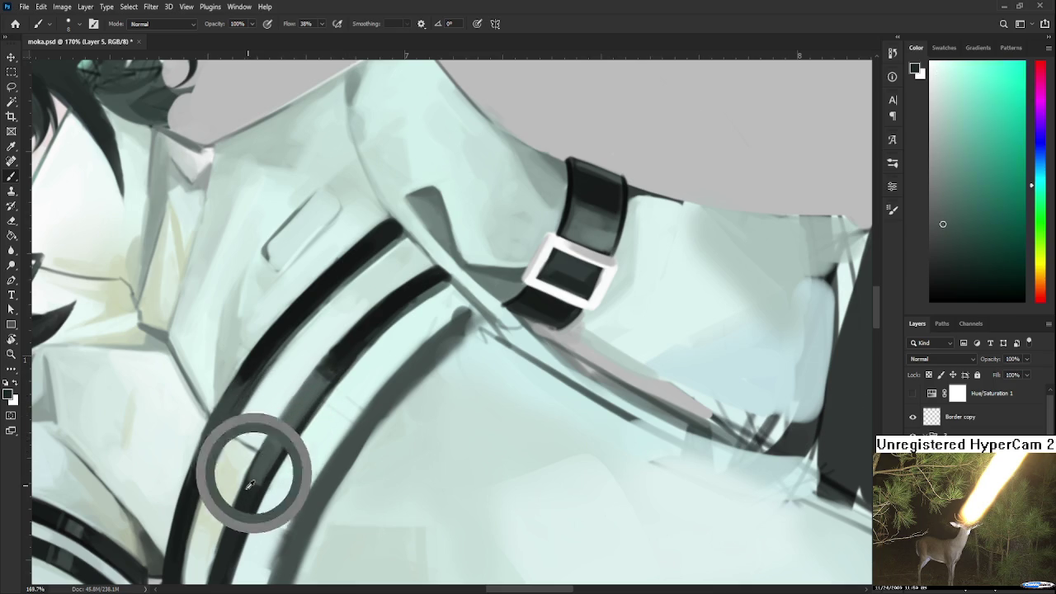
{"action": "left_click_drag", "start_coordinate": [256, 481], "coordinate": [324, 353]}
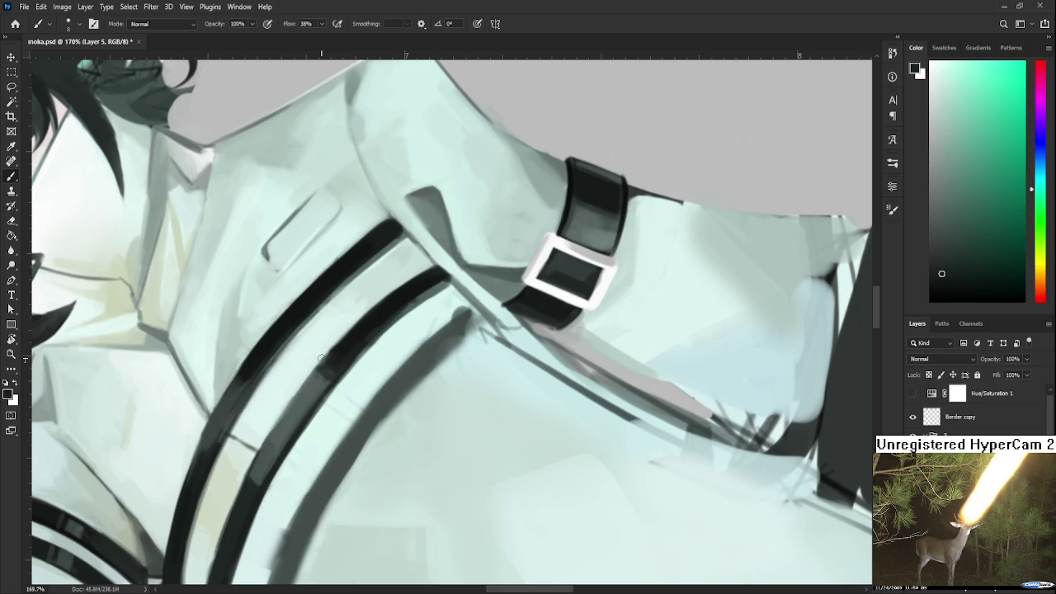
Enlarge the brush, darken the strap with a broader stroke and smooth its lighter edge
{"action": "key", "text": "bracketright"}
{"action": "key", "text": "bracketright"}
{"action": "key", "text": "bracketright"}
{"action": "left_click_drag", "start_coordinate": [330, 364], "coordinate": [252, 478]}
{"action": "left_click", "coordinate": [299, 410], "text": "alt"}
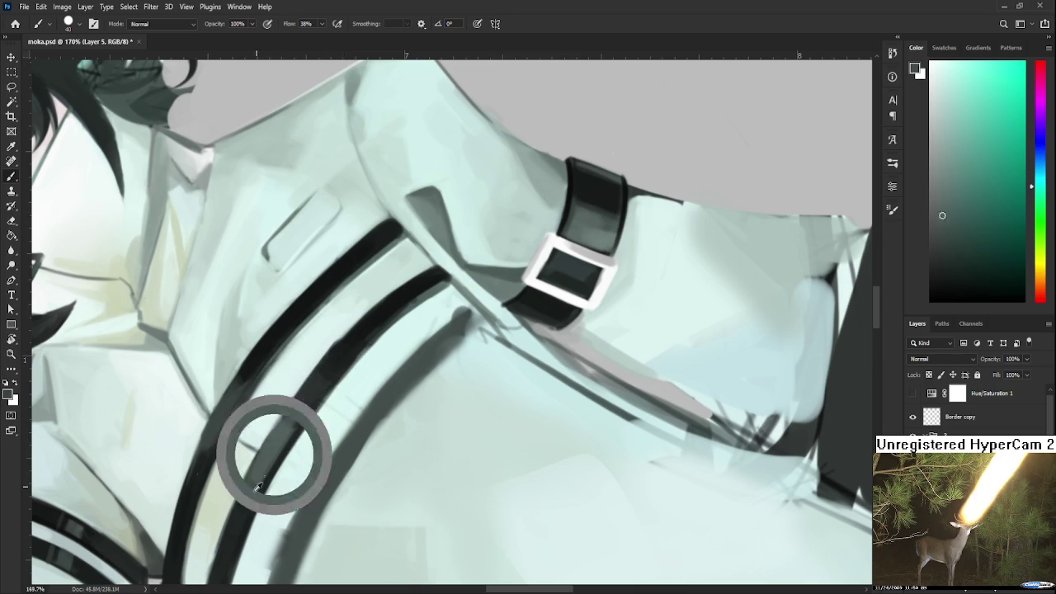
{"action": "left_click", "coordinate": [319, 378], "text": "alt"}
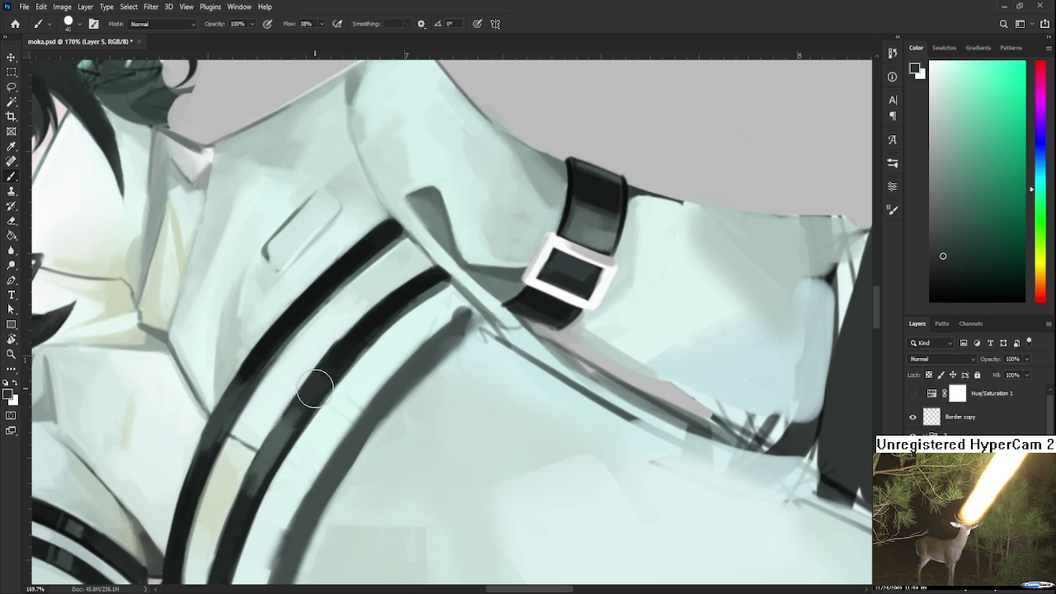
{"action": "left_click", "coordinate": [297, 413], "text": "alt"}
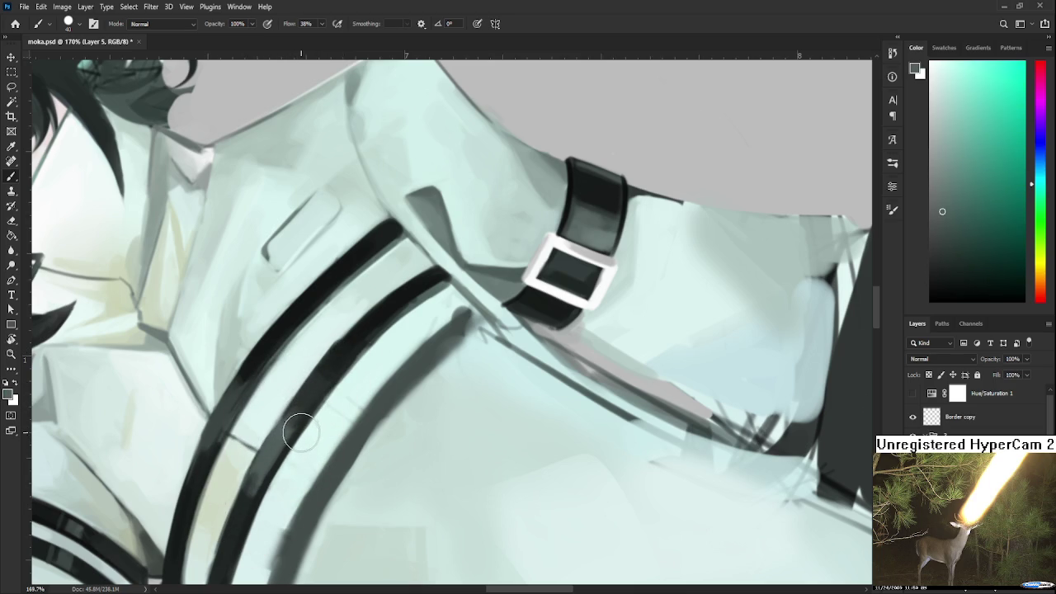
{"action": "left_click_drag", "start_coordinate": [289, 437], "coordinate": [280, 452]}
Zoom out and rotate the canvas about 12° so the character stands upright
{"action": "scroll", "coordinate": [418, 485], "scroll_direction": "down", "scroll_amount": 4}
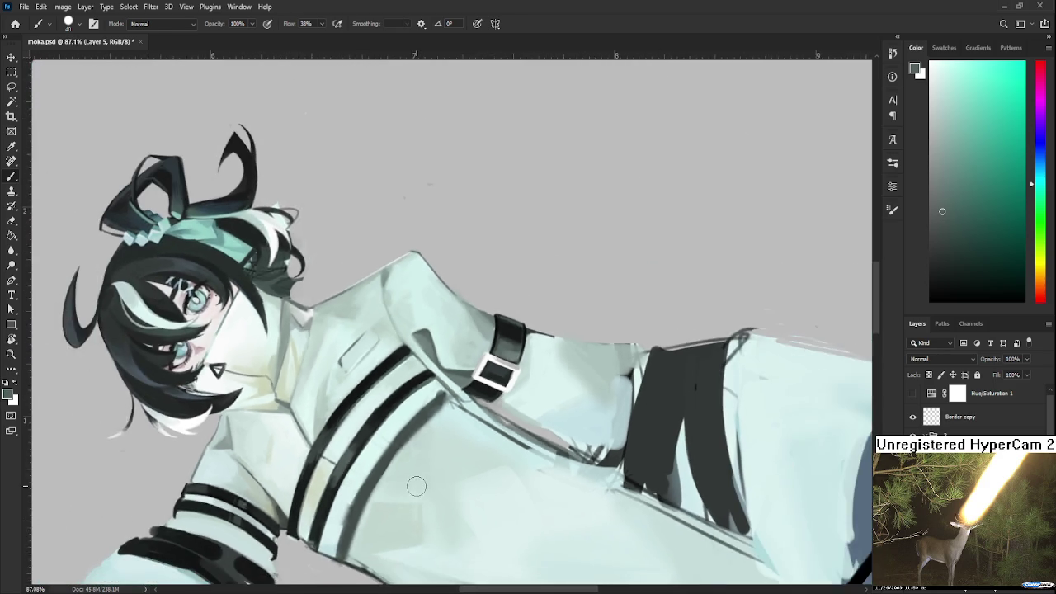
{"action": "key", "text": "r"}
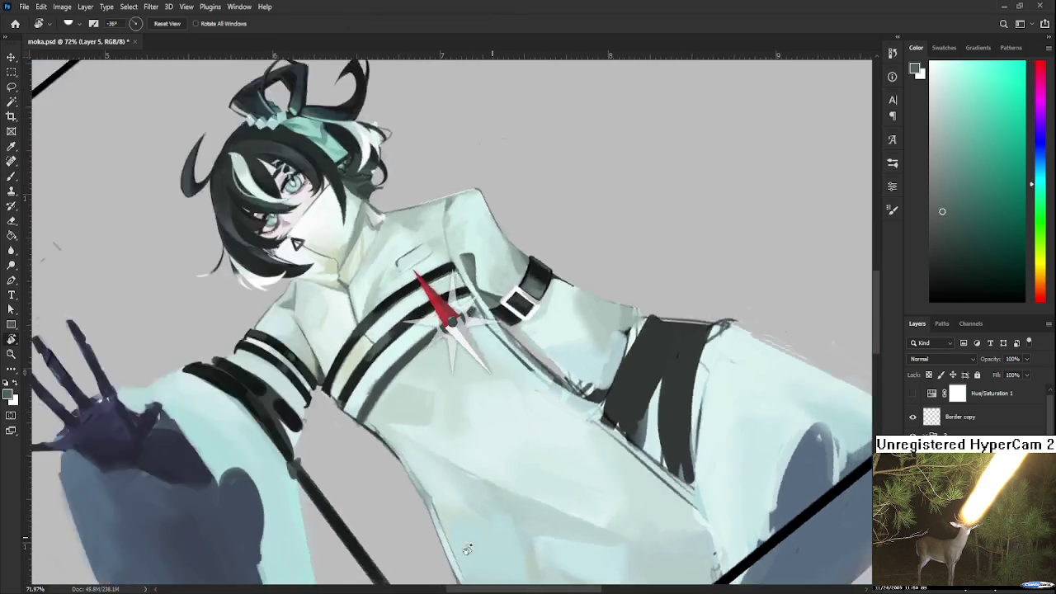
{"action": "mouse_move", "coordinate": [416, 486]}
{"action": "left_mouse_down"}
{"action": "mouse_move", "coordinate": [369, 350]}
{"action": "mouse_move", "coordinate": [401, 421]}
{"action": "left_mouse_up"}
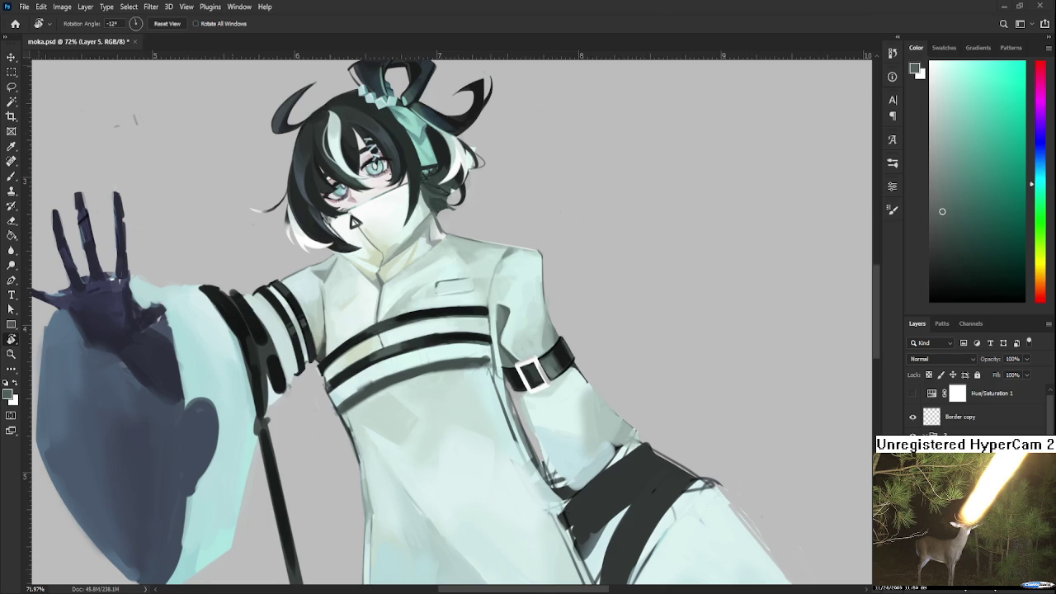
Zoom out until the full canvas, black border frame and doodles below are visible
{"action": "scroll", "coordinate": [311, 429], "scroll_direction": "down", "scroll_amount": 4}
{"action": "scroll", "coordinate": [330, 486], "scroll_direction": "down", "scroll_amount": 2}
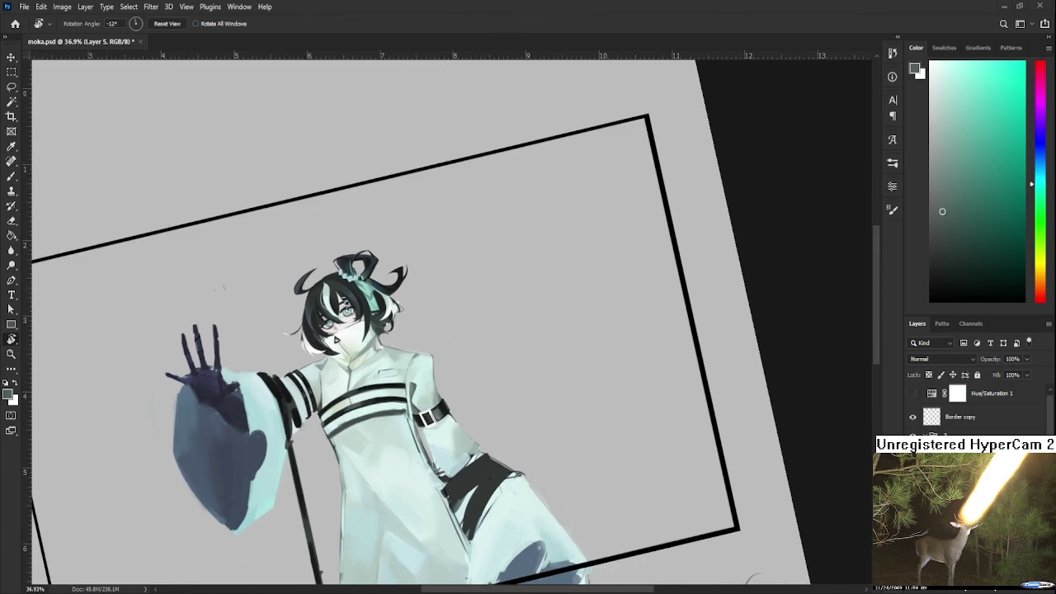
{"action": "scroll", "coordinate": [319, 495], "scroll_direction": "up", "scroll_amount": 1}
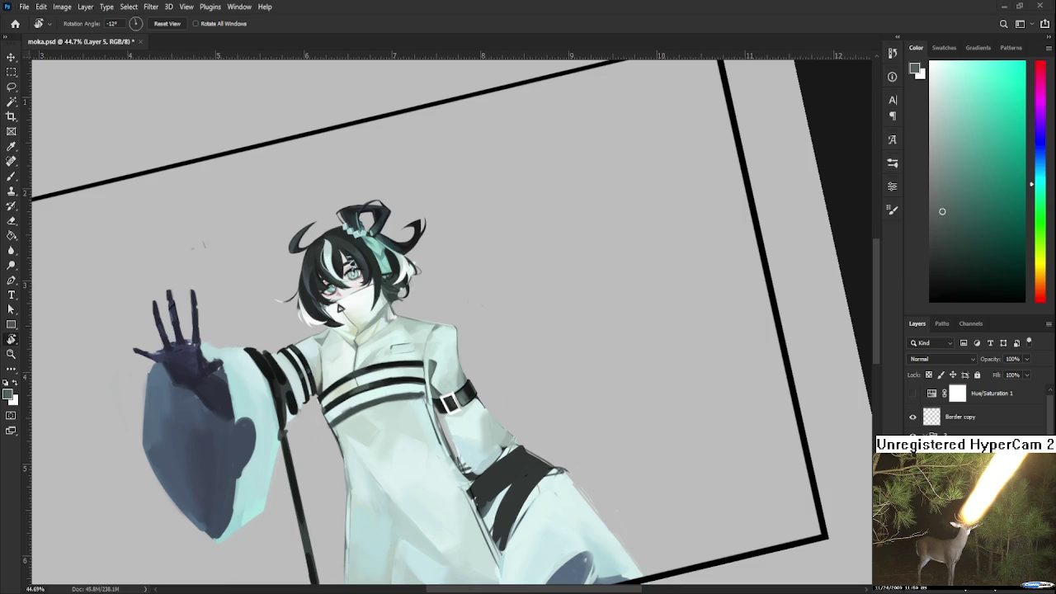
{"action": "scroll", "coordinate": [603, 569], "scroll_direction": "down", "scroll_amount": 2}
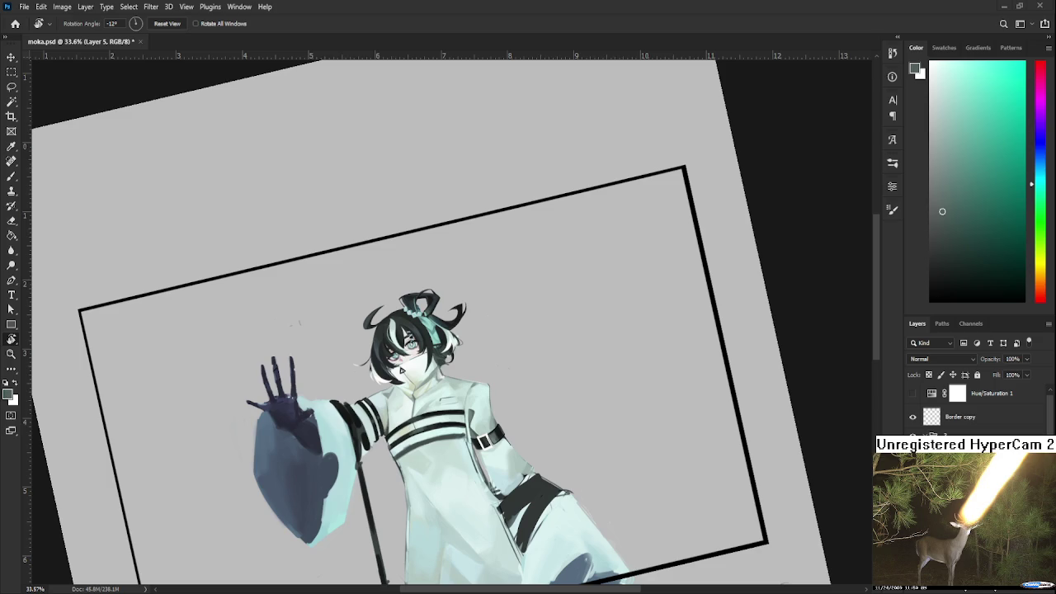
{"action": "scroll", "coordinate": [402, 372], "scroll_direction": "down", "scroll_amount": 1}
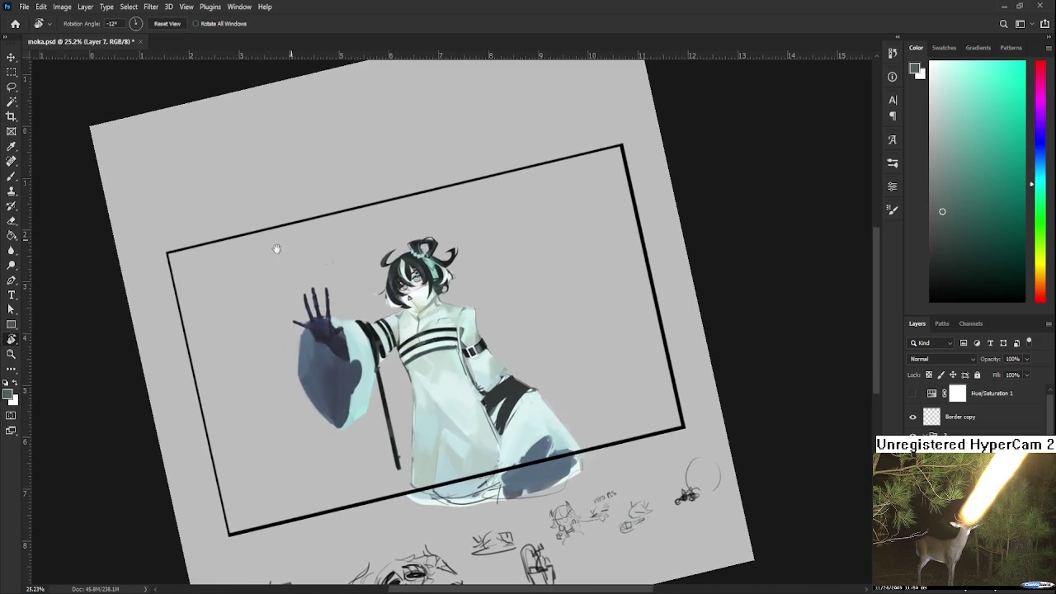
Sketch rough grey box outlines left and right of the figure, undoing stray lines
{"action": "key", "text": "b"}
{"action": "left_click_drag", "start_coordinate": [198, 274], "coordinate": [210, 349]}
{"action": "key", "text": "ctrl+z"}
{"action": "left_click_drag", "start_coordinate": [355, 273], "coordinate": [301, 314]}
{"action": "key", "text": "ctrl+z"}
{"action": "mouse_move", "coordinate": [247, 307]}
{"action": "left_mouse_down"}
{"action": "mouse_move", "coordinate": [491, 244]}
{"action": "mouse_move", "coordinate": [459, 347]}
{"action": "left_mouse_up"}
{"action": "key", "text": "ctrl+z"}
{"action": "left_click_drag", "start_coordinate": [432, 258], "coordinate": [451, 322]}
{"action": "left_click_drag", "start_coordinate": [425, 289], "coordinate": [508, 315]}
Add a long diagonal, a vertical line and a lower rounded box right of the figure
{"action": "mouse_move", "coordinate": [506, 265]}
{"action": "left_mouse_down"}
{"action": "mouse_move", "coordinate": [293, 458]}
{"action": "mouse_move", "coordinate": [338, 450]}
{"action": "left_mouse_up"}
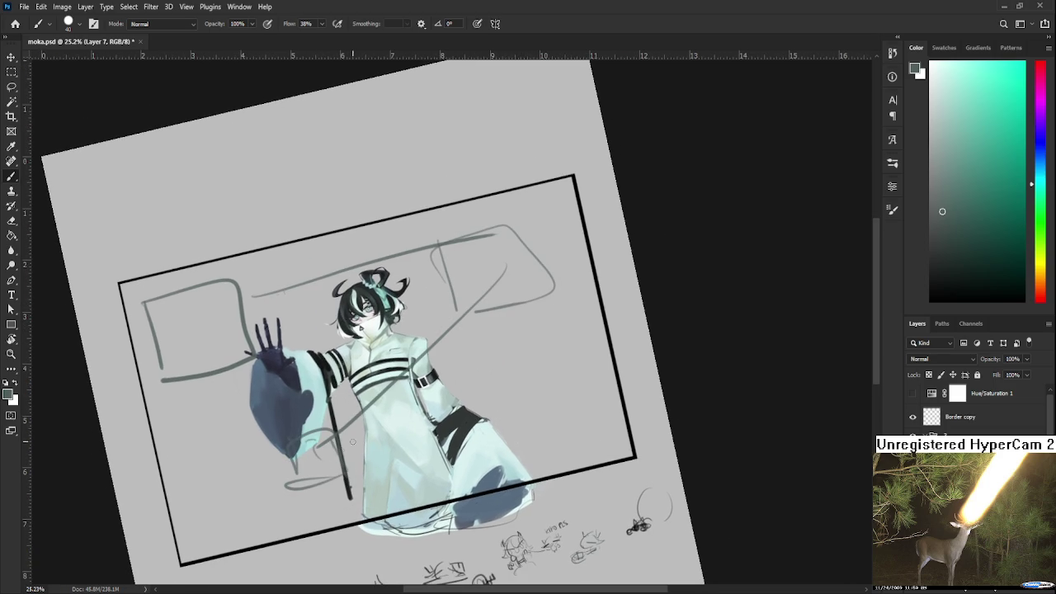
{"action": "mouse_move", "coordinate": [458, 271]}
{"action": "left_mouse_down"}
{"action": "mouse_move", "coordinate": [450, 368]}
{"action": "mouse_move", "coordinate": [582, 378]}
{"action": "left_mouse_up"}
{"action": "key", "text": "ctrl+z"}
{"action": "left_click_drag", "start_coordinate": [478, 376], "coordinate": [582, 384]}
{"action": "key", "text": "ctrl+z"}
Sketch a lower-left box with vertical strokes inside and along its left side
{"action": "mouse_move", "coordinate": [198, 363]}
{"action": "left_mouse_down"}
{"action": "mouse_move", "coordinate": [239, 499]}
{"action": "mouse_move", "coordinate": [206, 452]}
{"action": "left_mouse_up"}
{"action": "mouse_move", "coordinate": [188, 456]}
{"action": "left_mouse_down"}
{"action": "mouse_move", "coordinate": [265, 435]}
{"action": "mouse_move", "coordinate": [294, 504]}
{"action": "left_mouse_up"}
{"action": "mouse_move", "coordinate": [272, 450]}
{"action": "left_mouse_down"}
{"action": "mouse_move", "coordinate": [287, 504]}
{"action": "mouse_move", "coordinate": [202, 518]}
{"action": "left_mouse_up"}
{"action": "left_click_drag", "start_coordinate": [188, 437], "coordinate": [198, 537]}
{"action": "left_click_drag", "start_coordinate": [153, 373], "coordinate": [183, 500]}
{"action": "left_click_drag", "start_coordinate": [180, 493], "coordinate": [193, 537]}
Redraw the top and right side of the right-hand box without crossing the figure
{"action": "left_click_drag", "start_coordinate": [190, 376], "coordinate": [388, 314]}
{"action": "left_click_drag", "start_coordinate": [387, 264], "coordinate": [240, 301]}
{"action": "key", "text": "ctrl+z"}
{"action": "key", "text": "ctrl+z"}
{"action": "mouse_move", "coordinate": [334, 254]}
{"action": "left_mouse_down"}
{"action": "mouse_move", "coordinate": [520, 222]}
{"action": "mouse_move", "coordinate": [578, 394]}
{"action": "left_mouse_up"}
{"action": "left_click_drag", "start_coordinate": [569, 386], "coordinate": [589, 412]}
Reset the canvas rotation to level with Esc and zoom in slightly
{"action": "key", "text": "r"}
{"action": "key", "text": "Escape"}
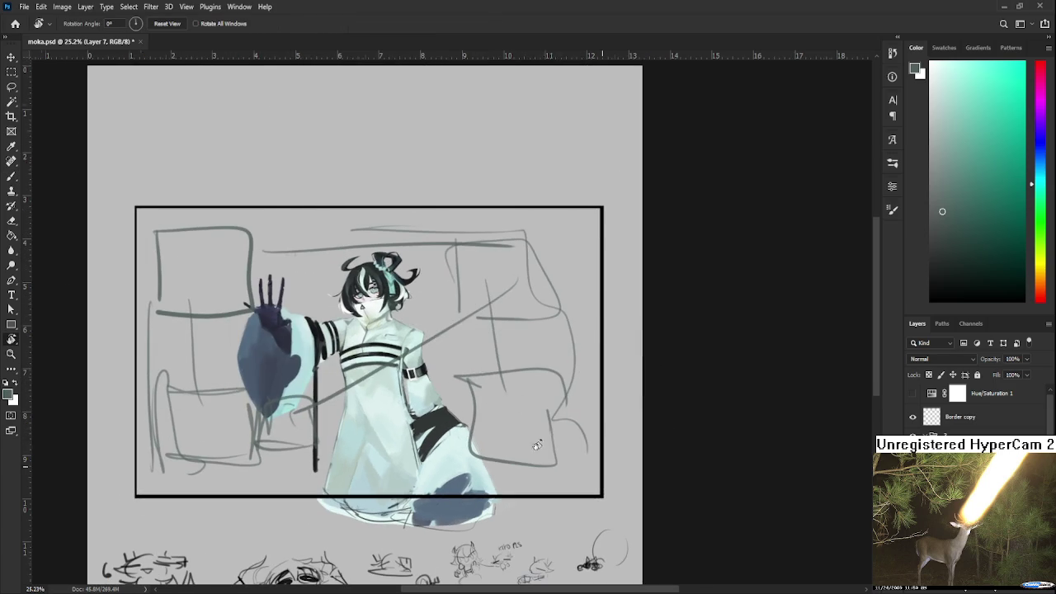
{"action": "scroll", "coordinate": [356, 432], "scroll_direction": "up", "scroll_amount": 1}
Sketch background lines around the lower robe, right arm and armband, undoing stray strokes
{"action": "key", "text": "b"}
{"action": "mouse_move", "coordinate": [356, 446]}
{"action": "left_mouse_down"}
{"action": "mouse_move", "coordinate": [348, 518]}
{"action": "mouse_move", "coordinate": [433, 495]}
{"action": "left_mouse_up"}
{"action": "key", "text": "ctrl+z"}
{"action": "mouse_move", "coordinate": [338, 521]}
{"action": "left_mouse_down"}
{"action": "mouse_move", "coordinate": [415, 451]}
{"action": "mouse_move", "coordinate": [423, 513]}
{"action": "left_mouse_up"}
{"action": "left_click_drag", "start_coordinate": [380, 385], "coordinate": [373, 445]}
{"action": "key", "text": "ctrl+z"}
{"action": "mouse_move", "coordinate": [403, 404]}
{"action": "left_mouse_down"}
{"action": "mouse_move", "coordinate": [437, 365]}
{"action": "mouse_move", "coordinate": [450, 417]}
{"action": "mouse_move", "coordinate": [428, 419]}
{"action": "left_mouse_up"}
{"action": "left_click_drag", "start_coordinate": [435, 371], "coordinate": [447, 408]}
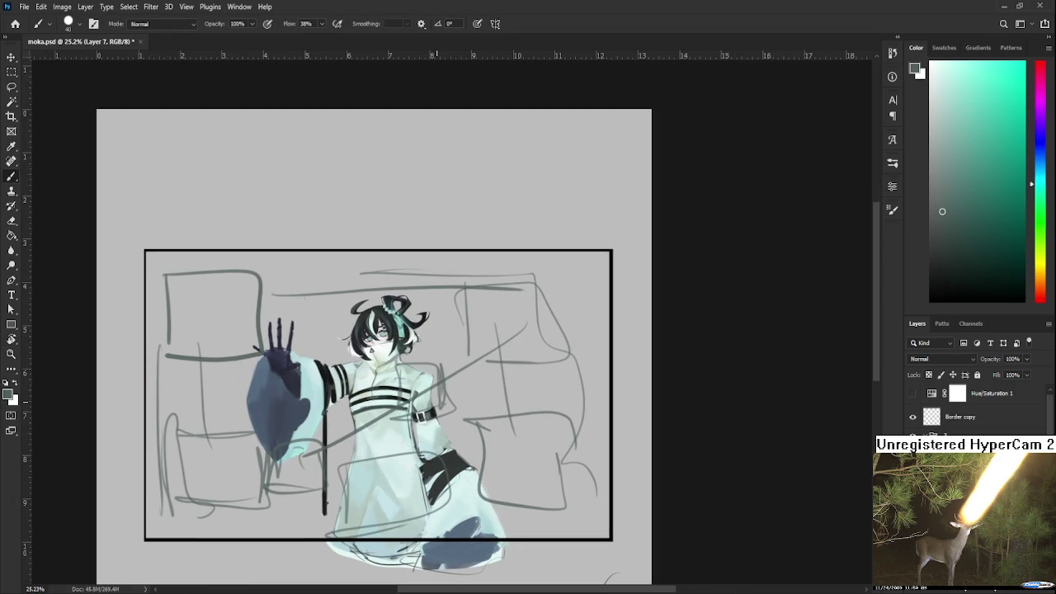
{"action": "scroll", "coordinate": [437, 385], "scroll_direction": "down", "scroll_amount": 2}
{"action": "scroll", "coordinate": [437, 385], "scroll_direction": "down", "scroll_amount": 3}
{"action": "scroll", "coordinate": [432, 427], "scroll_direction": "down", "scroll_amount": 3}
{"action": "scroll", "coordinate": [432, 427], "scroll_direction": "up", "scroll_amount": 2}
Zoom back in to about 97% on the character's chest straps and armband
{"action": "scroll", "coordinate": [461, 309], "scroll_direction": "up", "scroll_amount": 10}
{"action": "key", "text": "r"}
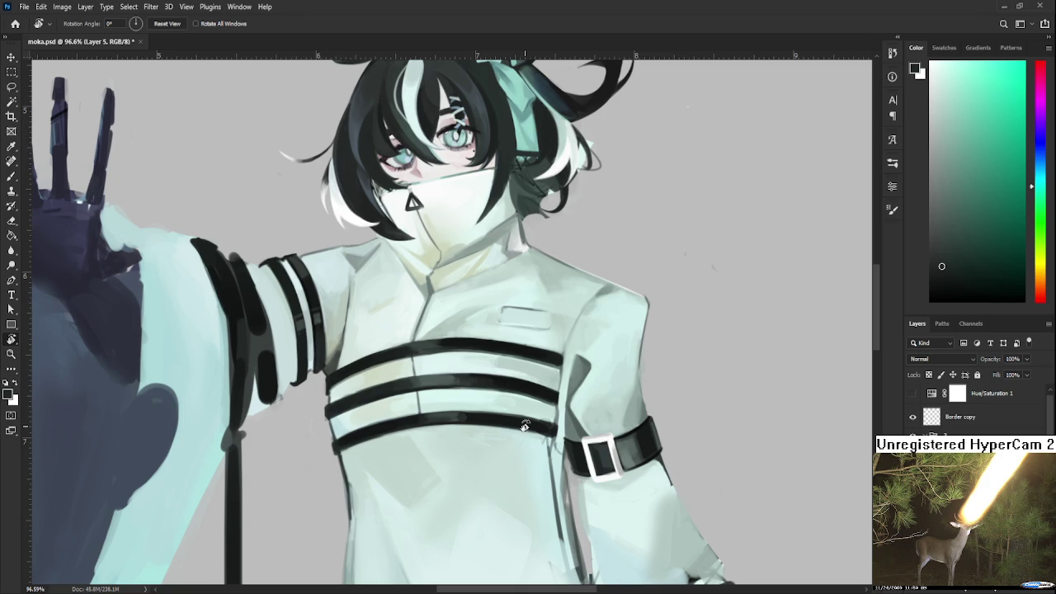
Zoom into the chest straps and sample dark strap shades with the Brush
{"action": "scroll", "coordinate": [427, 365], "scroll_direction": "up", "scroll_amount": 3}
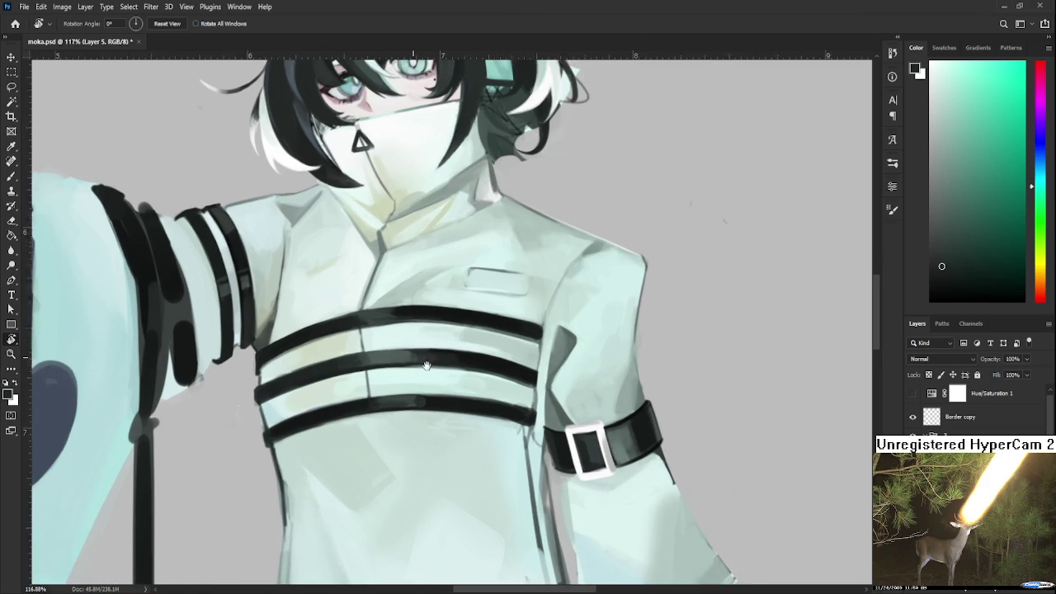
{"action": "left_click_drag", "start_coordinate": [426, 366], "coordinate": [406, 334]}
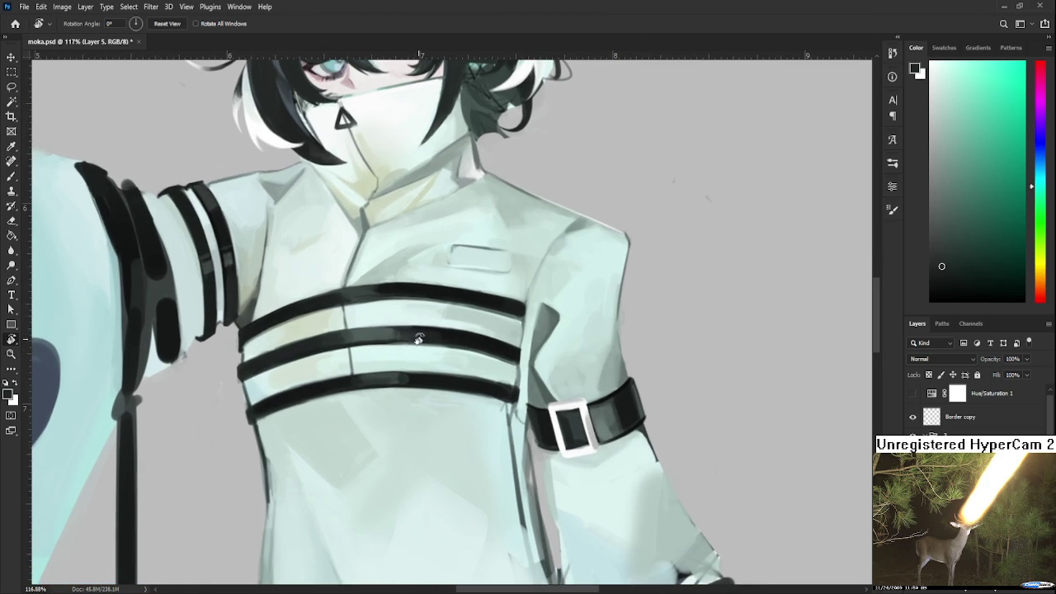
{"action": "key", "text": "b"}
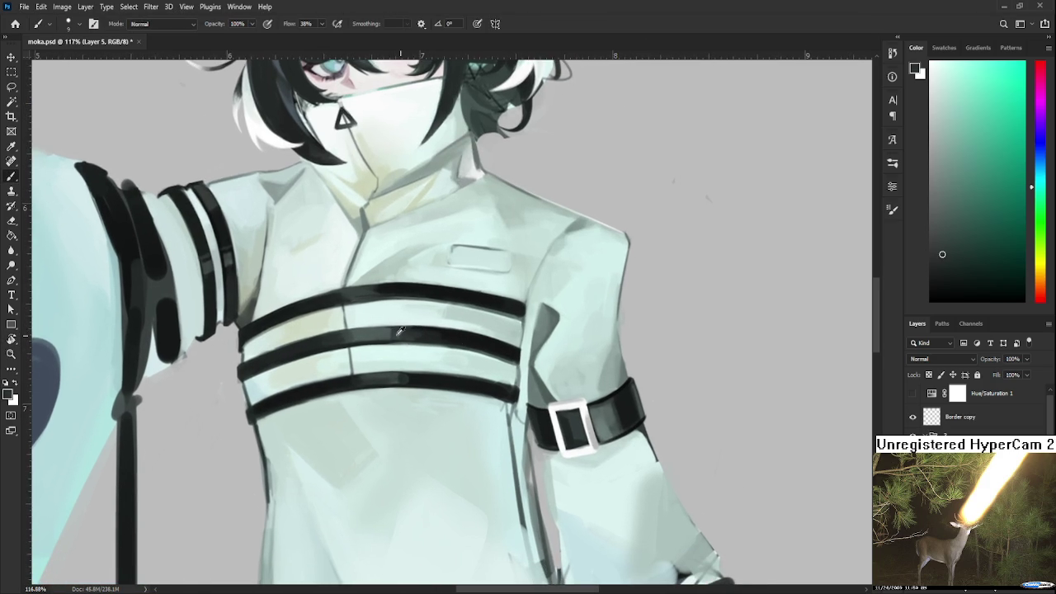
{"action": "left_click", "coordinate": [391, 331], "text": "alt"}
{"action": "left_click", "coordinate": [391, 332], "text": "alt"}
{"action": "scroll", "coordinate": [396, 334], "scroll_direction": "up", "scroll_amount": 1}
{"action": "left_click", "coordinate": [402, 345], "text": "alt"}
{"action": "left_click", "coordinate": [382, 354], "text": "alt"}
{"action": "left_click", "coordinate": [400, 353], "text": "alt"}
Alternate dark strap and pale jacket colours to touch up the three stripe edges
{"action": "left_click_drag", "start_coordinate": [411, 358], "coordinate": [440, 372]}
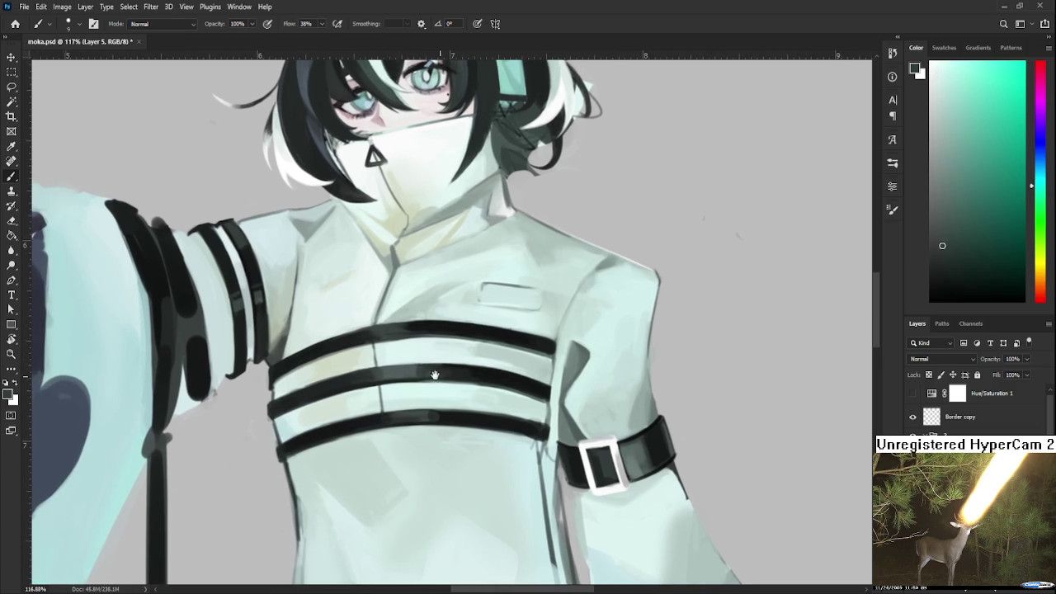
{"action": "left_click", "coordinate": [417, 367], "text": "alt"}
{"action": "left_click", "coordinate": [426, 369], "text": "alt"}
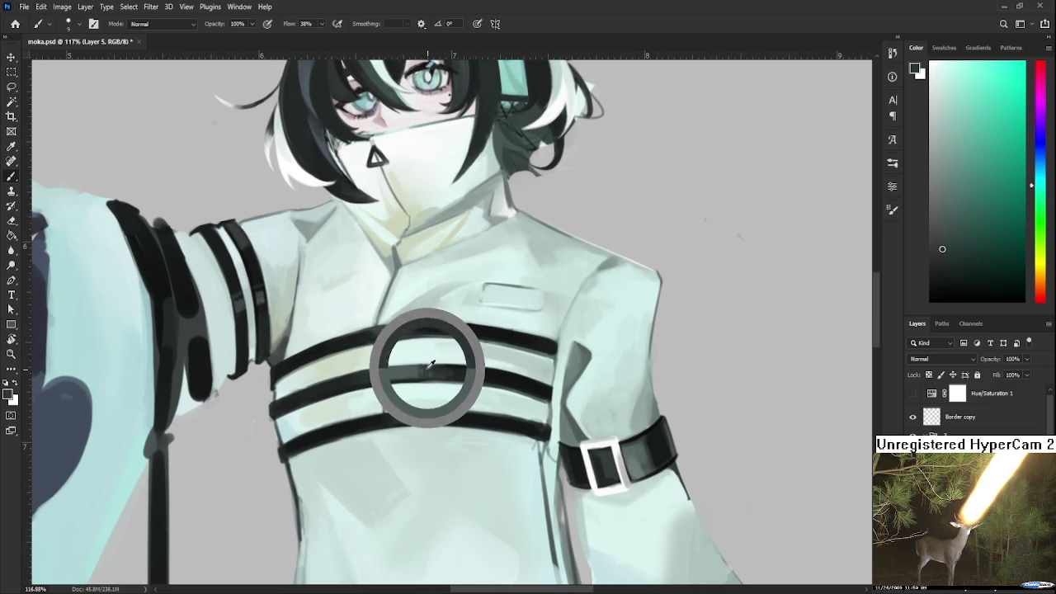
{"action": "left_click", "coordinate": [417, 371], "text": "alt"}
{"action": "left_click", "coordinate": [403, 380], "text": "alt"}
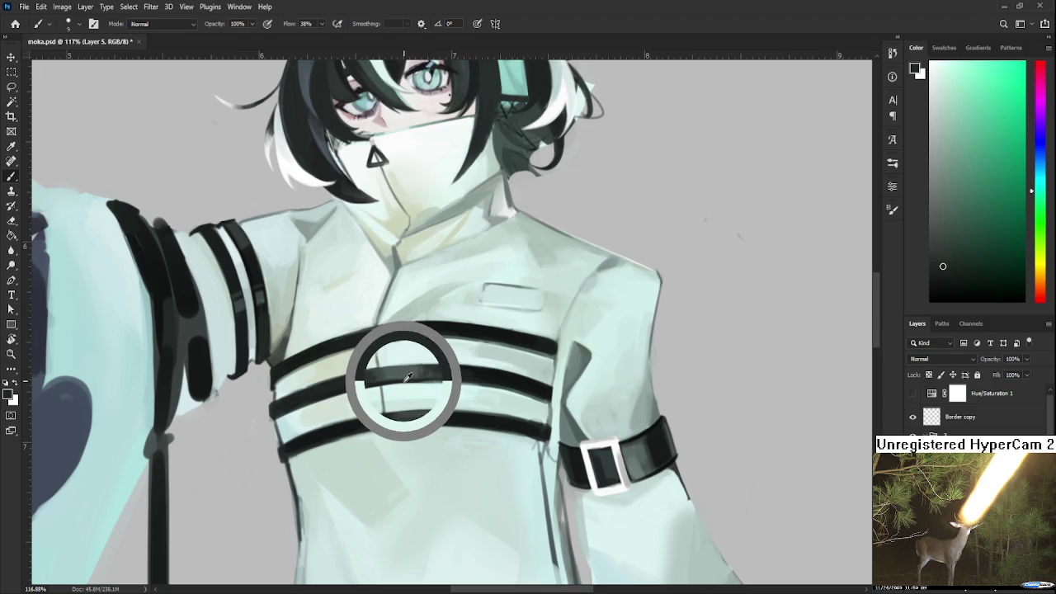
{"action": "mouse_move", "coordinate": [495, 406]}
{"action": "left_mouse_down"}
{"action": "mouse_move", "coordinate": [500, 378]}
{"action": "mouse_move", "coordinate": [515, 406]}
{"action": "left_mouse_up"}
{"action": "left_click", "coordinate": [500, 378], "text": "alt"}
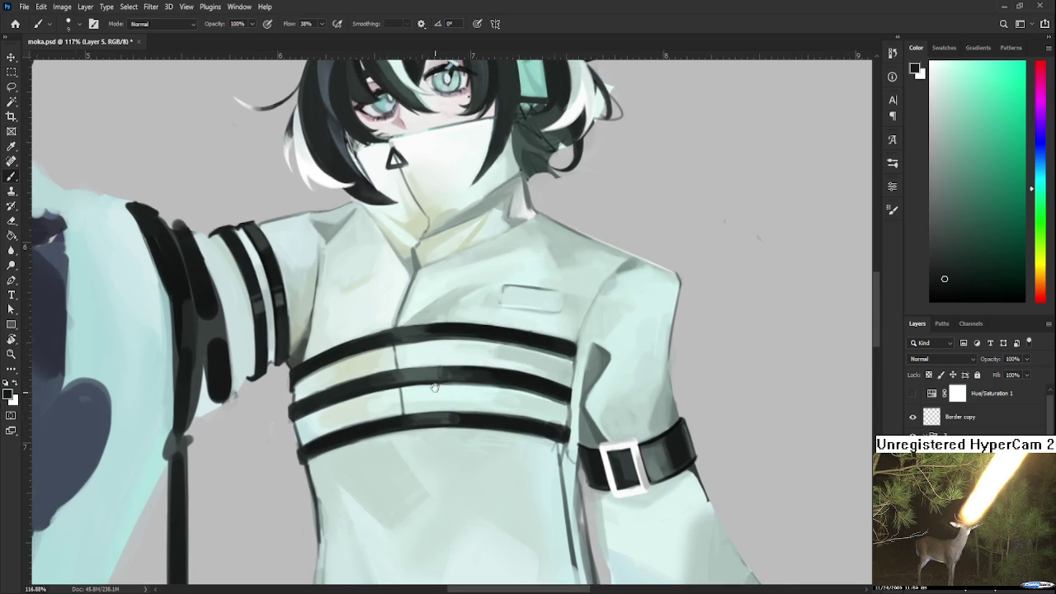
{"action": "left_click", "coordinate": [425, 388], "text": "alt"}
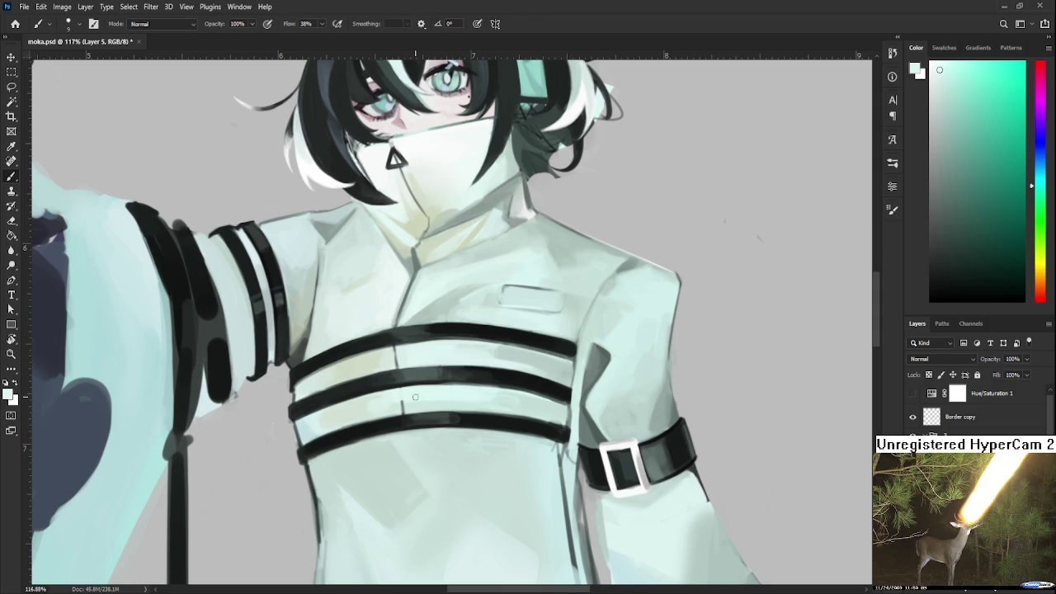
{"action": "left_click_drag", "start_coordinate": [414, 398], "coordinate": [385, 414]}
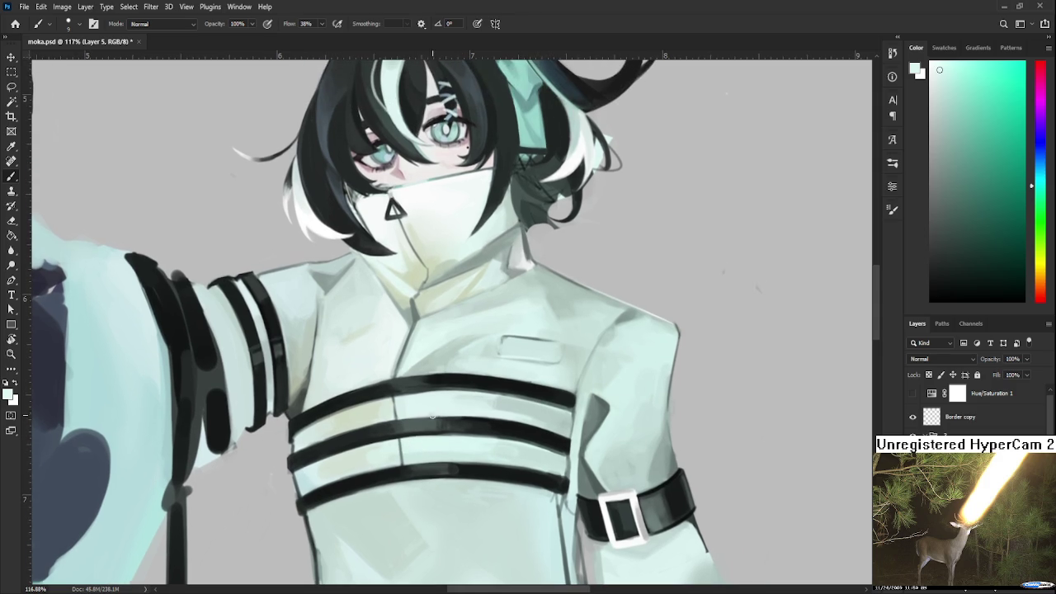
Repaint the upper chest stripe edges, alternating between the black stripe and pale mint jacket colours
{"action": "left_click", "coordinate": [385, 414], "text": "alt"}
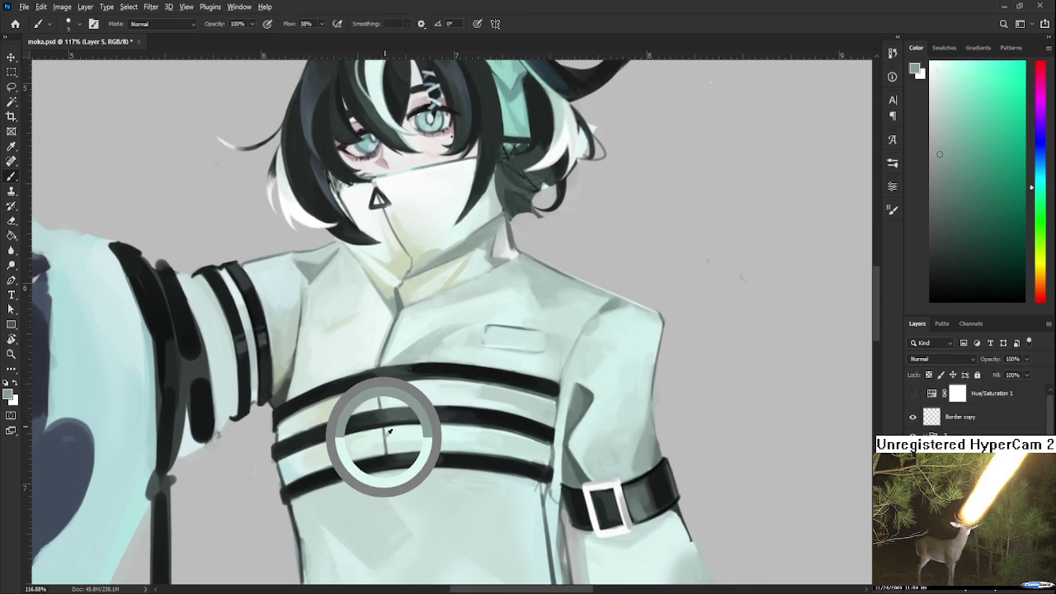
{"action": "left_click", "coordinate": [381, 434], "text": "alt"}
{"action": "left_click", "coordinate": [381, 434], "text": "alt"}
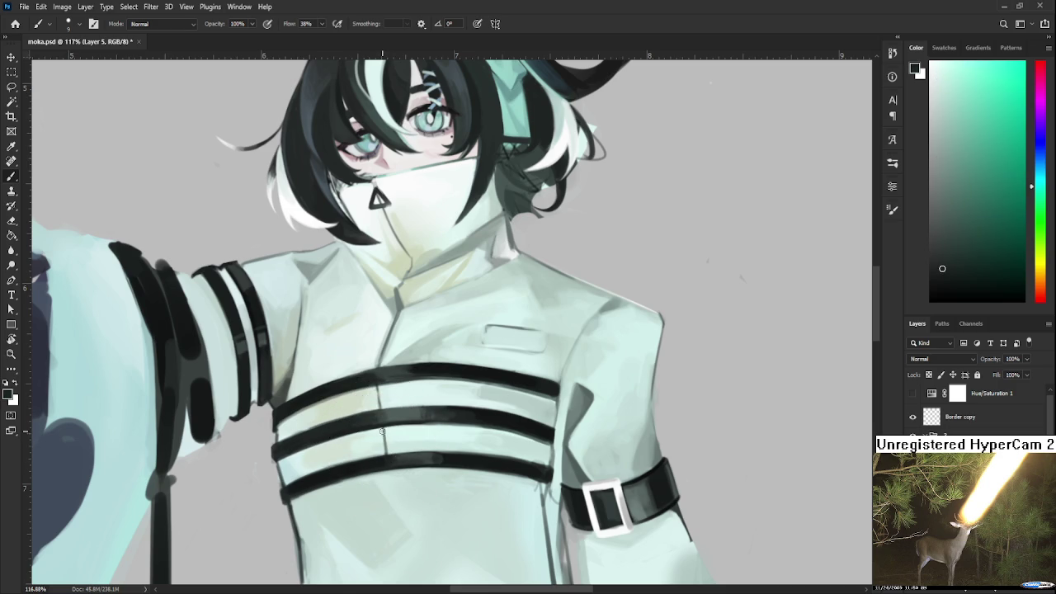
{"action": "left_click", "coordinate": [384, 443], "text": "alt"}
{"action": "left_click", "coordinate": [383, 435], "text": "alt"}
{"action": "left_click", "coordinate": [398, 434], "text": "alt"}
{"action": "left_click", "coordinate": [388, 421], "text": "alt"}
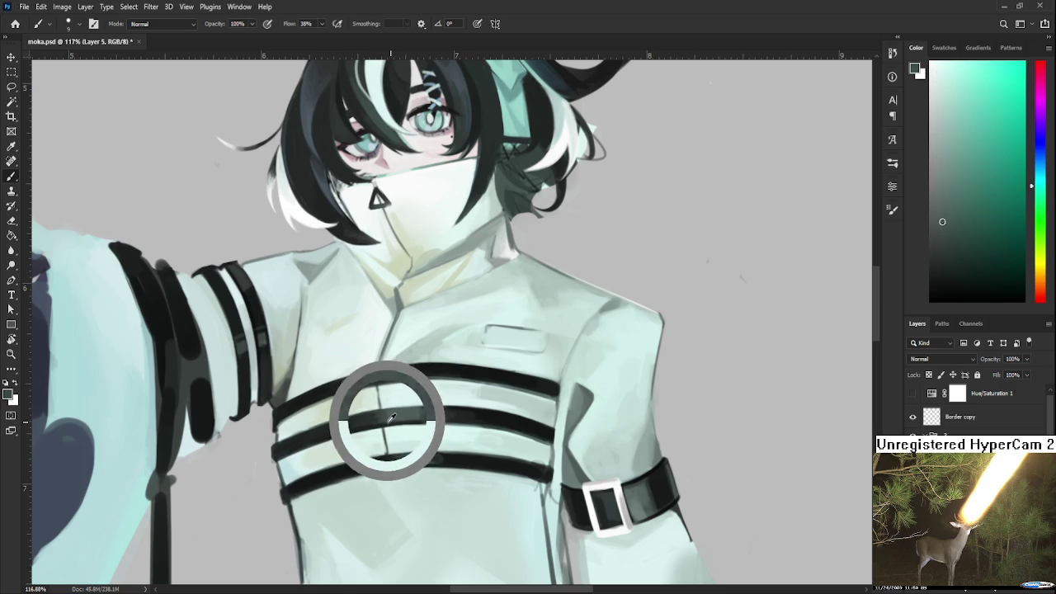
Keep sharpening the dark strap edges lower on the chest against the near-white jacket
{"action": "scroll", "coordinate": [394, 423], "scroll_direction": "down", "scroll_amount": 2}
{"action": "left_click", "coordinate": [382, 418], "text": "alt"}
{"action": "left_click", "coordinate": [389, 425], "text": "alt"}
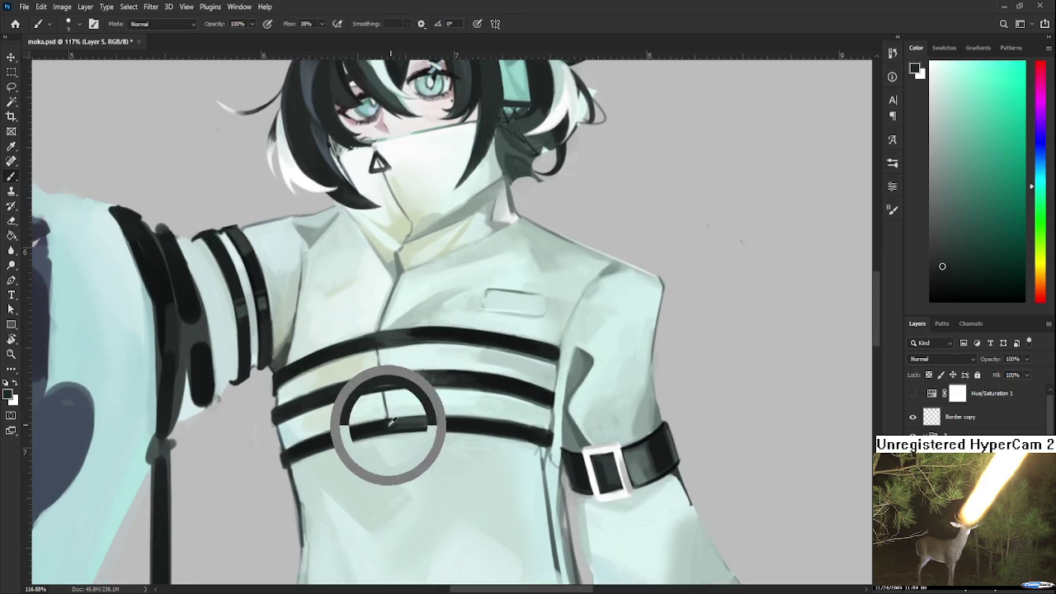
{"action": "left_click", "coordinate": [390, 413], "text": "alt"}
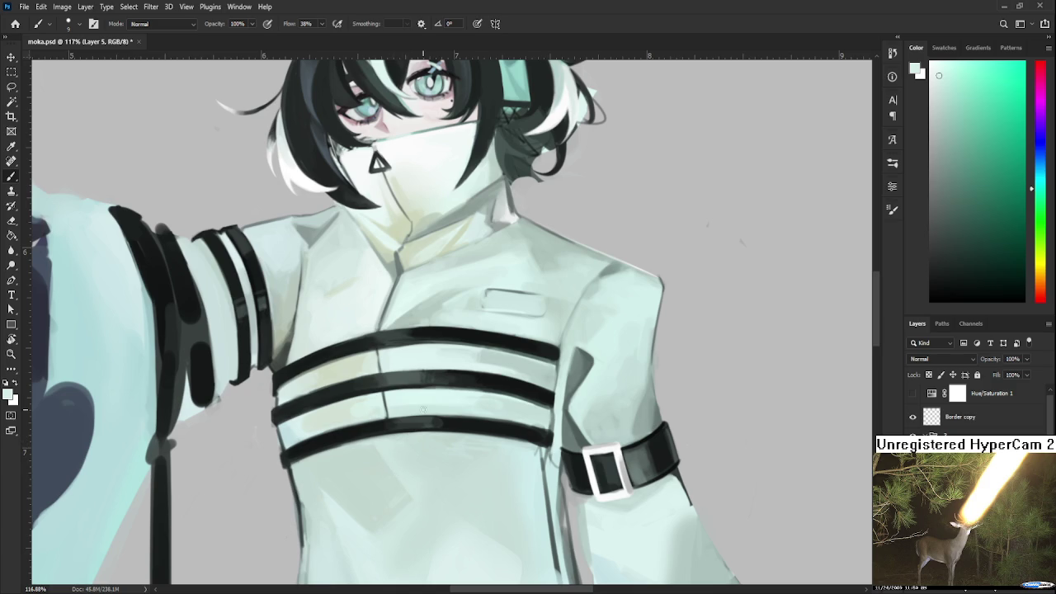
{"action": "left_click_drag", "start_coordinate": [420, 430], "coordinate": [412, 452]}
{"action": "left_click", "coordinate": [370, 379], "text": "alt"}
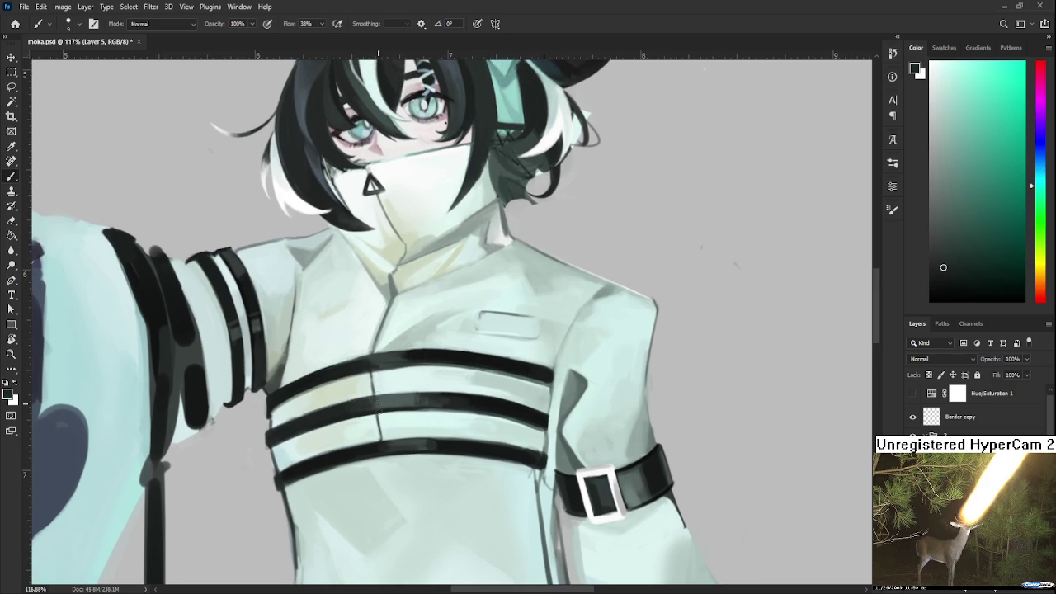
{"action": "left_click", "coordinate": [373, 404], "text": "alt"}
{"action": "left_click", "coordinate": [382, 444], "text": "alt"}
Check the full figure, then refine the upper strap edges with black and light jacket colours
{"action": "scroll", "coordinate": [429, 335], "scroll_direction": "down", "scroll_amount": 3}
{"action": "scroll", "coordinate": [429, 335], "scroll_direction": "down", "scroll_amount": 2}
{"action": "scroll", "coordinate": [429, 335], "scroll_direction": "down", "scroll_amount": 2}
{"action": "scroll", "coordinate": [427, 336], "scroll_direction": "up", "scroll_amount": 1}
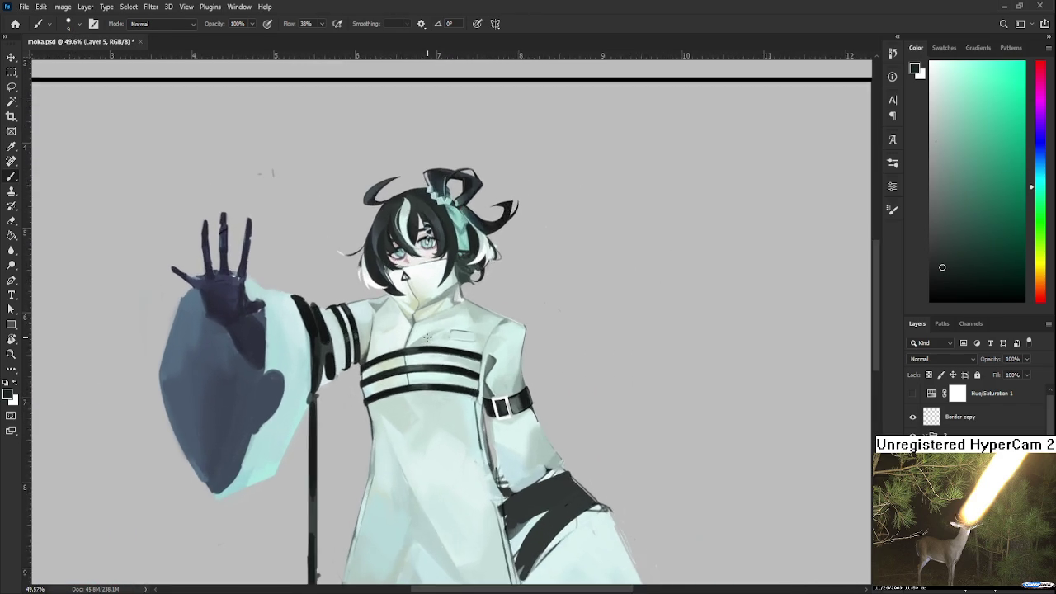
{"action": "scroll", "coordinate": [427, 337], "scroll_direction": "up", "scroll_amount": 2}
{"action": "scroll", "coordinate": [428, 336], "scroll_direction": "up", "scroll_amount": 1}
{"action": "scroll", "coordinate": [421, 380], "scroll_direction": "up", "scroll_amount": 1}
{"action": "scroll", "coordinate": [415, 418], "scroll_direction": "up", "scroll_amount": 1}
{"action": "left_click", "coordinate": [412, 425], "text": "alt"}
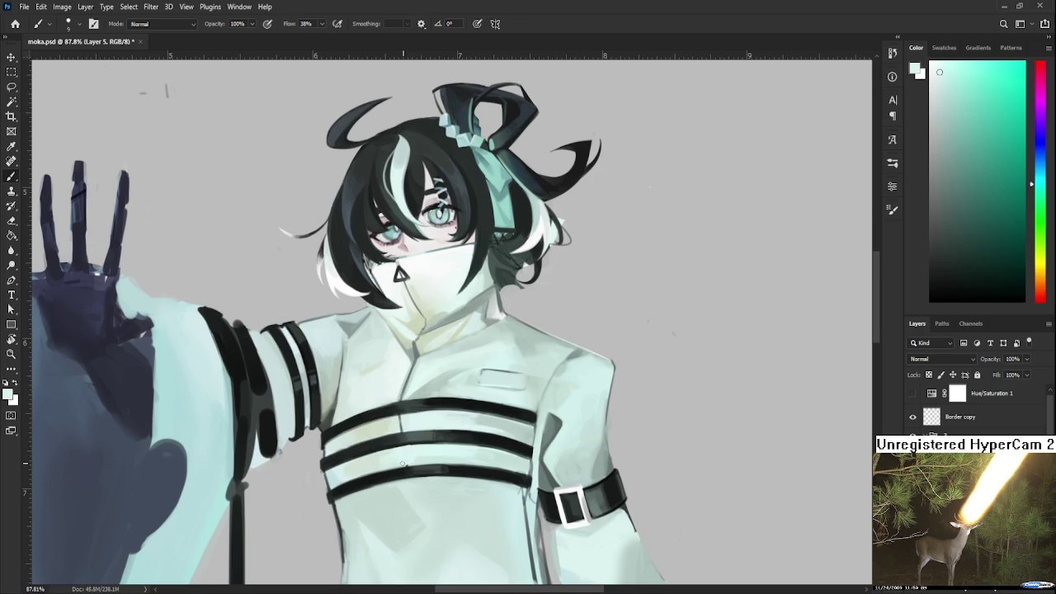
{"action": "left_click", "coordinate": [408, 427], "text": "alt"}
{"action": "left_click", "coordinate": [397, 413], "text": "alt"}
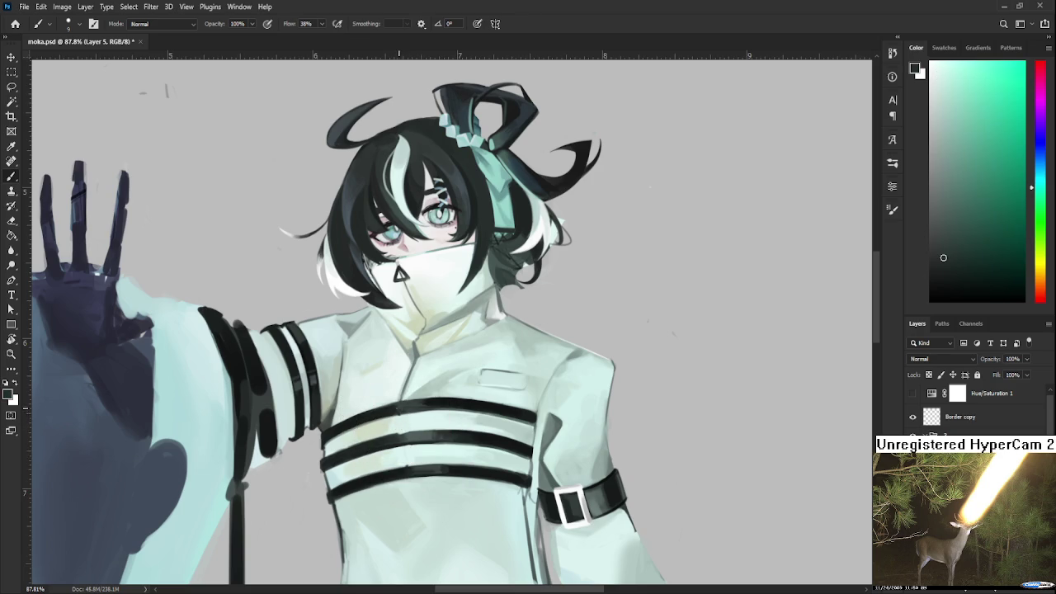
{"action": "left_click", "coordinate": [404, 423], "text": "alt"}
Even out the lower chest straps' shading, alternating black stripe and light jacket colours
{"action": "left_click", "coordinate": [398, 411], "text": "alt"}
{"action": "left_click", "coordinate": [403, 419], "text": "alt"}
{"action": "left_click", "coordinate": [406, 459], "text": "alt"}
{"action": "left_click", "coordinate": [403, 443], "text": "alt"}
{"action": "left_click", "coordinate": [412, 454], "text": "alt"}
{"action": "left_click", "coordinate": [402, 438], "text": "alt"}
{"action": "left_click", "coordinate": [402, 424], "text": "alt"}
{"action": "left_click", "coordinate": [405, 439], "text": "alt"}
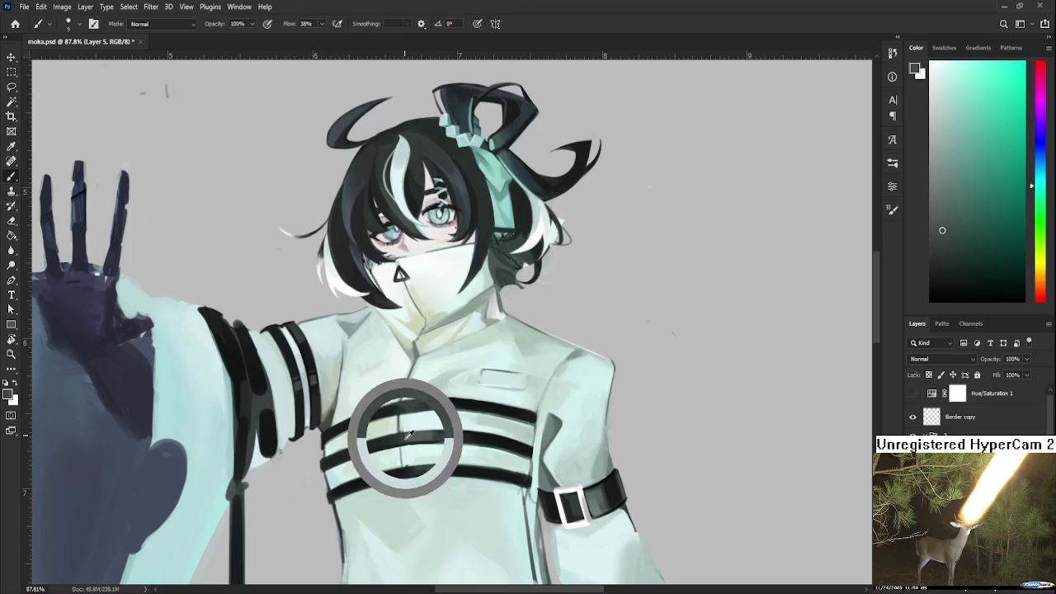
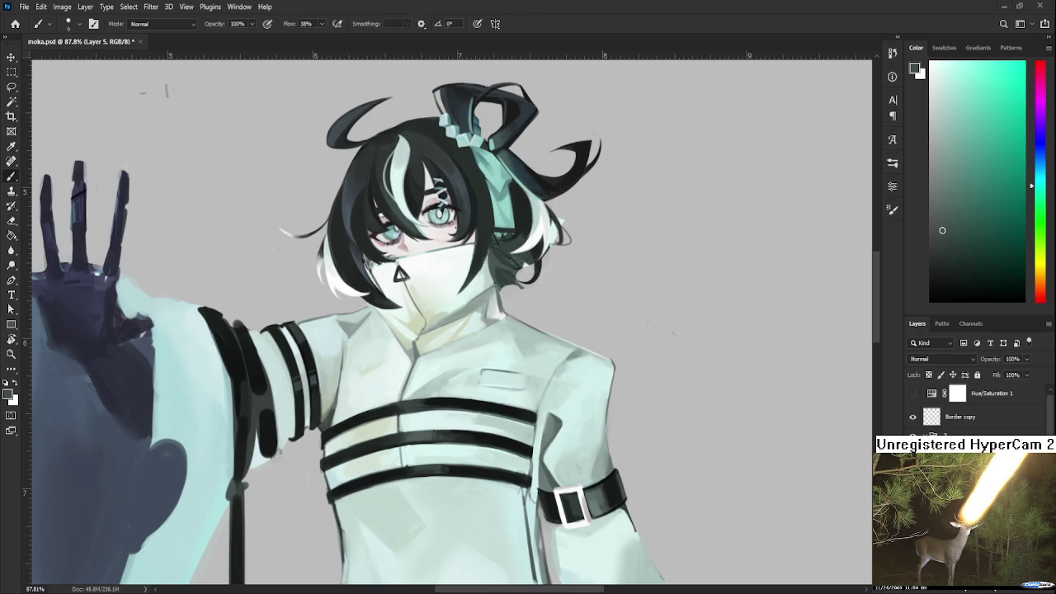
Paste the seated-figure sketch, scale it to about 54%, and place it inside the black frame
{"action": "key", "text": "ctrl+v"}
{"action": "key", "text": "ctrl+0"}
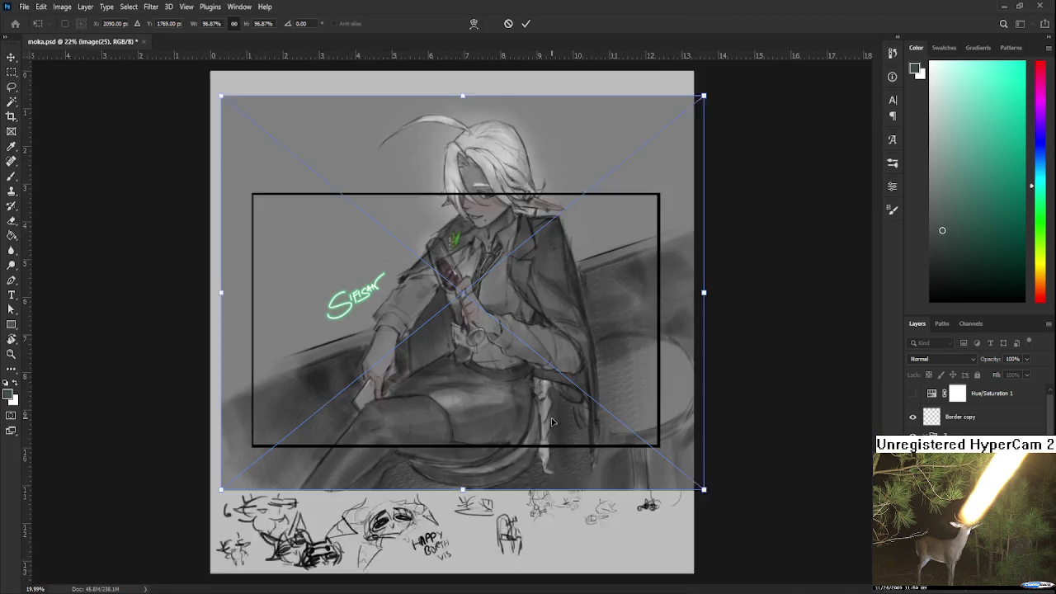
{"action": "key", "text": "ctrl+minus"}
{"action": "left_click_drag", "start_coordinate": [684, 502], "coordinate": [484, 318]}
{"action": "left_click_drag", "start_coordinate": [391, 251], "coordinate": [514, 357]}
{"action": "key", "text": "Return"}
{"action": "key", "text": "b"}
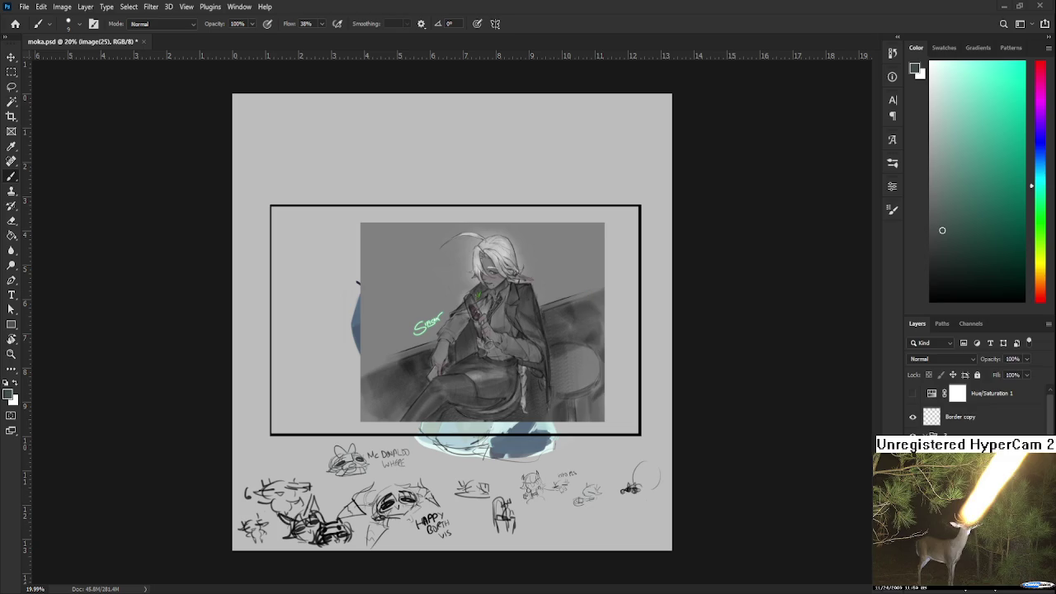
Zoom in and pan to study the upper part of the pasted sketch
{"action": "scroll", "coordinate": [483, 358], "scroll_direction": "up", "scroll_amount": 1}
{"action": "scroll", "coordinate": [483, 358], "scroll_direction": "up", "scroll_amount": 1}
{"action": "scroll", "coordinate": [482, 358], "scroll_direction": "up", "scroll_amount": 2}
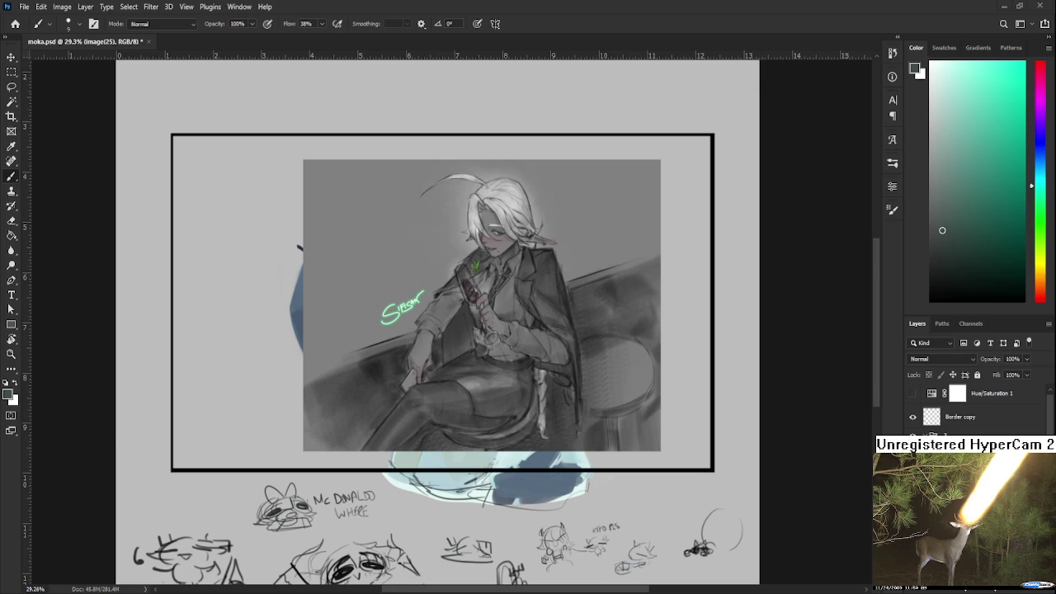
{"action": "scroll", "coordinate": [452, 334], "scroll_direction": "up", "scroll_amount": 1}
{"action": "scroll", "coordinate": [445, 330], "scroll_direction": "up", "scroll_amount": 1}
{"action": "scroll", "coordinate": [394, 371], "scroll_direction": "up", "scroll_amount": 1}
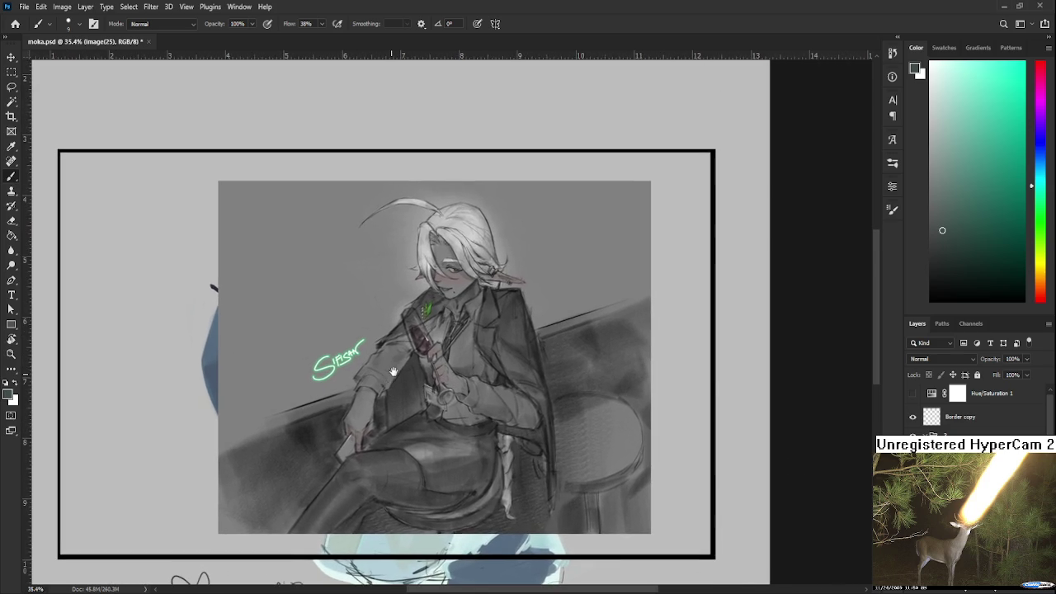
{"action": "scroll", "coordinate": [393, 371], "scroll_direction": "up", "scroll_amount": 1}
{"action": "scroll", "coordinate": [393, 372], "scroll_direction": "up", "scroll_amount": 1}
{"action": "scroll", "coordinate": [393, 371], "scroll_direction": "up", "scroll_amount": 1}
{"action": "scroll", "coordinate": [393, 371], "scroll_direction": "up", "scroll_amount": 1}
{"action": "scroll", "coordinate": [393, 371], "scroll_direction": "up", "scroll_amount": 1}
{"action": "mouse_move", "coordinate": [394, 371]}
{"action": "left_mouse_down"}
{"action": "mouse_move", "coordinate": [399, 272]}
{"action": "mouse_move", "coordinate": [476, 403]}
{"action": "mouse_move", "coordinate": [319, 401]}
{"action": "left_mouse_up"}
{"action": "scroll", "coordinate": [476, 402], "scroll_direction": "up", "scroll_amount": 2}
{"action": "scroll", "coordinate": [474, 399], "scroll_direction": "down", "scroll_amount": 3}
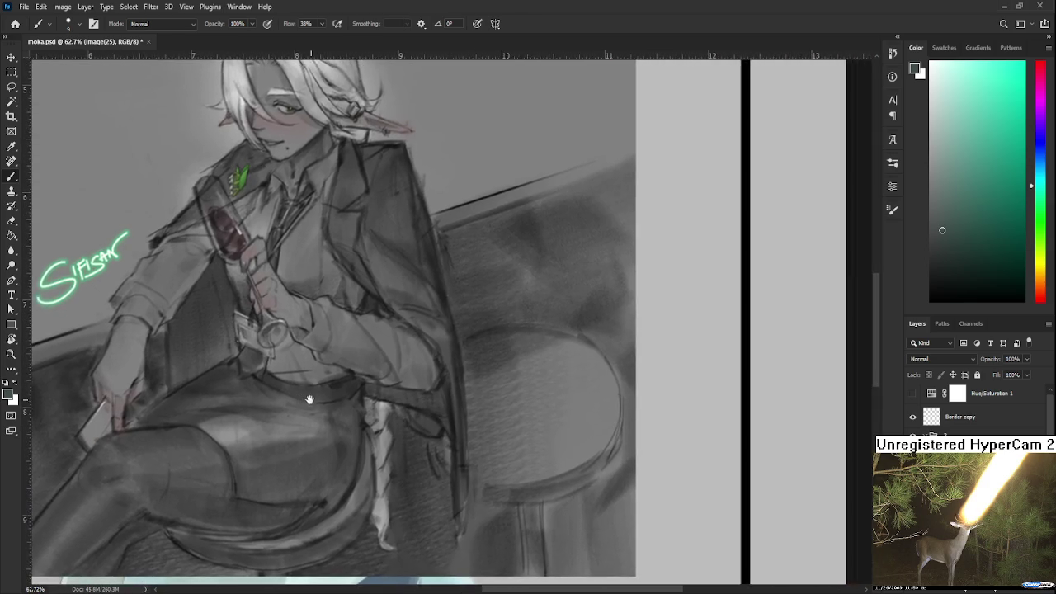
{"action": "scroll", "coordinate": [454, 423], "scroll_direction": "up", "scroll_amount": 4}
{"action": "scroll", "coordinate": [511, 429], "scroll_direction": "down", "scroll_amount": 1}
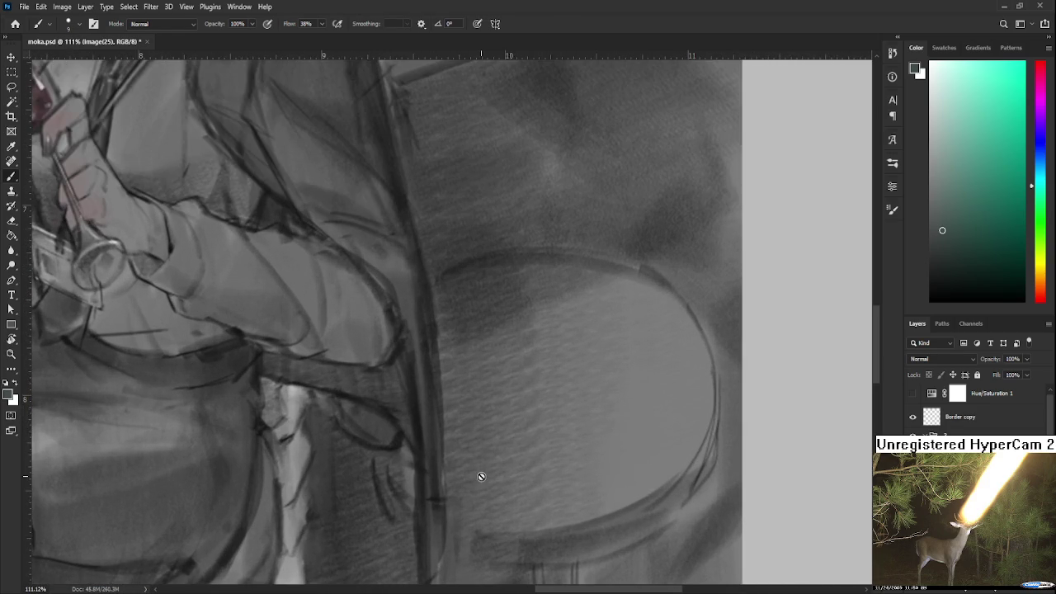
{"action": "scroll", "coordinate": [481, 476], "scroll_direction": "down", "scroll_amount": 1}
{"action": "scroll", "coordinate": [481, 476], "scroll_direction": "down", "scroll_amount": 1}
{"action": "scroll", "coordinate": [481, 474], "scroll_direction": "down", "scroll_amount": 2}
{"action": "scroll", "coordinate": [481, 474], "scroll_direction": "down", "scroll_amount": 1}
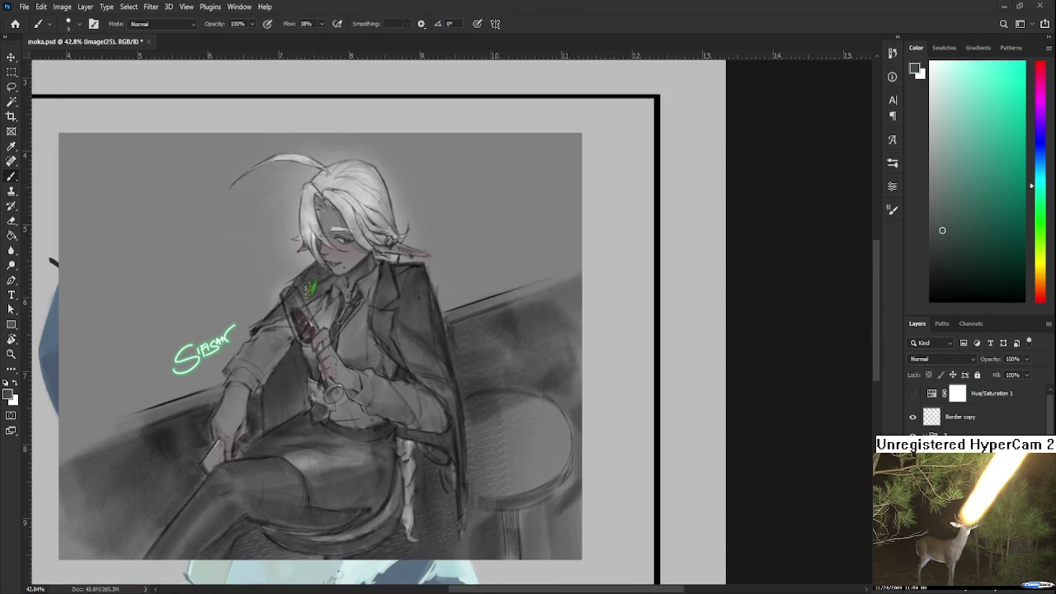
View the whole framed artwork, then undo the sketch paste
{"action": "mouse_move", "coordinate": [396, 397]}
{"action": "left_mouse_down"}
{"action": "mouse_move", "coordinate": [479, 392]}
{"action": "mouse_move", "coordinate": [457, 461]}
{"action": "left_mouse_up"}
{"action": "scroll", "coordinate": [476, 388], "scroll_direction": "down", "scroll_amount": 1}
{"action": "scroll", "coordinate": [446, 390], "scroll_direction": "down", "scroll_amount": 1}
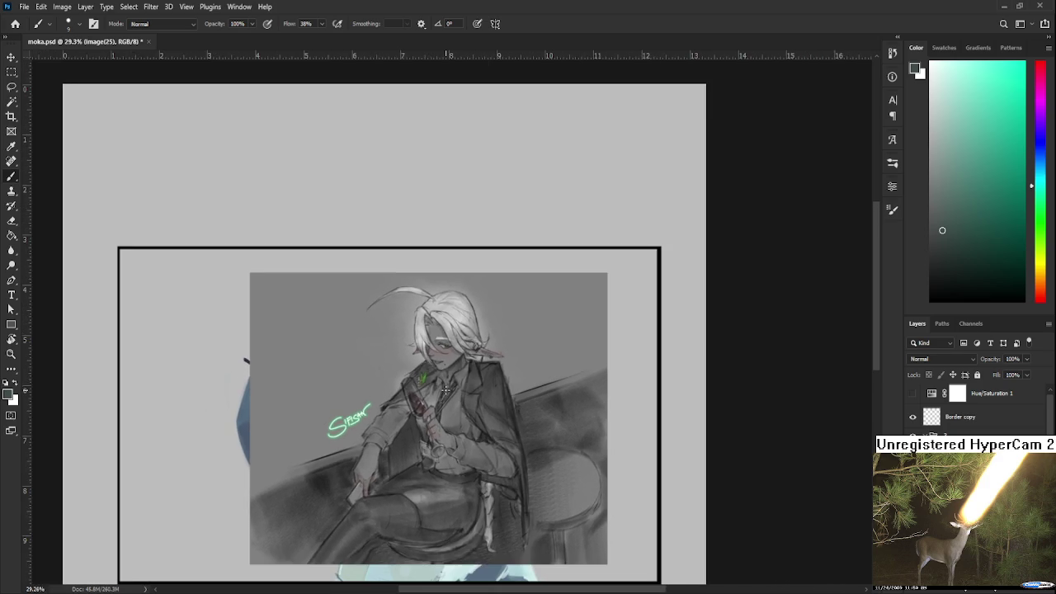
{"action": "scroll", "coordinate": [445, 390], "scroll_direction": "up", "scroll_amount": 1}
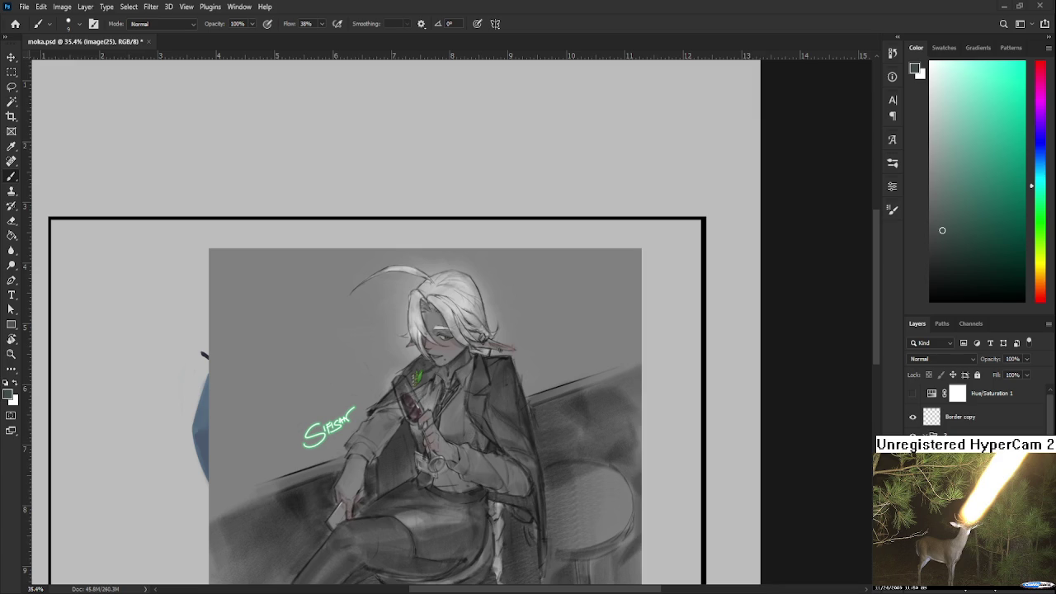
{"action": "scroll", "coordinate": [519, 430], "scroll_direction": "down", "scroll_amount": 2}
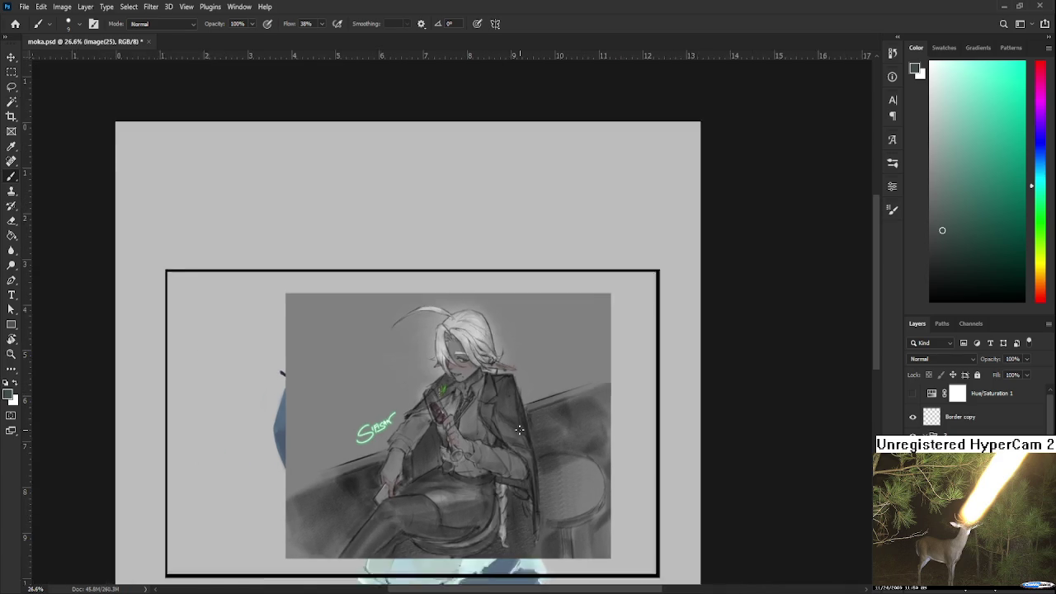
{"action": "scroll", "coordinate": [518, 430], "scroll_direction": "down", "scroll_amount": 1}
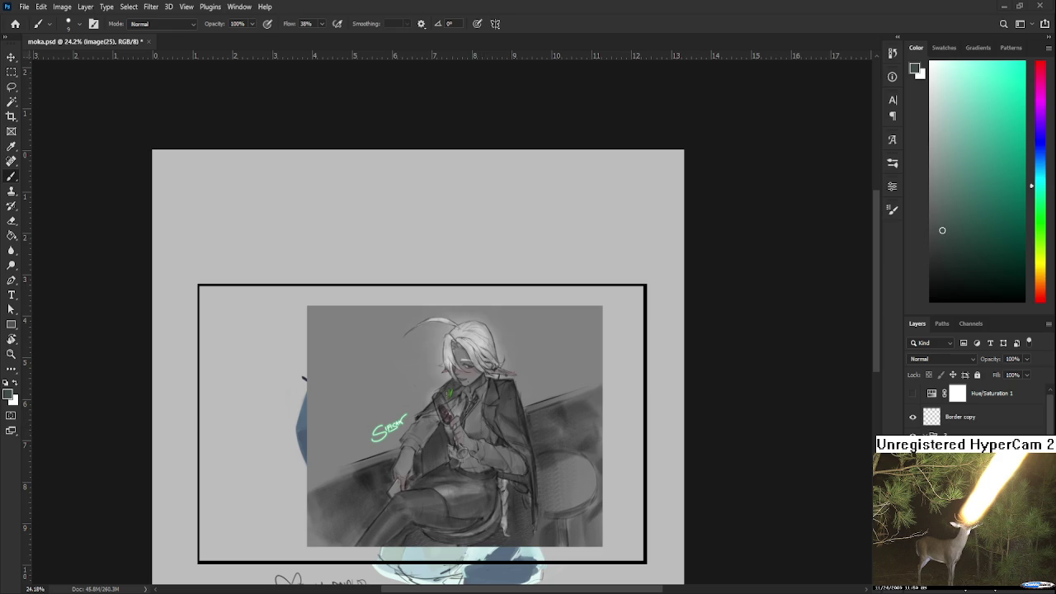
{"action": "scroll", "coordinate": [505, 418], "scroll_direction": "up", "scroll_amount": 1}
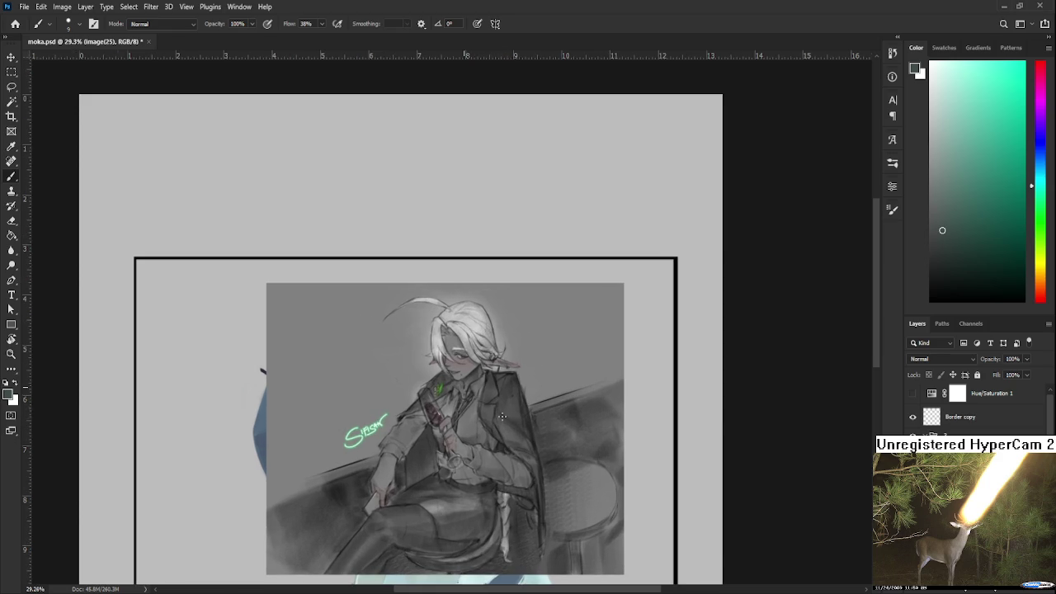
{"action": "scroll", "coordinate": [490, 409], "scroll_direction": "up", "scroll_amount": 1}
{"action": "scroll", "coordinate": [490, 409], "scroll_direction": "up", "scroll_amount": 2}
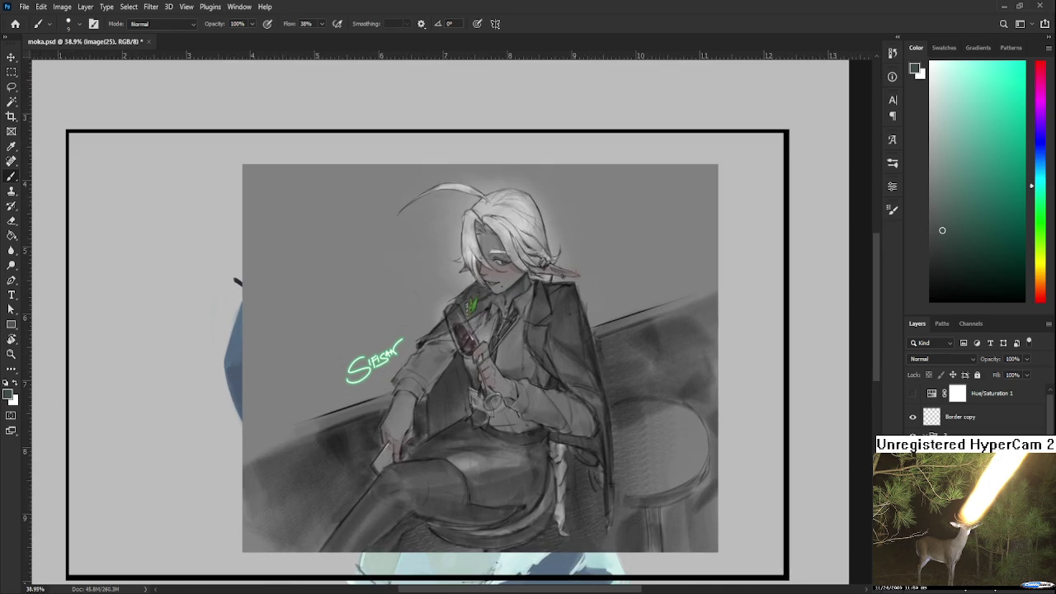
{"action": "key", "text": "ctrl+z"}
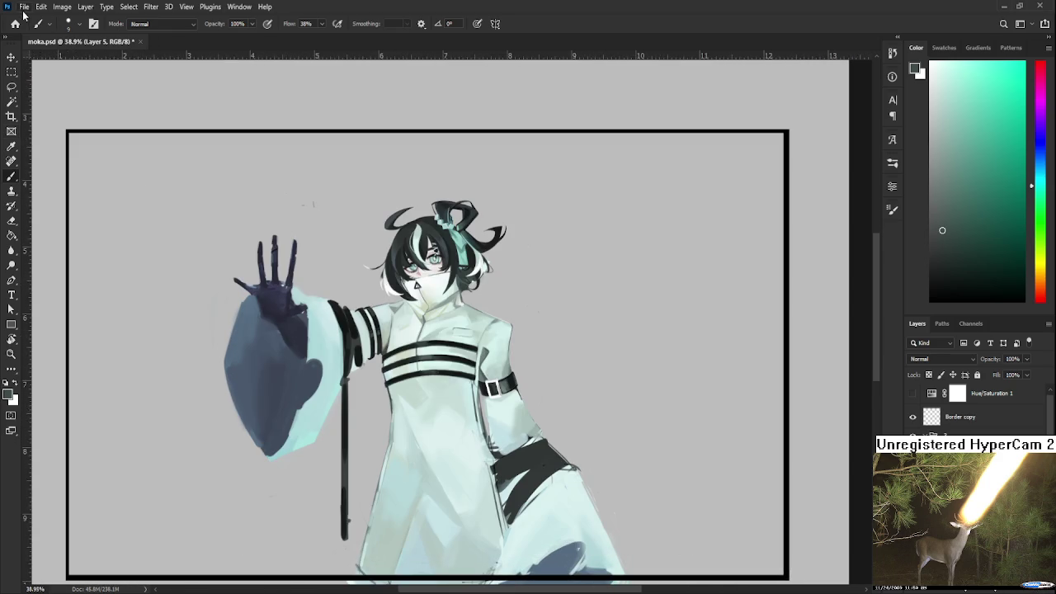
Open Raid.psd and zoom in on the black blob drawing
{"action": "left_click", "coordinate": [15, 23]}
{"action": "scroll", "coordinate": [446, 291], "scroll_direction": "up", "scroll_amount": 1}
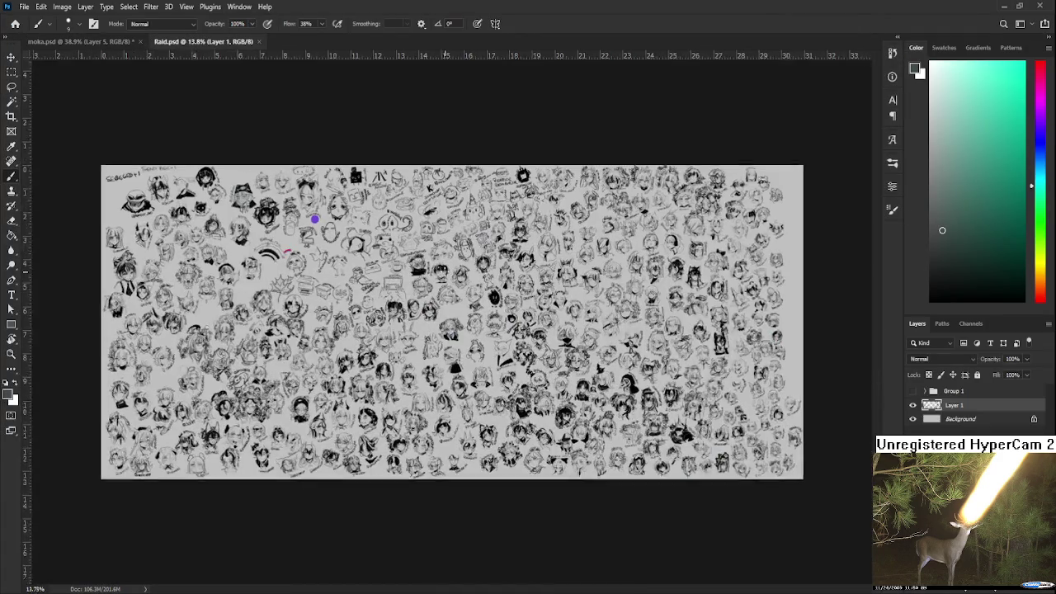
{"action": "scroll", "coordinate": [446, 291], "scroll_direction": "up", "scroll_amount": 1}
{"action": "scroll", "coordinate": [446, 291], "scroll_direction": "up", "scroll_amount": 1}
{"action": "scroll", "coordinate": [446, 292], "scroll_direction": "up", "scroll_amount": 1}
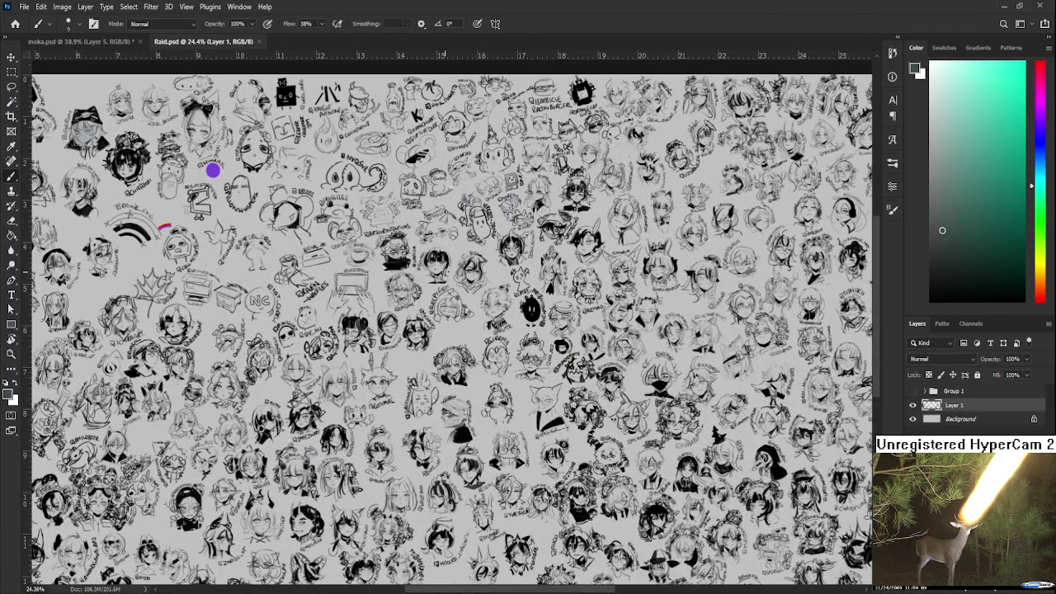
{"action": "scroll", "coordinate": [636, 307], "scroll_direction": "up", "scroll_amount": 1}
{"action": "scroll", "coordinate": [636, 307], "scroll_direction": "up", "scroll_amount": 1}
{"action": "scroll", "coordinate": [636, 307], "scroll_direction": "up", "scroll_amount": 1}
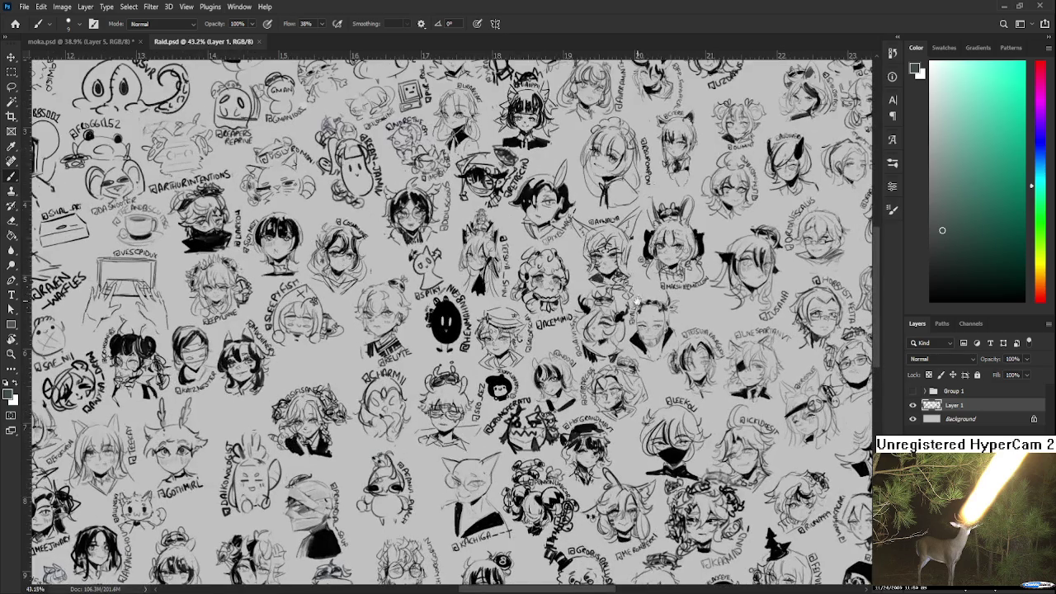
{"action": "scroll", "coordinate": [636, 307], "scroll_direction": "down", "scroll_amount": 1}
{"action": "scroll", "coordinate": [545, 346], "scroll_direction": "up", "scroll_amount": 3}
{"action": "scroll", "coordinate": [463, 393], "scroll_direction": "up", "scroll_amount": 2}
{"action": "scroll", "coordinate": [462, 391], "scroll_direction": "up", "scroll_amount": 2}
{"action": "scroll", "coordinate": [478, 404], "scroll_direction": "down", "scroll_amount": 4}
{"action": "scroll", "coordinate": [495, 418], "scroll_direction": "left", "scroll_amount": 3}
{"action": "scroll", "coordinate": [455, 411], "scroll_direction": "up", "scroll_amount": 2}
{"action": "scroll", "coordinate": [455, 411], "scroll_direction": "up", "scroll_amount": 2}
{"action": "scroll", "coordinate": [454, 411], "scroll_direction": "up", "scroll_amount": 2}
{"action": "scroll", "coordinate": [454, 411], "scroll_direction": "up", "scroll_amount": 2}
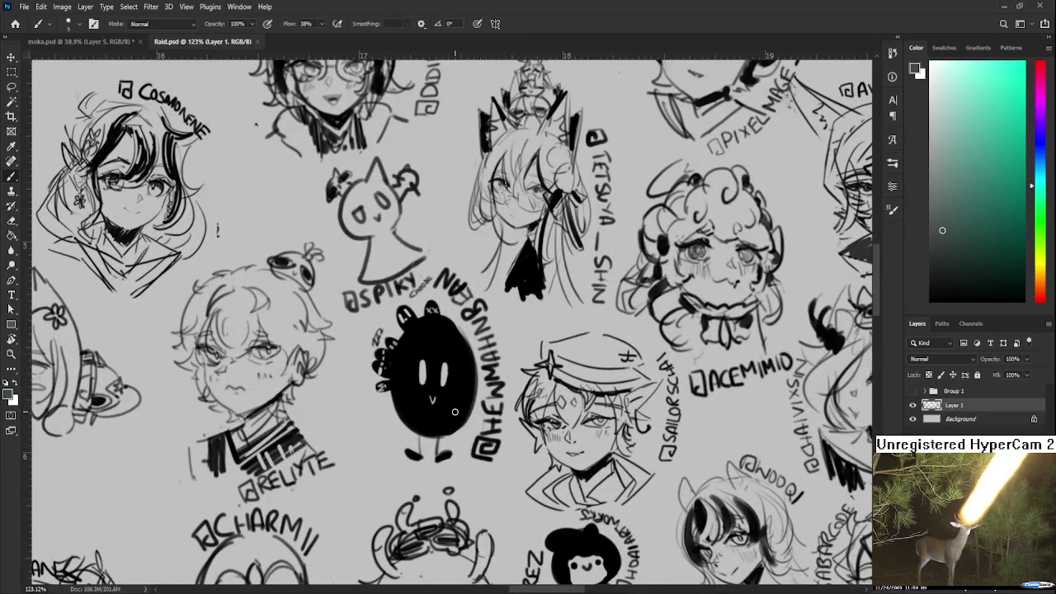
Tilt the view about 30 degrees and sample black from the blob
{"action": "key", "text": "r"}
{"action": "left_click_drag", "start_coordinate": [553, 384], "coordinate": [351, 311]}
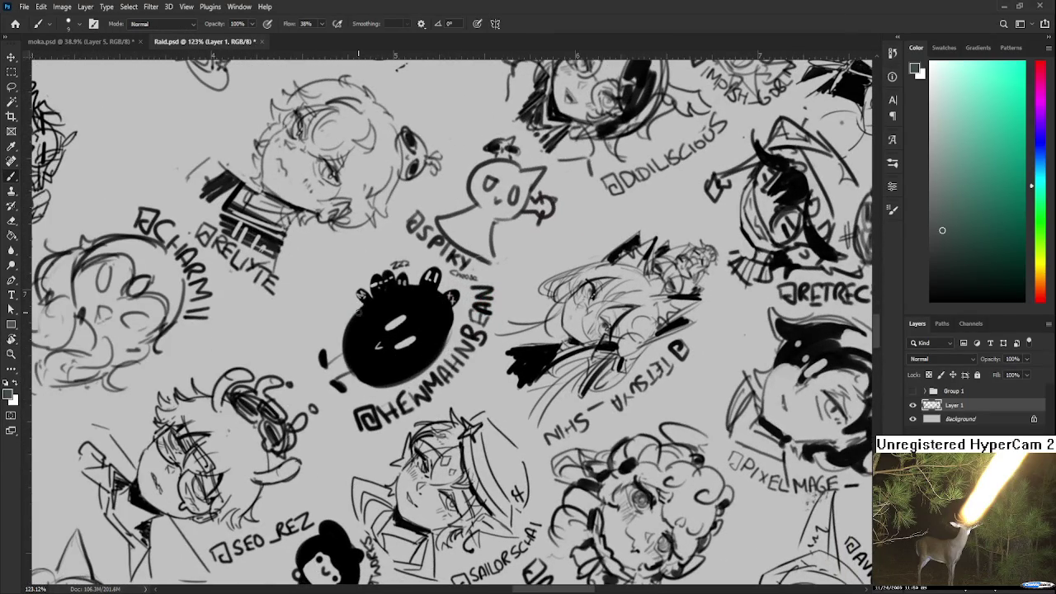
{"action": "left_click", "coordinate": [358, 314], "text": "alt"}
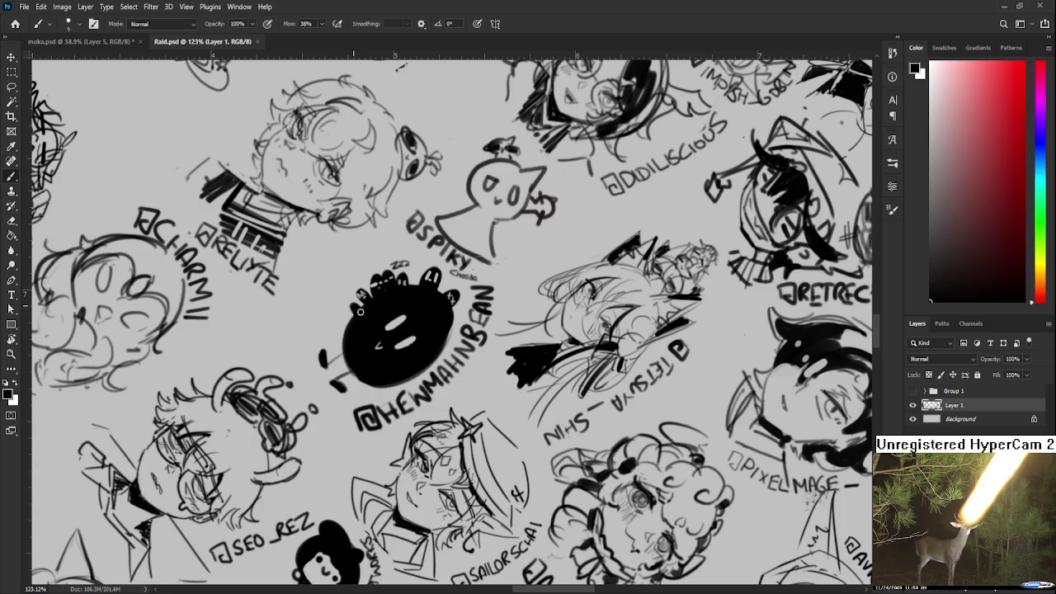
Select the Eraser, turn the view sideways, then reset the view rotation
{"action": "key", "text": "e"}
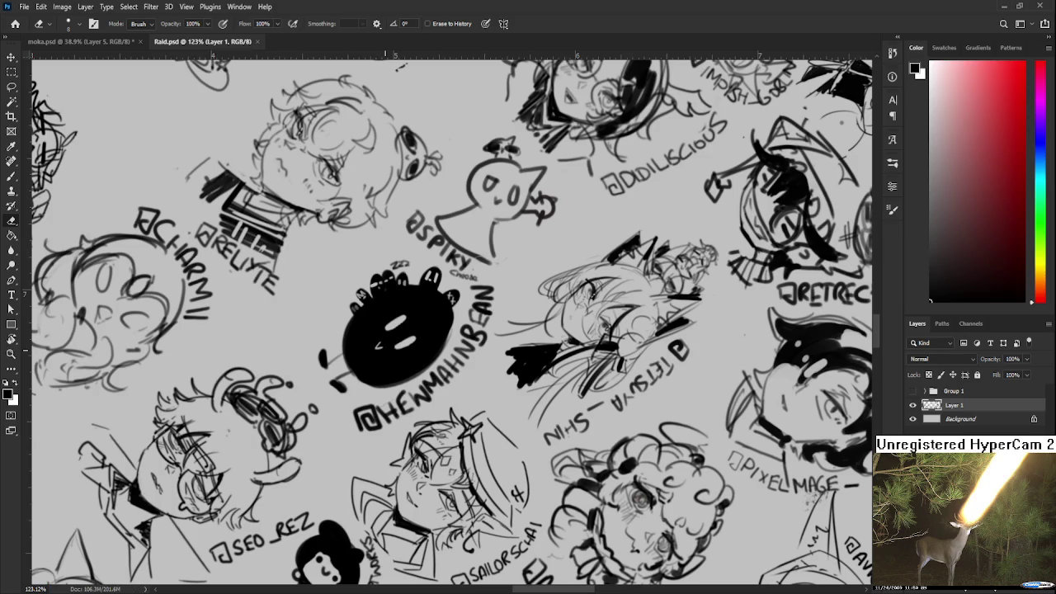
{"action": "scroll", "coordinate": [376, 330], "scroll_direction": "down", "scroll_amount": 3}
{"action": "scroll", "coordinate": [375, 330], "scroll_direction": "down", "scroll_amount": 3}
{"action": "key", "text": "r"}
{"action": "mouse_move", "coordinate": [376, 330]}
{"action": "left_mouse_down"}
{"action": "mouse_move", "coordinate": [462, 318]}
{"action": "mouse_move", "coordinate": [503, 337]}
{"action": "left_mouse_up"}
{"action": "left_click", "coordinate": [167, 23]}
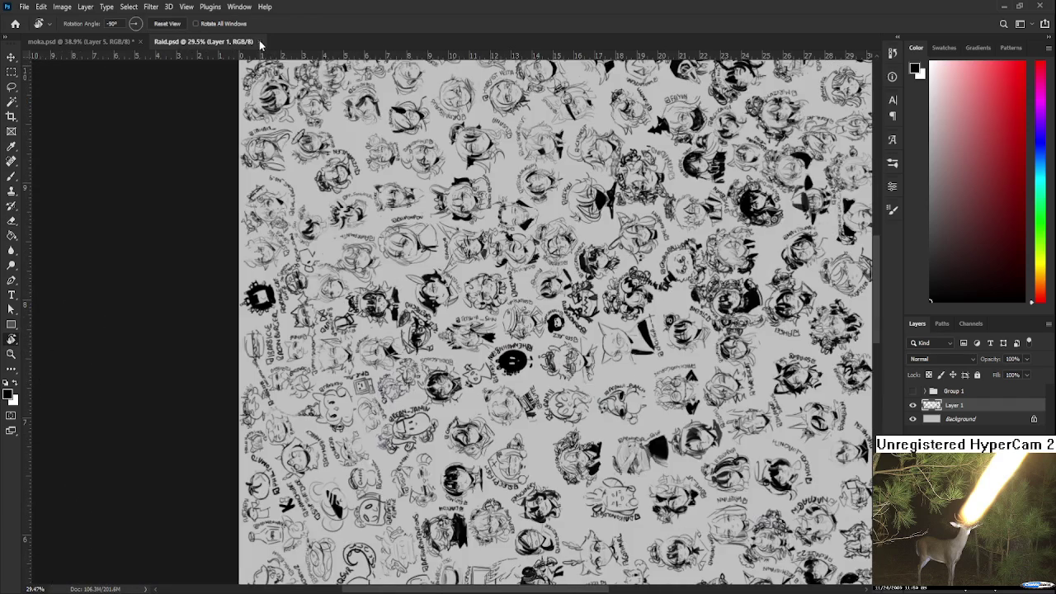
Close Raid.psd, zoom into moka.psd's chest straps, and sample the pale mint coat with the Brush
{"action": "left_click", "coordinate": [259, 42]}
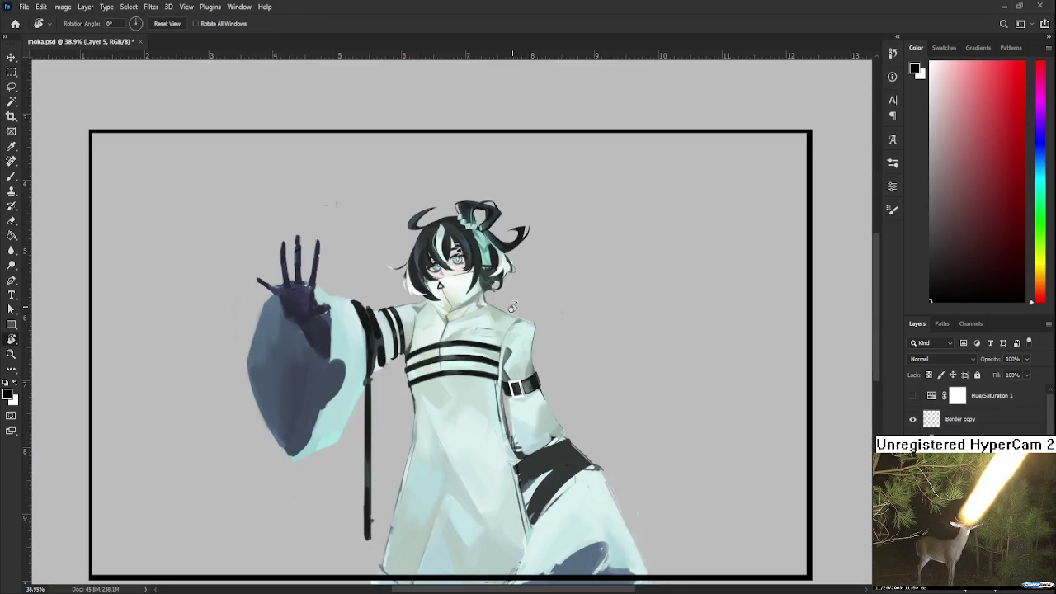
{"action": "scroll", "coordinate": [432, 322], "scroll_direction": "up", "scroll_amount": 1}
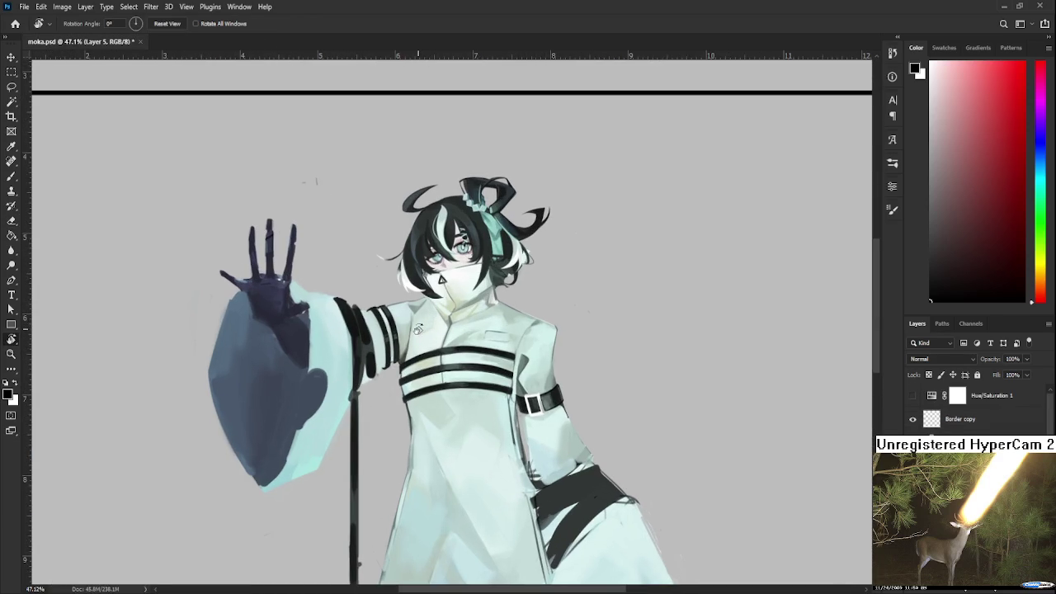
{"action": "scroll", "coordinate": [423, 346], "scroll_direction": "up", "scroll_amount": 1}
{"action": "scroll", "coordinate": [426, 347], "scroll_direction": "up", "scroll_amount": 2}
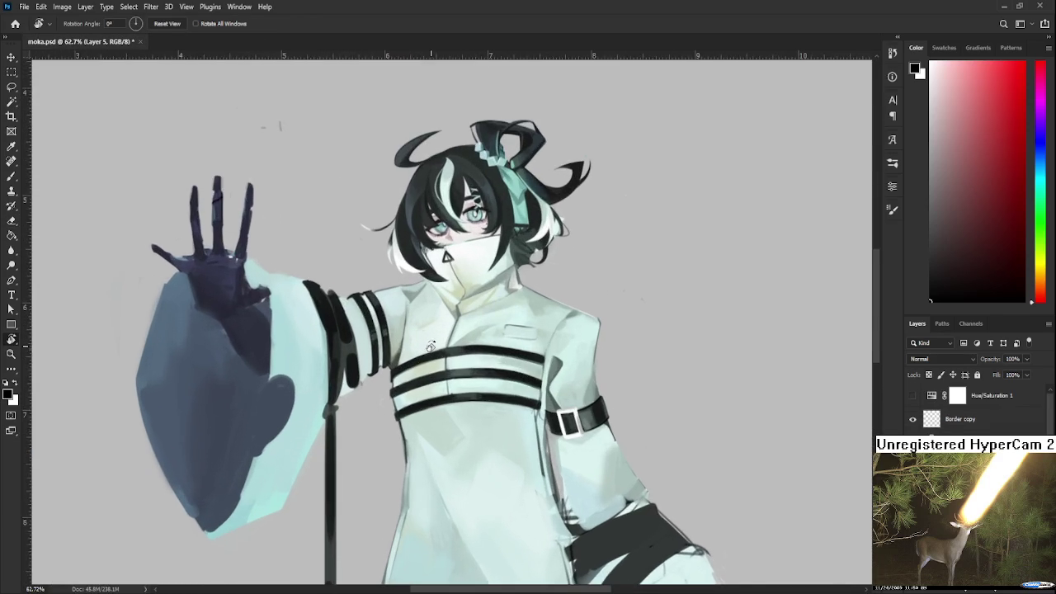
{"action": "scroll", "coordinate": [431, 348], "scroll_direction": "up", "scroll_amount": 1}
{"action": "scroll", "coordinate": [436, 348], "scroll_direction": "up", "scroll_amount": 1}
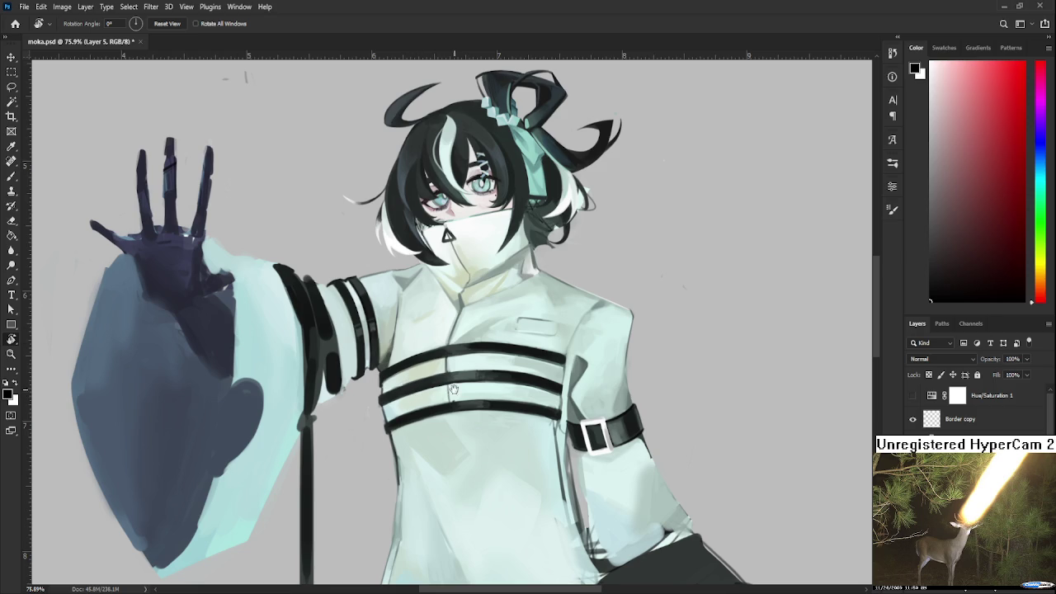
{"action": "scroll", "coordinate": [417, 396], "scroll_direction": "up", "scroll_amount": 1}
{"action": "scroll", "coordinate": [364, 365], "scroll_direction": "up", "scroll_amount": 3}
{"action": "scroll", "coordinate": [359, 357], "scroll_direction": "up", "scroll_amount": 2}
{"action": "key", "text": "b"}
{"action": "left_click", "coordinate": [367, 341], "text": "alt"}
Sample the light coat colour and the near-black chest strap tones
{"action": "left_click", "coordinate": [371, 334], "text": "alt"}
{"action": "left_click", "coordinate": [373, 328], "text": "alt"}
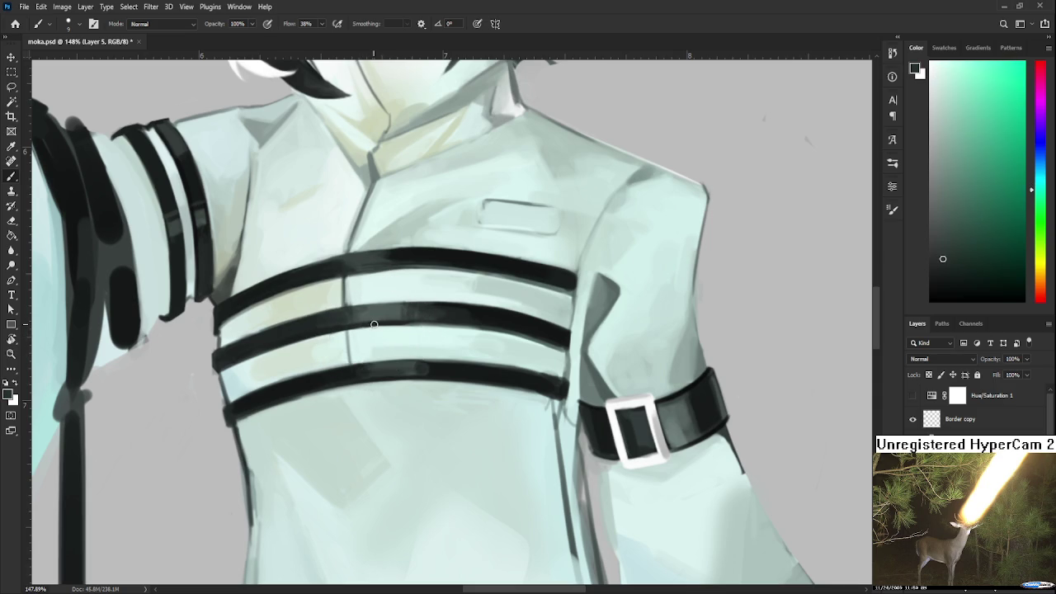
{"action": "left_click", "coordinate": [361, 322], "text": "alt"}
{"action": "scroll", "coordinate": [357, 327], "scroll_direction": "down", "scroll_amount": 5}
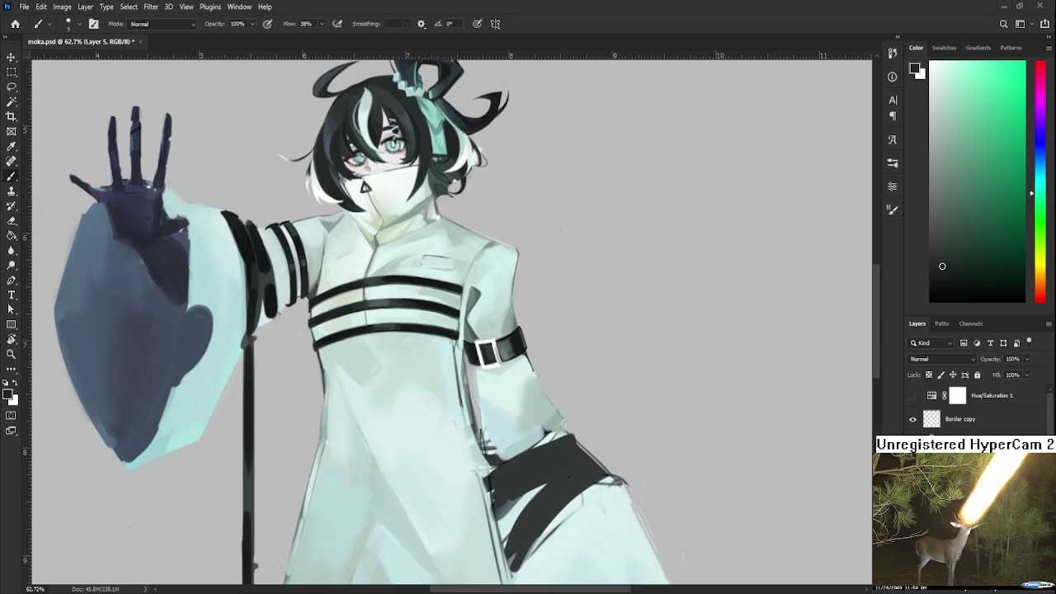
{"action": "scroll", "coordinate": [448, 325], "scroll_direction": "down", "scroll_amount": 5}
{"action": "scroll", "coordinate": [448, 325], "scroll_direction": "up", "scroll_amount": 5}
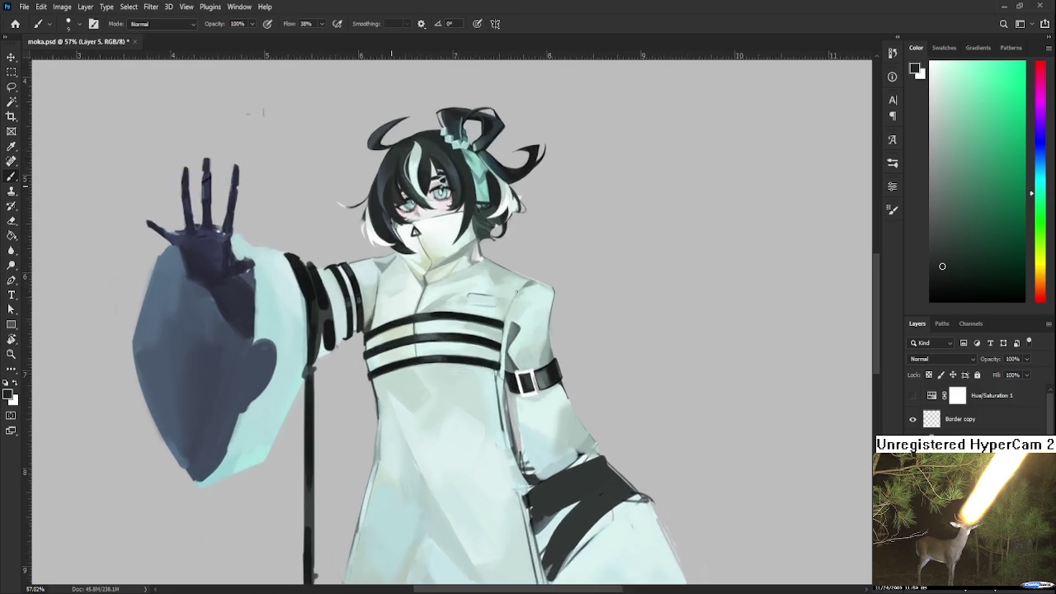
{"action": "scroll", "coordinate": [448, 325], "scroll_direction": "up", "scroll_amount": 2}
{"action": "scroll", "coordinate": [448, 325], "scroll_direction": "up", "scroll_amount": 1}
{"action": "scroll", "coordinate": [448, 325], "scroll_direction": "up", "scroll_amount": 1}
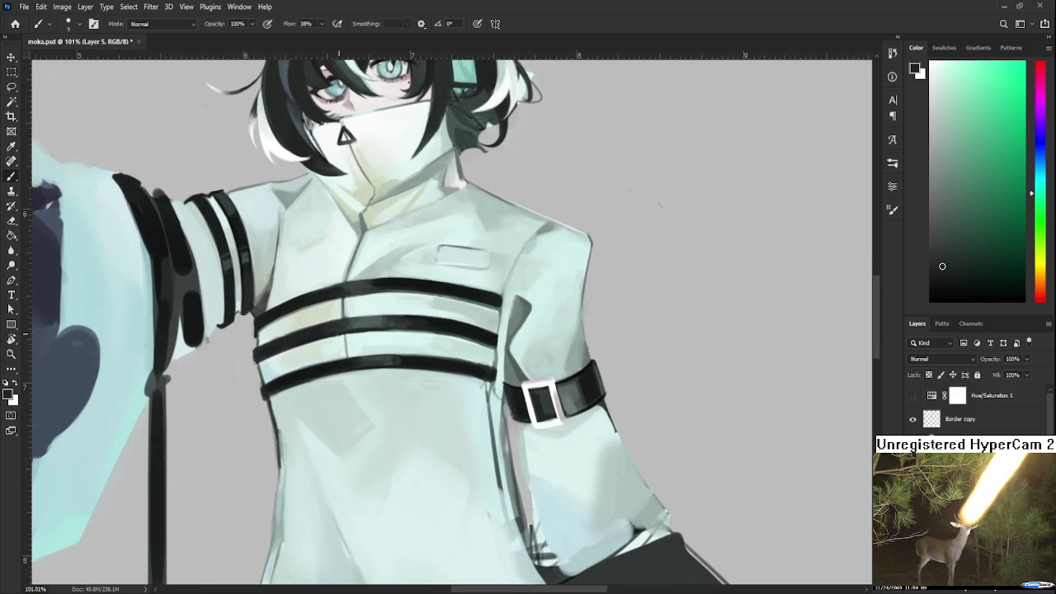
Pick pale cyan and green coat tones, then the dark upper-strap colour
{"action": "left_click", "coordinate": [274, 364], "text": "alt"}
{"action": "left_click", "coordinate": [287, 361], "text": "alt"}
{"action": "left_click", "coordinate": [282, 360], "text": "alt"}
{"action": "left_click", "coordinate": [293, 362], "text": "alt"}
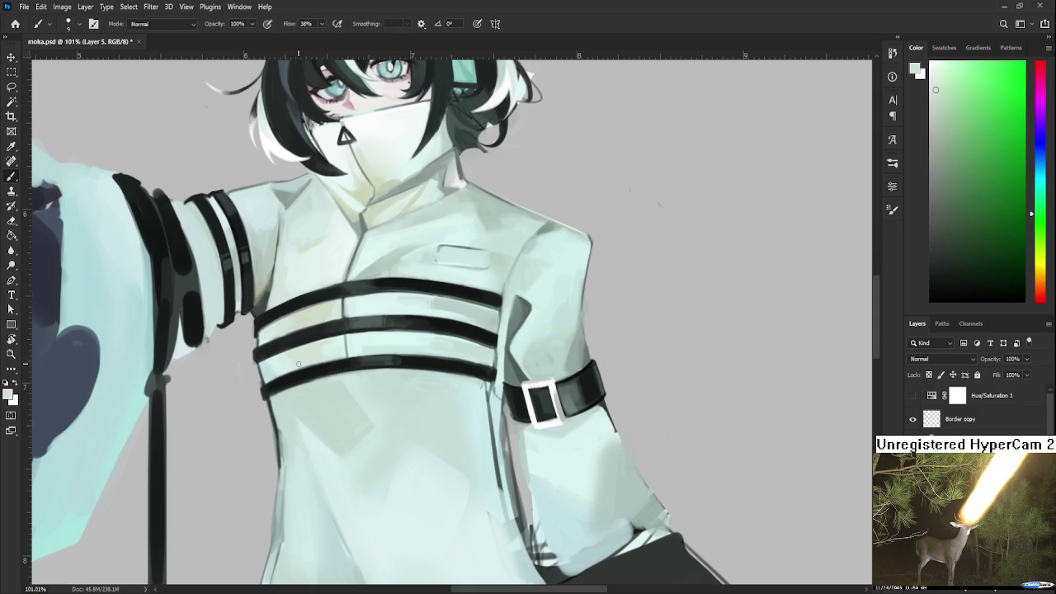
{"action": "left_click", "coordinate": [349, 334], "text": "alt"}
{"action": "left_click_drag", "start_coordinate": [348, 334], "coordinate": [356, 308]}
{"action": "left_click", "coordinate": [347, 300], "text": "alt"}
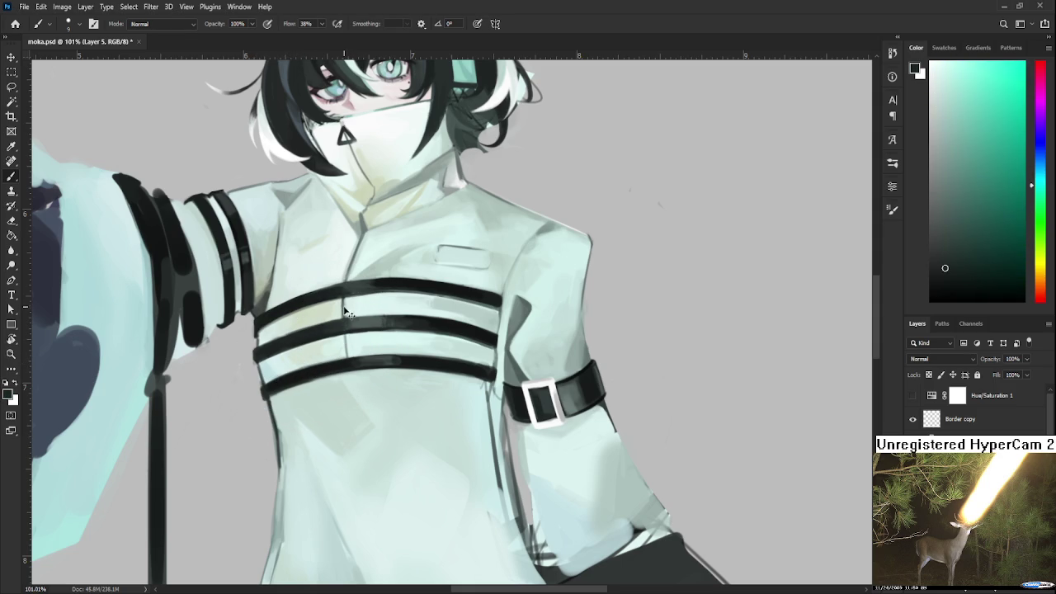
{"action": "left_click_drag", "start_coordinate": [347, 299], "coordinate": [295, 278]}
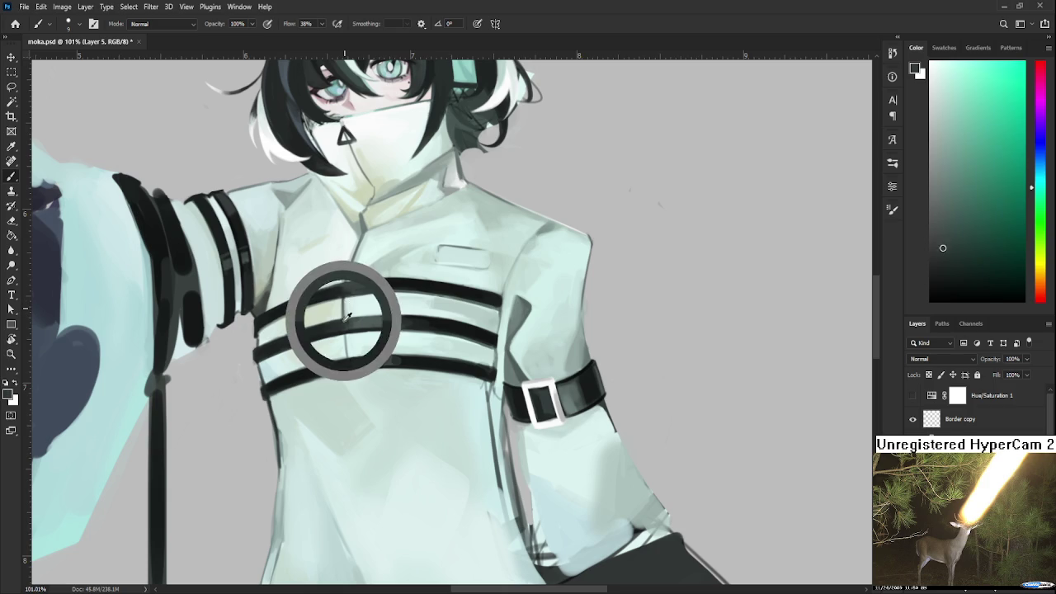
{"action": "left_click", "coordinate": [350, 314], "text": "alt"}
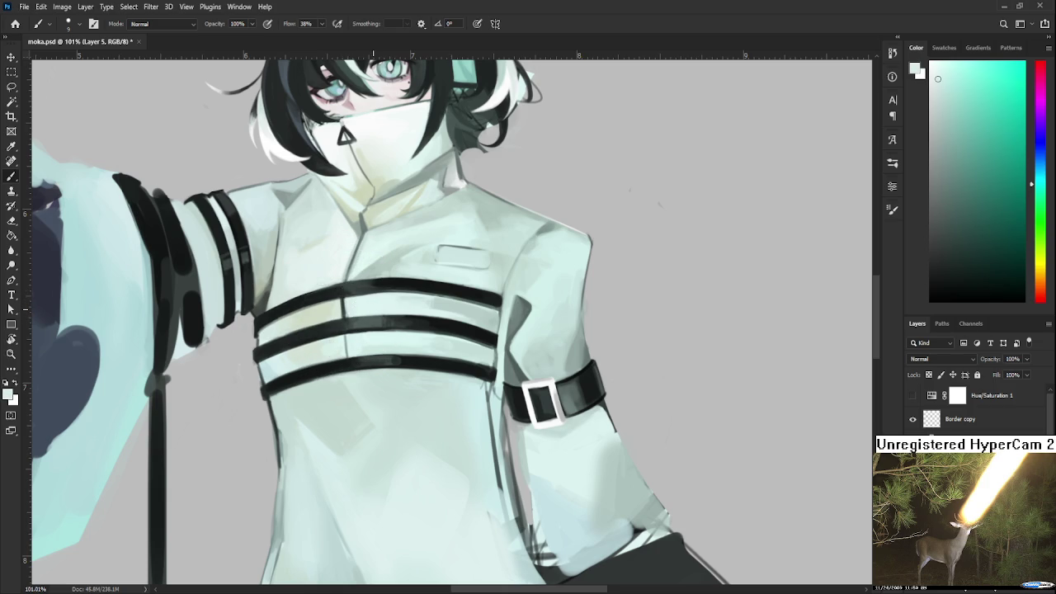
Resample chest coat colours and darker shades from the strap
{"action": "mouse_move", "coordinate": [319, 301]}
{"action": "left_mouse_down"}
{"action": "mouse_move", "coordinate": [349, 309]}
{"action": "mouse_move", "coordinate": [350, 295]}
{"action": "left_mouse_up"}
{"action": "left_click", "coordinate": [358, 301], "text": "alt"}
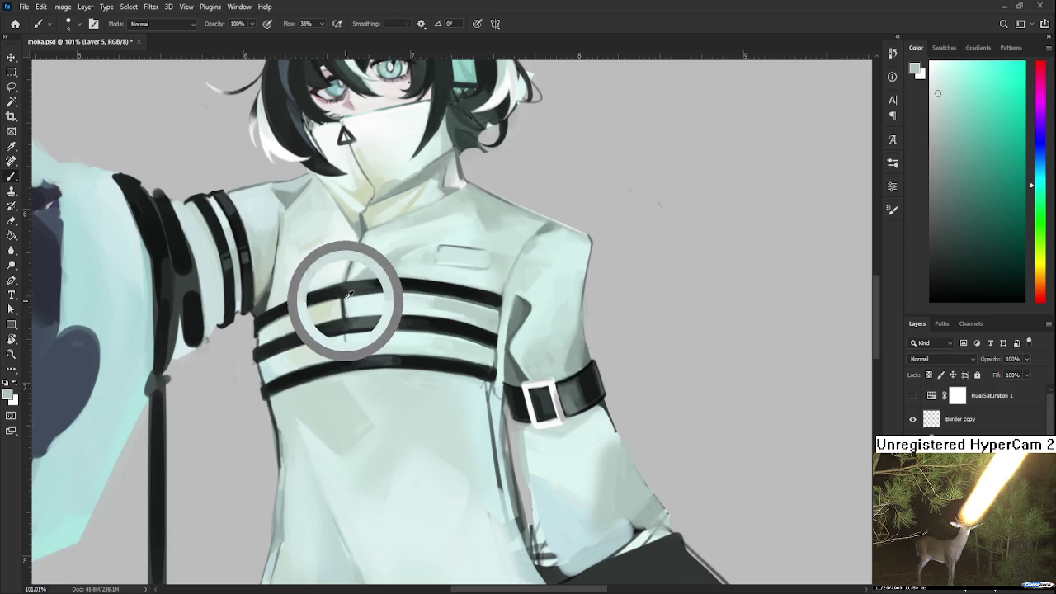
{"action": "left_click_drag", "start_coordinate": [350, 294], "coordinate": [343, 308]}
{"action": "left_click", "coordinate": [347, 289]}
{"action": "left_click", "coordinate": [346, 289], "text": "alt"}
{"action": "scroll", "coordinate": [365, 312], "scroll_direction": "down", "scroll_amount": 1}
Sample teal, near-white and dark middle-strap tones to touch up the straps
{"action": "left_click", "coordinate": [349, 321], "text": "alt"}
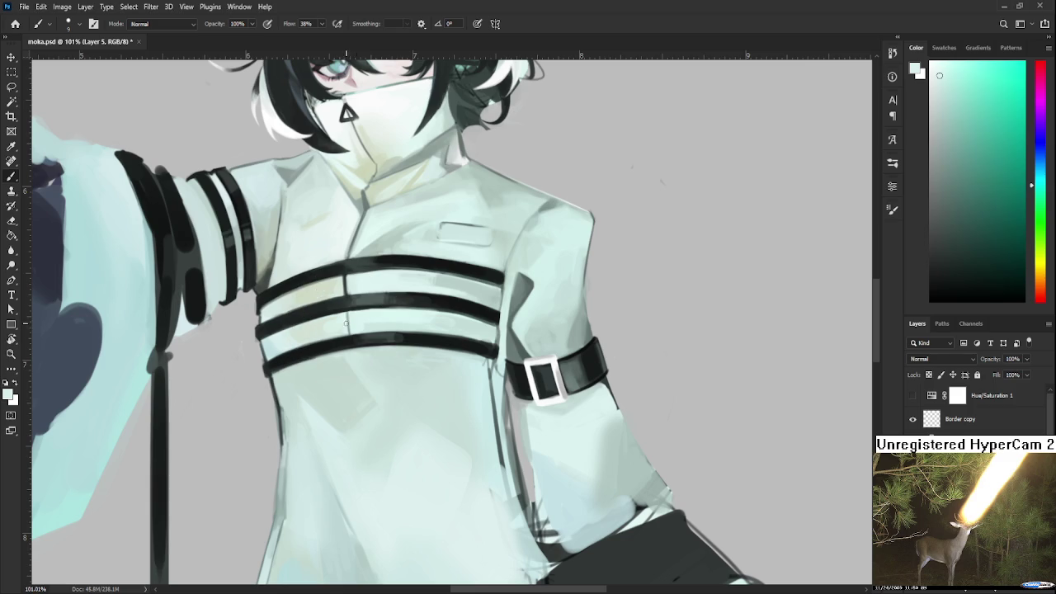
{"action": "left_click", "coordinate": [325, 309], "text": "alt"}
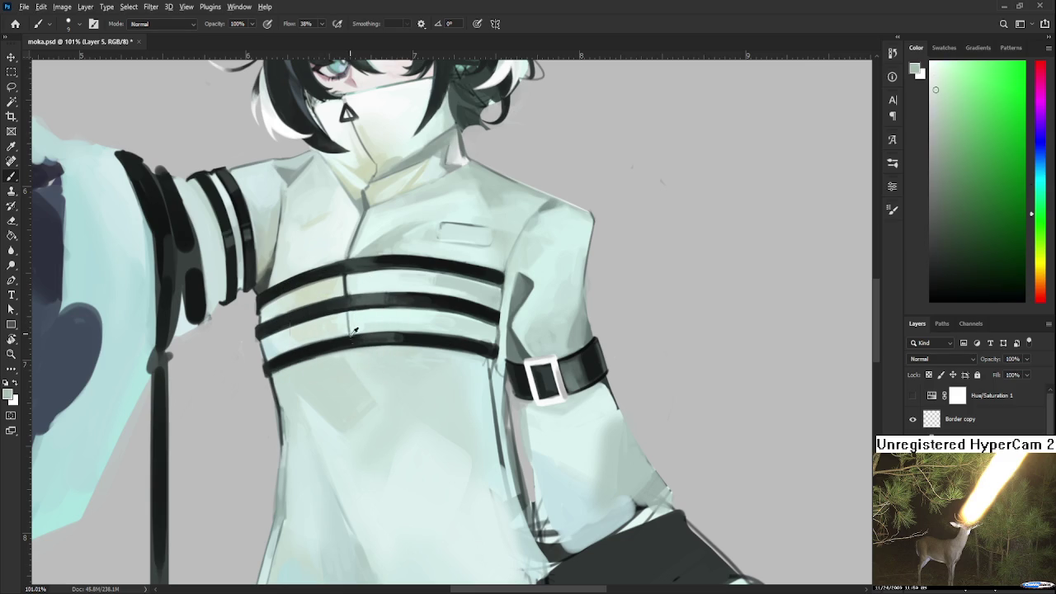
{"action": "left_click", "coordinate": [354, 330], "text": "alt"}
{"action": "left_click_drag", "start_coordinate": [348, 316], "coordinate": [346, 261]}
{"action": "left_click", "coordinate": [355, 315], "text": "alt"}
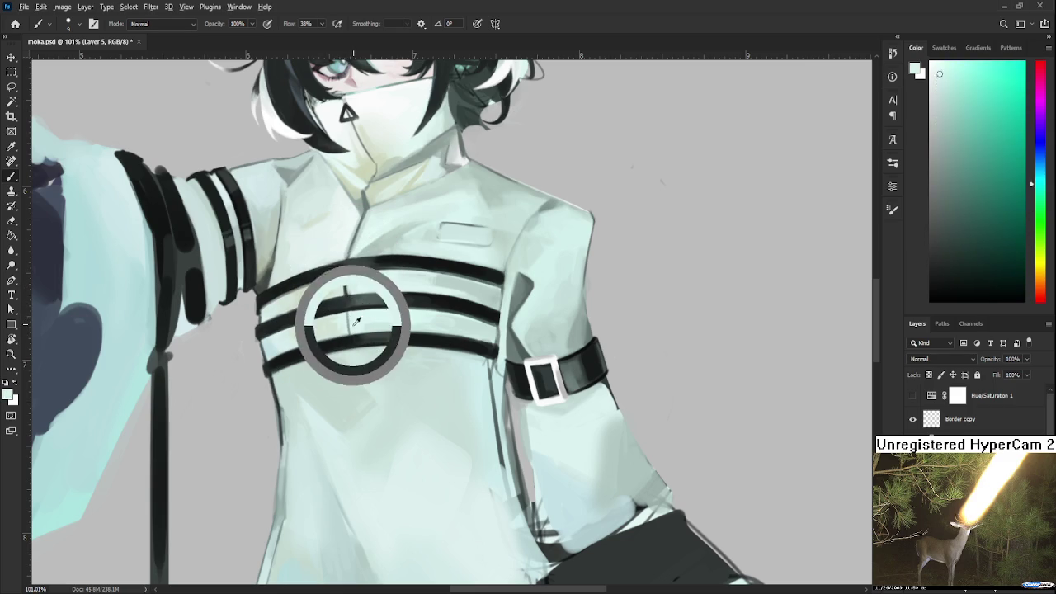
{"action": "left_click", "coordinate": [350, 312], "text": "alt"}
{"action": "left_click", "coordinate": [350, 323], "text": "alt"}
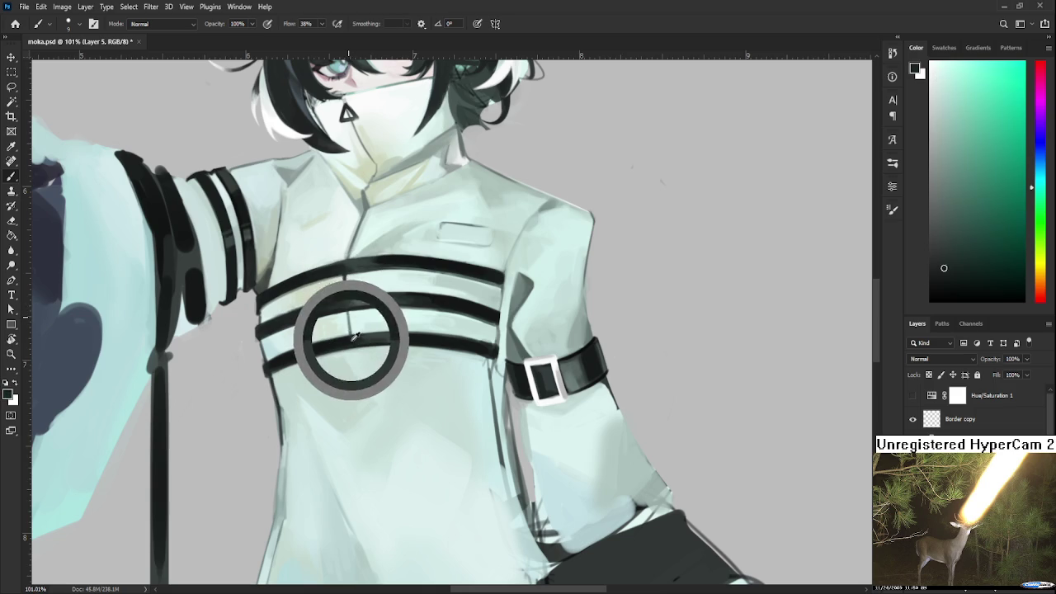
{"action": "scroll", "coordinate": [380, 334], "scroll_direction": "down", "scroll_amount": 2}
{"action": "scroll", "coordinate": [379, 334], "scroll_direction": "down", "scroll_amount": 2}
{"action": "scroll", "coordinate": [379, 334], "scroll_direction": "down", "scroll_amount": 2}
{"action": "scroll", "coordinate": [382, 334], "scroll_direction": "down", "scroll_amount": 2}
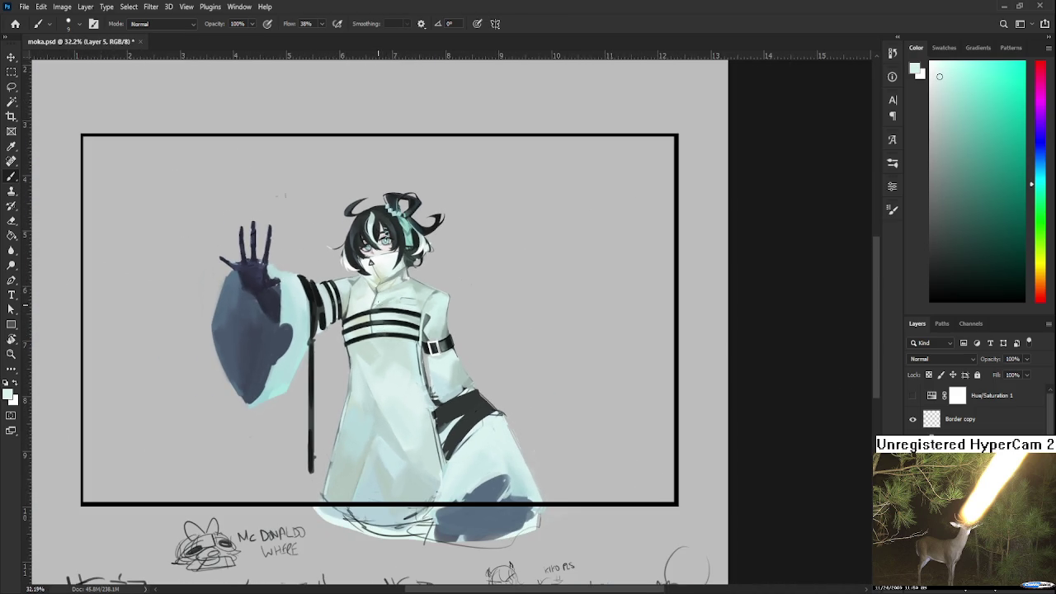
{"action": "scroll", "coordinate": [372, 299], "scroll_direction": "up", "scroll_amount": 1}
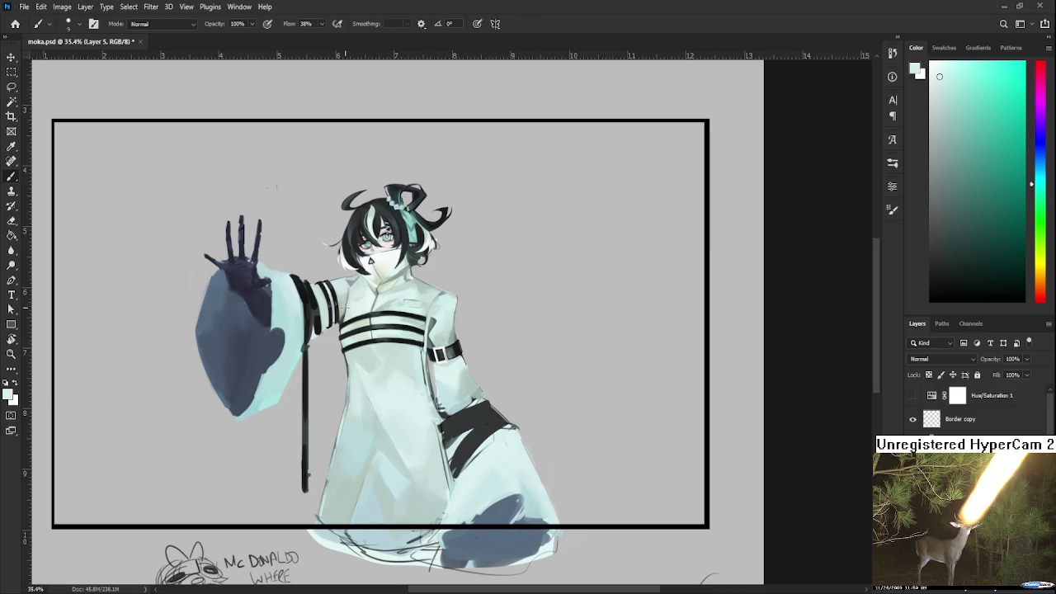
{"action": "scroll", "coordinate": [766, 270], "scroll_direction": "up", "scroll_amount": 3}
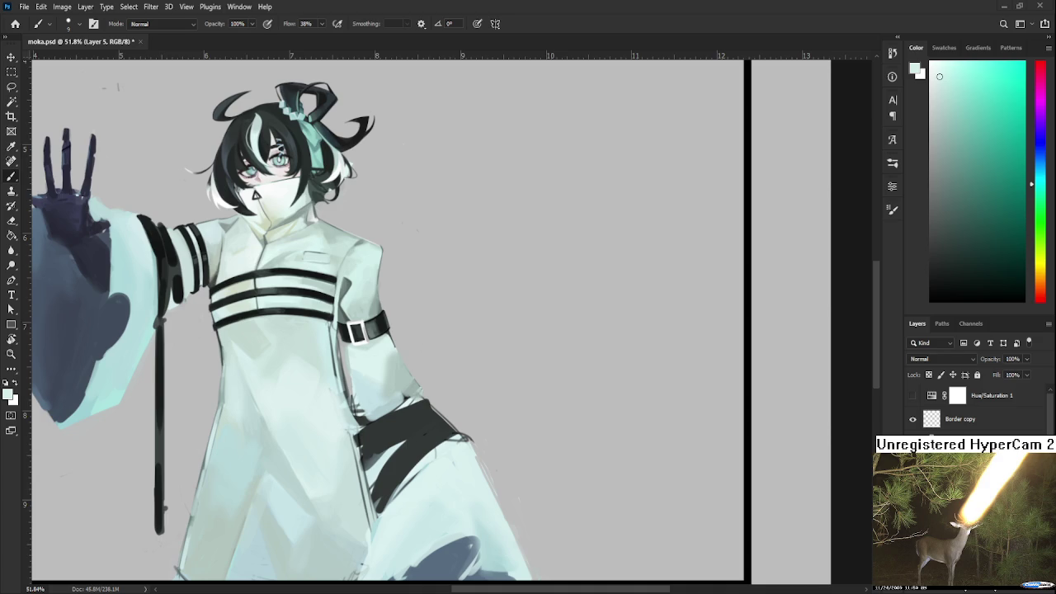
Zoom onto the chest, tilt the view counter-clockwise, and sample a coat colour
{"action": "scroll", "coordinate": [369, 383], "scroll_direction": "up", "scroll_amount": 3}
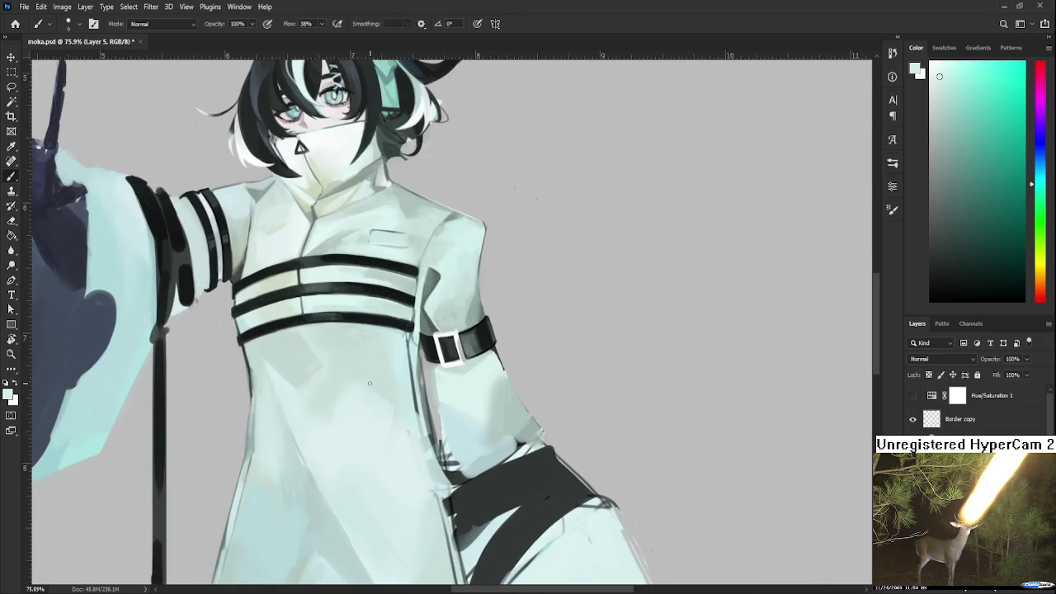
{"action": "scroll", "coordinate": [370, 383], "scroll_direction": "up", "scroll_amount": 2}
{"action": "mouse_move", "coordinate": [248, 312]}
{"action": "left_mouse_down"}
{"action": "mouse_move", "coordinate": [275, 456]}
{"action": "mouse_move", "coordinate": [267, 395]}
{"action": "left_mouse_up"}
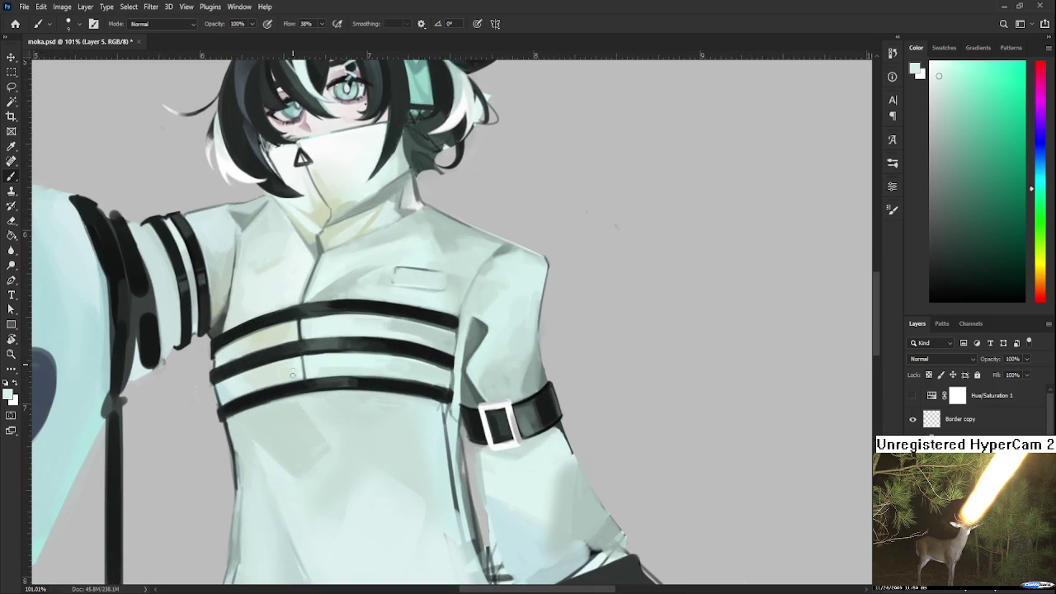
{"action": "key", "text": "r"}
{"action": "left_click_drag", "start_coordinate": [302, 363], "coordinate": [330, 324]}
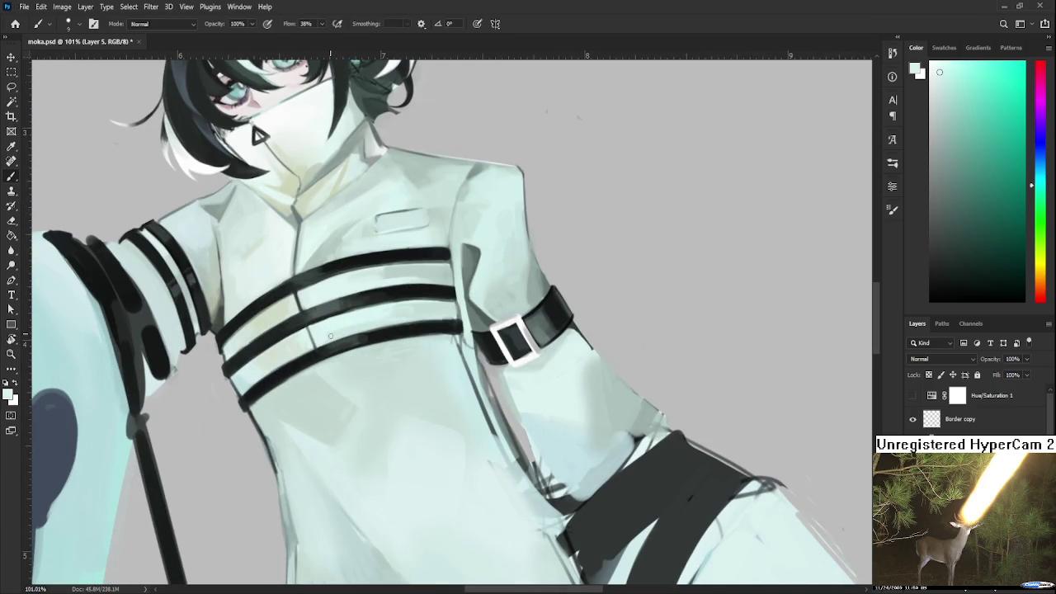
{"action": "left_click", "coordinate": [346, 319], "text": "alt"}
{"action": "left_click_drag", "start_coordinate": [353, 328], "coordinate": [358, 352]}
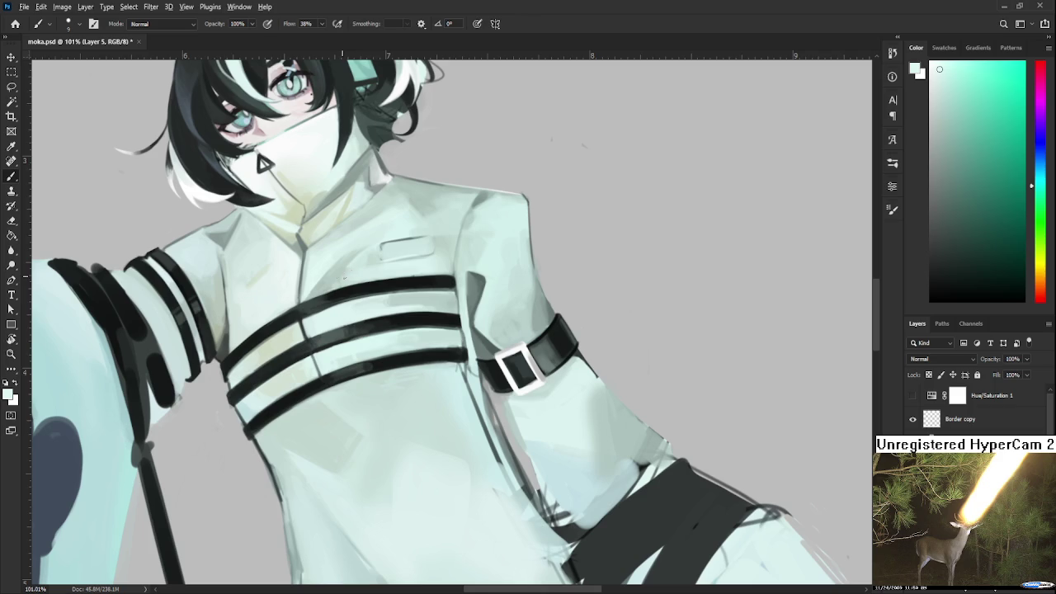
Sample lower coat shades near the collar and chest pocket
{"action": "left_click", "coordinate": [338, 274], "text": "alt"}
{"action": "left_click", "coordinate": [333, 274], "text": "alt"}
{"action": "left_click_drag", "start_coordinate": [370, 244], "coordinate": [353, 288]}
{"action": "left_click", "coordinate": [354, 280], "text": "alt"}
{"action": "left_click", "coordinate": [323, 306], "text": "alt"}
{"action": "left_click", "coordinate": [368, 281], "text": "alt"}
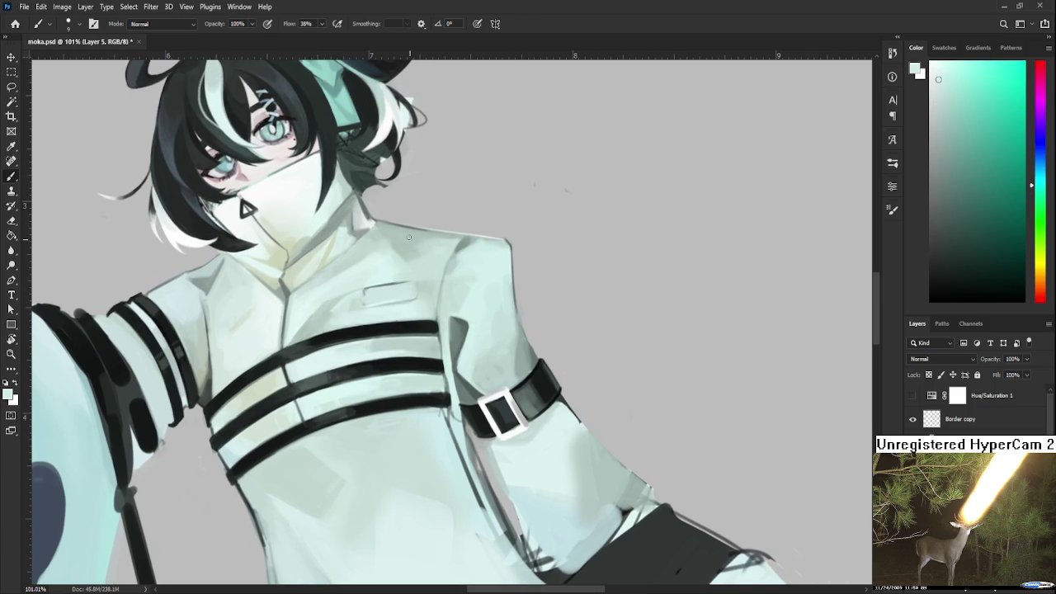
Sample a pale chest coat colour and enlarge the brush
{"action": "scroll", "coordinate": [397, 213], "scroll_direction": "down", "scroll_amount": 3}
{"action": "scroll", "coordinate": [397, 213], "scroll_direction": "down", "scroll_amount": 2}
{"action": "scroll", "coordinate": [388, 206], "scroll_direction": "up", "scroll_amount": 2}
{"action": "scroll", "coordinate": [385, 206], "scroll_direction": "up", "scroll_amount": 2}
{"action": "scroll", "coordinate": [330, 289], "scroll_direction": "up", "scroll_amount": 2}
{"action": "left_click", "coordinate": [295, 343], "text": "alt"}
{"action": "key", "text": "]"}
{"action": "key", "text": "]"}
{"action": "key", "text": "]"}
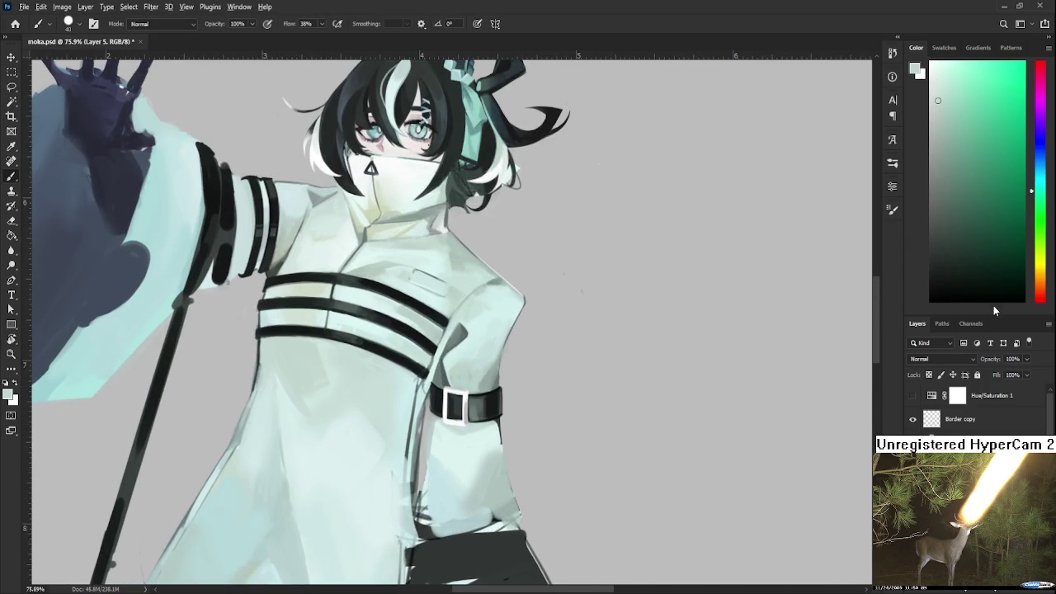
Sample pale mint coat colours across the chest just below the straps
{"action": "left_click_drag", "start_coordinate": [305, 414], "coordinate": [335, 399]}
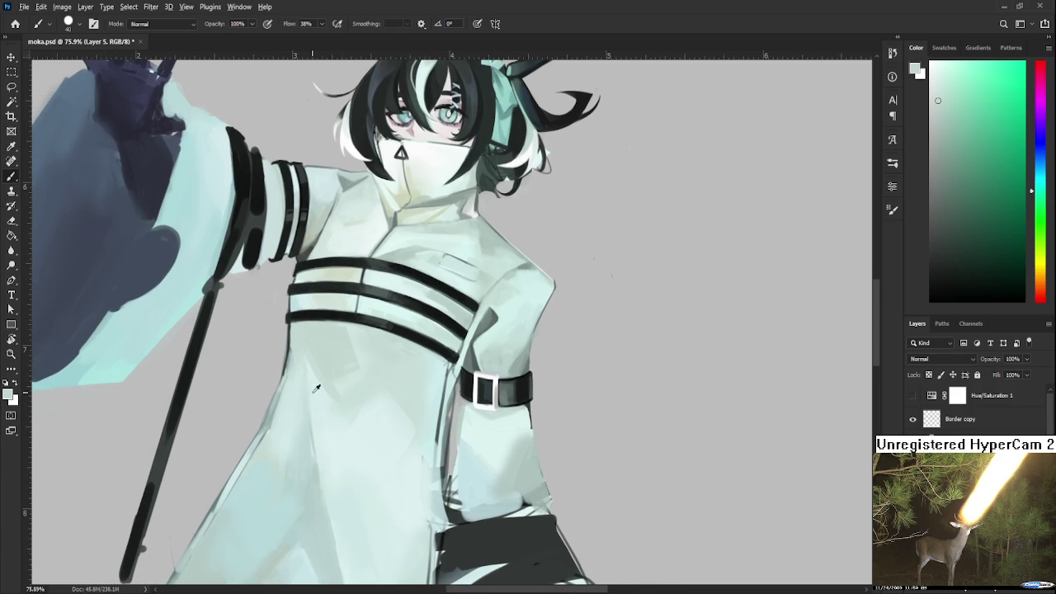
{"action": "left_click", "coordinate": [352, 340], "text": "alt"}
{"action": "left_click", "coordinate": [366, 353], "text": "alt"}
{"action": "left_click", "coordinate": [363, 389], "text": "alt"}
{"action": "left_click", "coordinate": [353, 392], "text": "alt"}
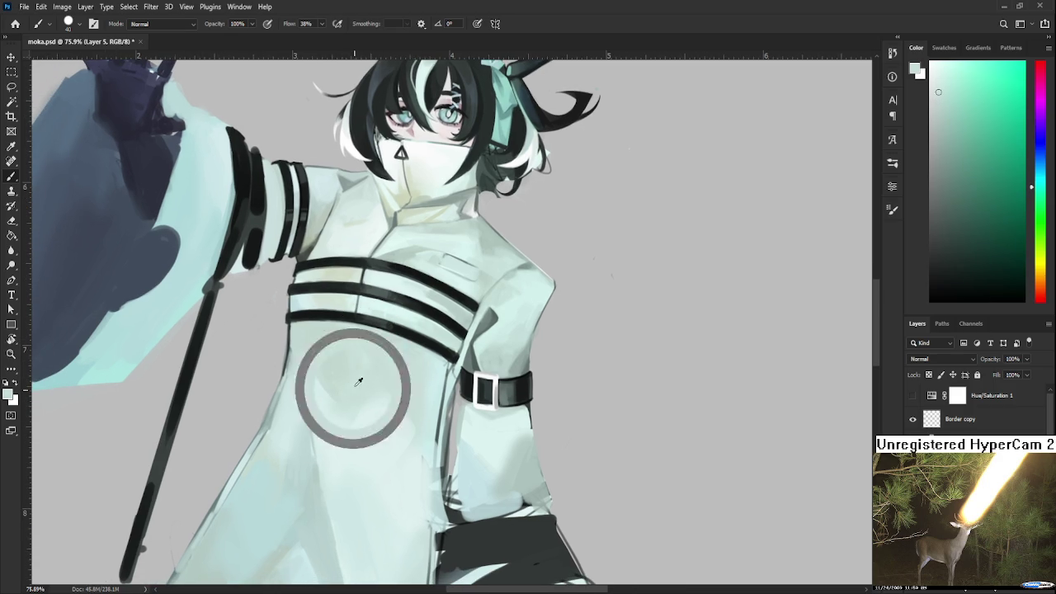
{"action": "left_click", "coordinate": [357, 383], "text": "alt"}
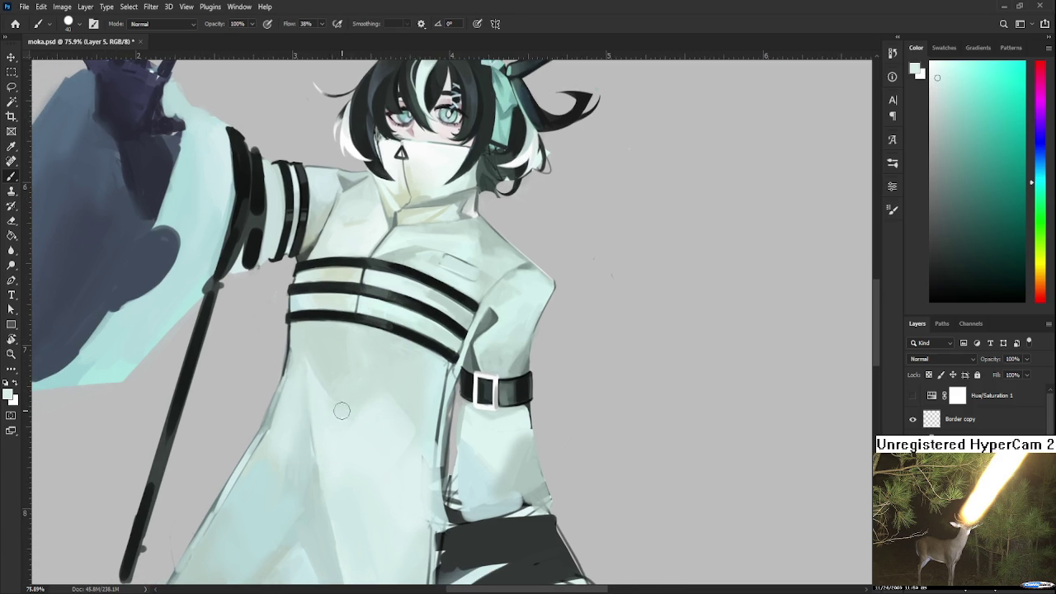
Sample darker and lighter coat shades further down the torso beneath the straps
{"action": "scroll", "coordinate": [322, 372], "scroll_direction": "down", "scroll_amount": 2}
{"action": "left_click", "coordinate": [301, 337], "text": "alt"}
{"action": "left_click", "coordinate": [303, 350], "text": "alt"}
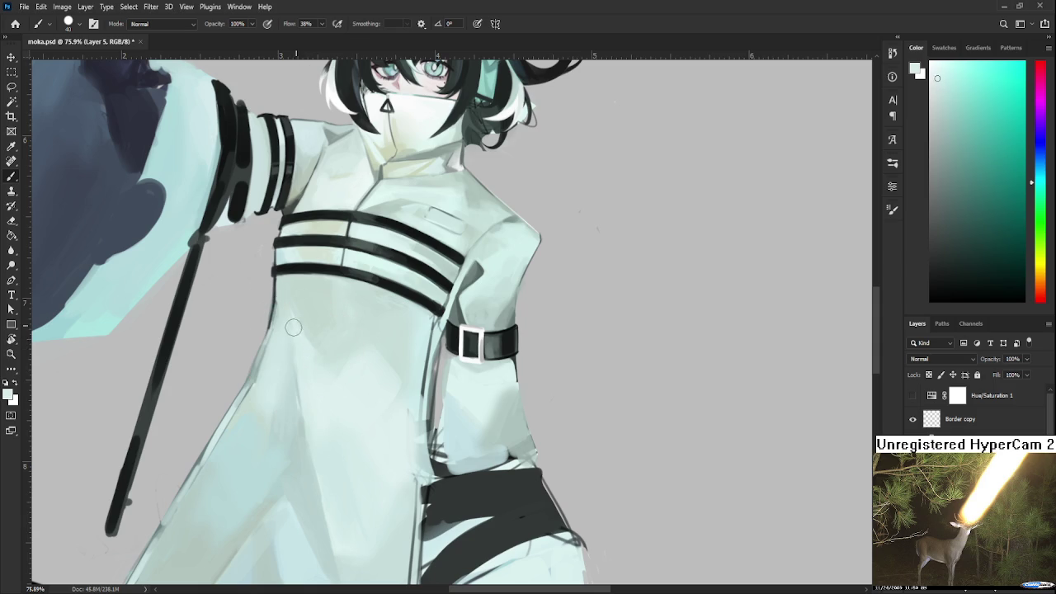
{"action": "left_click", "coordinate": [286, 325], "text": "alt"}
{"action": "left_click", "coordinate": [302, 363], "text": "alt"}
Paint a light mark on the lower coat with a freshly sampled colour
{"action": "left_click_drag", "start_coordinate": [313, 412], "coordinate": [309, 370]}
{"action": "left_click", "coordinate": [292, 367], "text": "alt"}
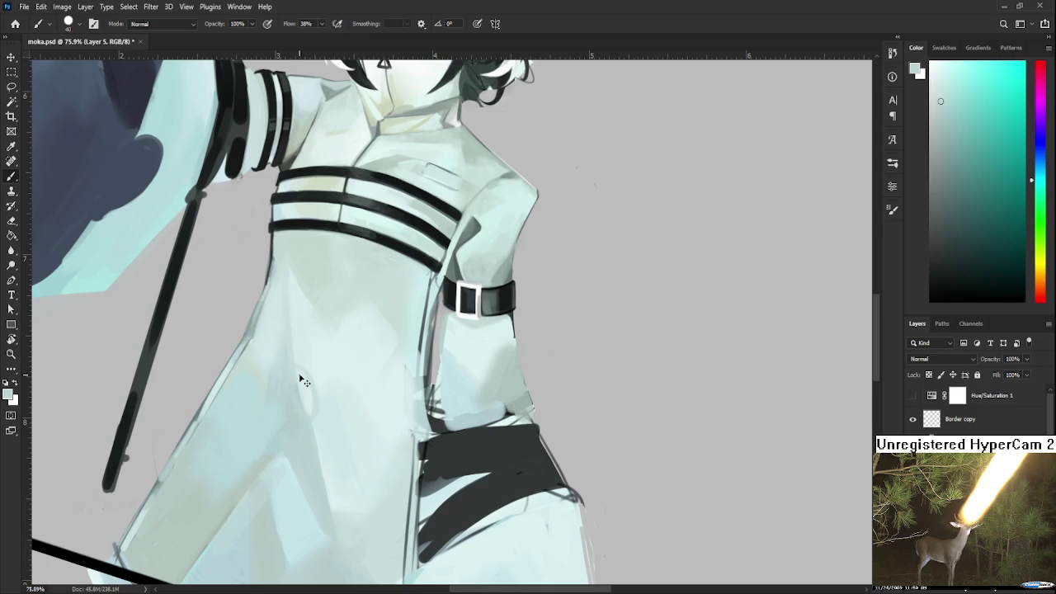
{"action": "left_click_drag", "start_coordinate": [308, 378], "coordinate": [321, 393]}
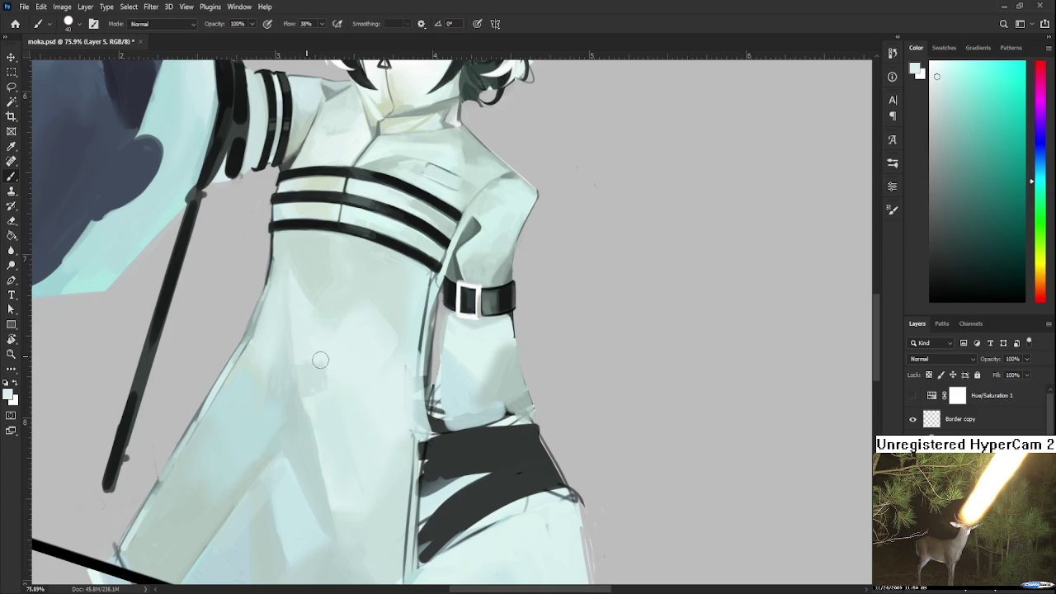
Rotate the view so the sword stands vertical, then sample coat tones to paint with
{"action": "key", "text": "r"}
{"action": "mouse_move", "coordinate": [316, 366]}
{"action": "left_mouse_down"}
{"action": "mouse_move", "coordinate": [355, 357]}
{"action": "mouse_move", "coordinate": [305, 360]}
{"action": "left_mouse_up"}
{"action": "left_click", "coordinate": [264, 367], "text": "alt"}
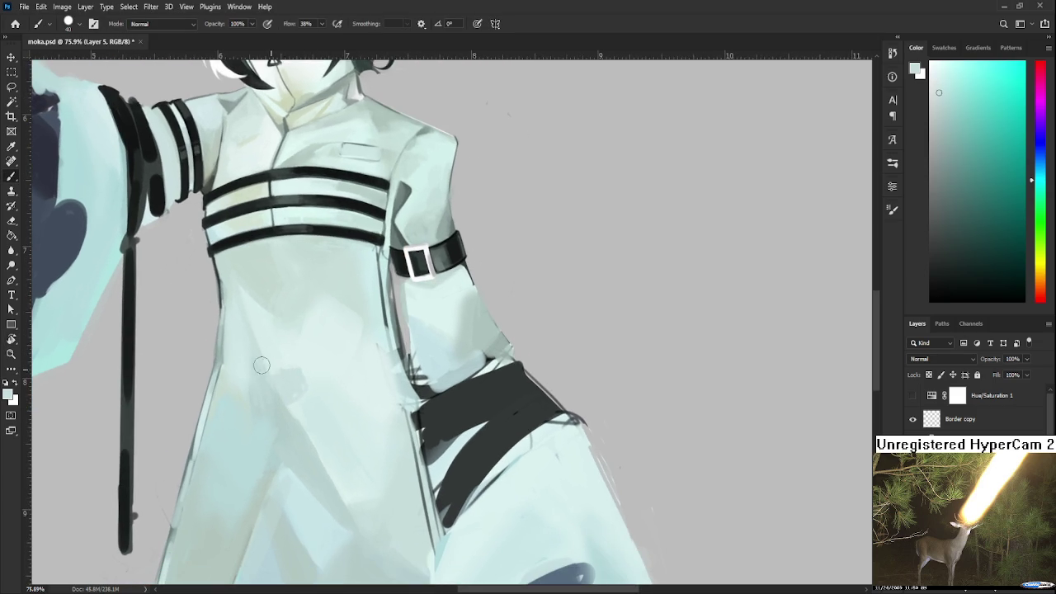
{"action": "left_click", "coordinate": [302, 366], "text": "alt"}
{"action": "left_click", "coordinate": [321, 364], "text": "alt"}
{"action": "left_click", "coordinate": [297, 356], "text": "alt"}
{"action": "scroll", "coordinate": [283, 283], "scroll_direction": "up", "scroll_amount": 4}
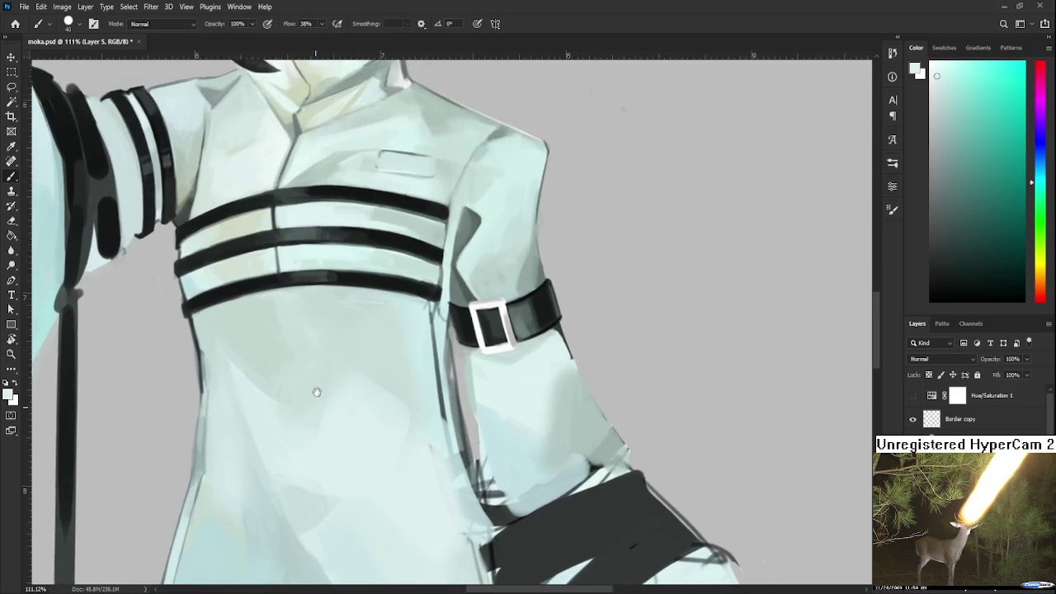
Reset the view upright and shade under the lowest chest strap with a darker grey-green
{"action": "key", "text": "r"}
{"action": "key", "text": "Escape"}
{"action": "key", "text": "b"}
{"action": "left_click", "coordinate": [278, 372], "text": "alt"}
{"action": "left_click", "coordinate": [402, 244], "text": "alt"}
{"action": "left_click", "coordinate": [551, 243], "text": "alt"}
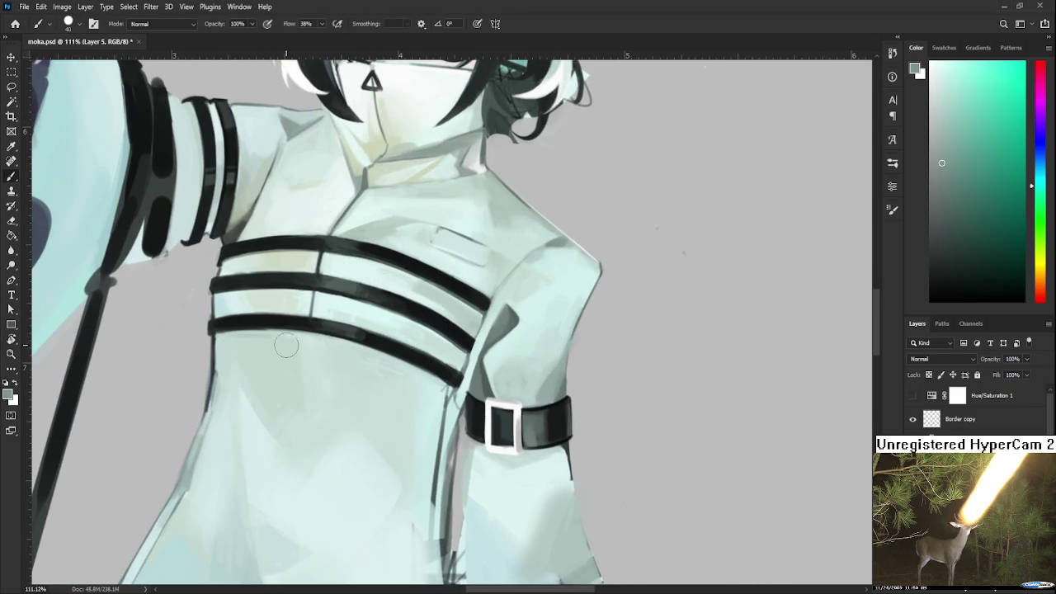
{"action": "left_click_drag", "start_coordinate": [217, 328], "coordinate": [272, 334]}
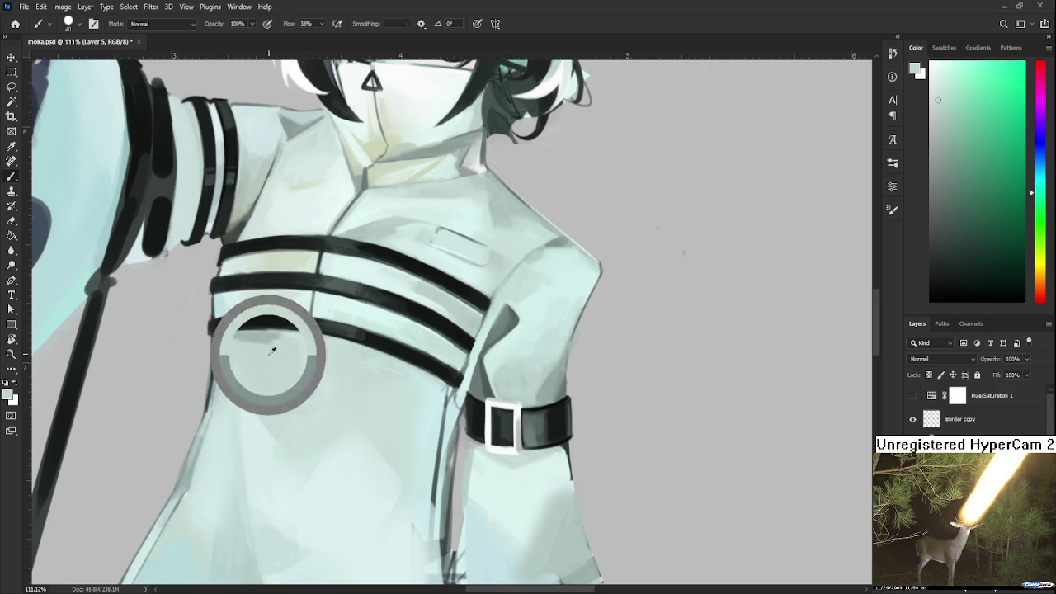
Darken the sleeve seam above the armband with a sampled darker coat tone
{"action": "left_click", "coordinate": [272, 340], "text": "alt"}
{"action": "left_click", "coordinate": [273, 335], "text": "alt"}
{"action": "scroll", "coordinate": [347, 351], "scroll_direction": "right", "scroll_amount": 1}
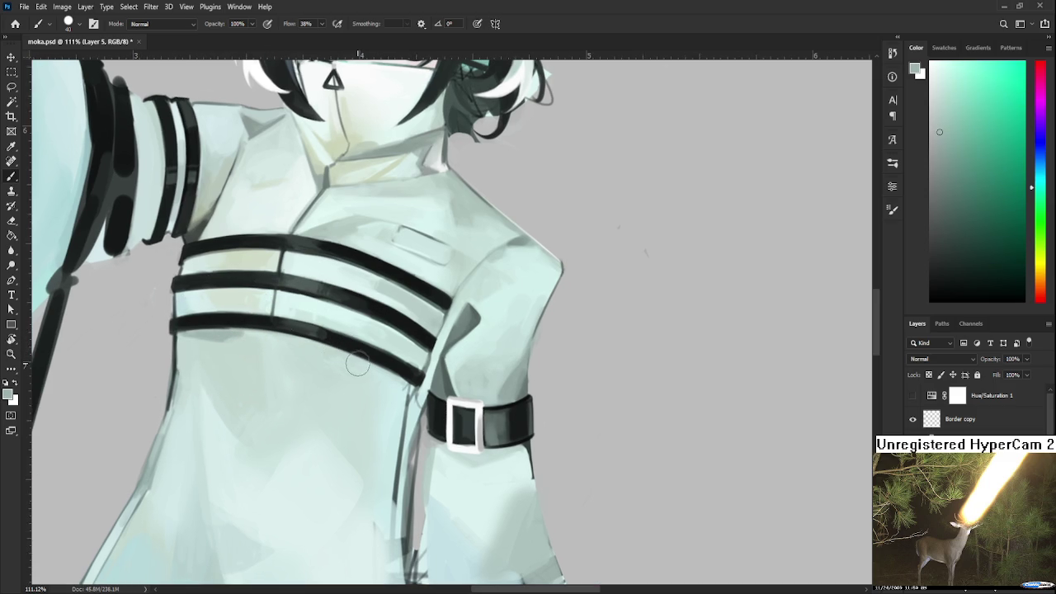
{"action": "left_click_drag", "start_coordinate": [398, 370], "coordinate": [404, 394]}
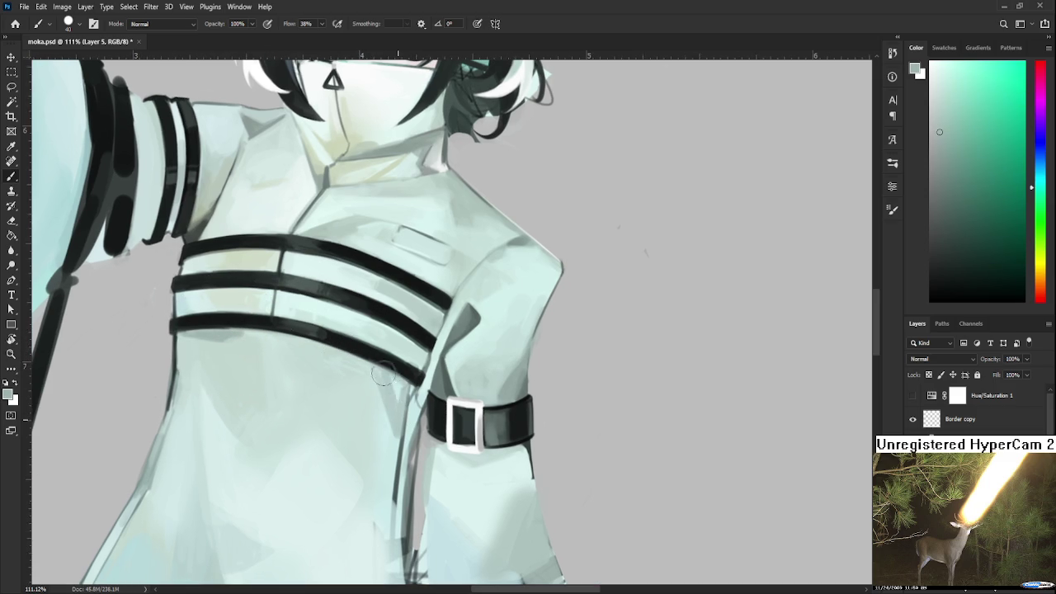
Resample lighter coat and sleeve seam tones around the armband
{"action": "left_click", "coordinate": [370, 400], "text": "alt"}
{"action": "left_click", "coordinate": [400, 431], "text": "alt"}
{"action": "left_click", "coordinate": [388, 412], "text": "alt"}
{"action": "left_click", "coordinate": [396, 403], "text": "alt"}
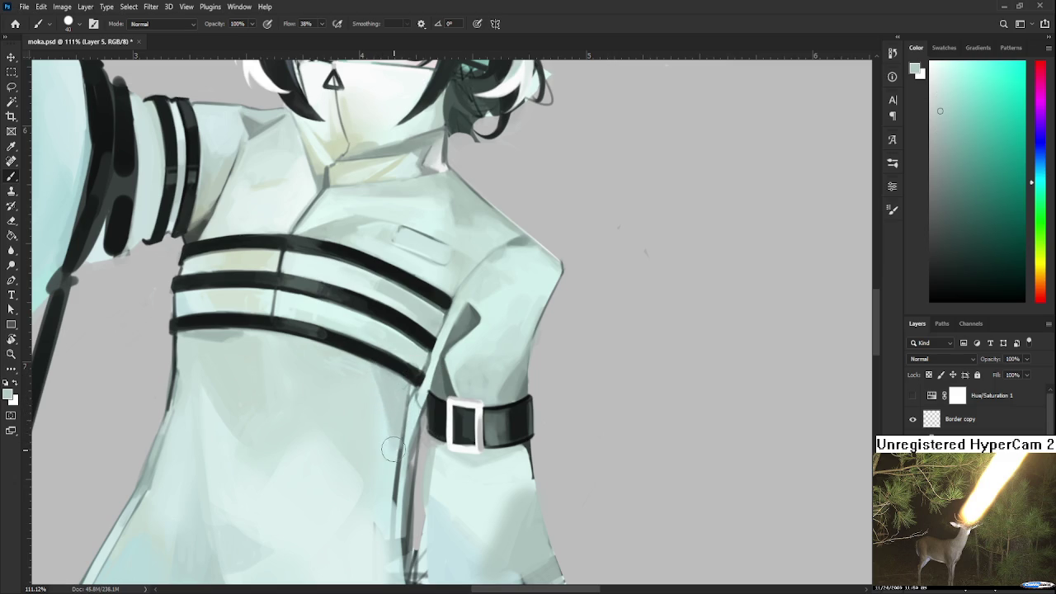
{"action": "left_click", "coordinate": [376, 400], "text": "alt"}
{"action": "left_click", "coordinate": [390, 433], "text": "alt"}
{"action": "left_click", "coordinate": [388, 411], "text": "alt"}
Tilt the view a few degrees and sample torso colours to paint with
{"action": "left_click_drag", "start_coordinate": [384, 452], "coordinate": [396, 395]}
{"action": "left_click", "coordinate": [363, 388], "text": "alt"}
{"action": "left_click", "coordinate": [402, 453], "text": "alt"}
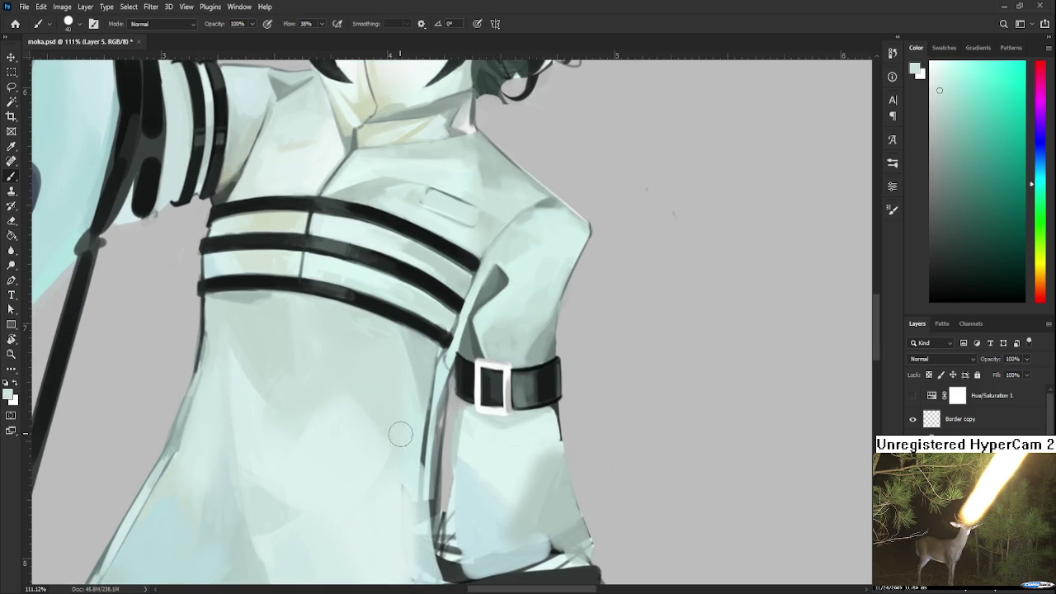
{"action": "left_click_drag", "start_coordinate": [343, 386], "coordinate": [255, 382]}
{"action": "left_click", "coordinate": [259, 334], "text": "alt"}
{"action": "mouse_move", "coordinate": [260, 334]}
{"action": "left_mouse_down"}
{"action": "mouse_move", "coordinate": [330, 411]}
{"action": "mouse_move", "coordinate": [397, 326]}
{"action": "left_mouse_up"}
{"action": "left_click", "coordinate": [321, 276], "text": "alt"}
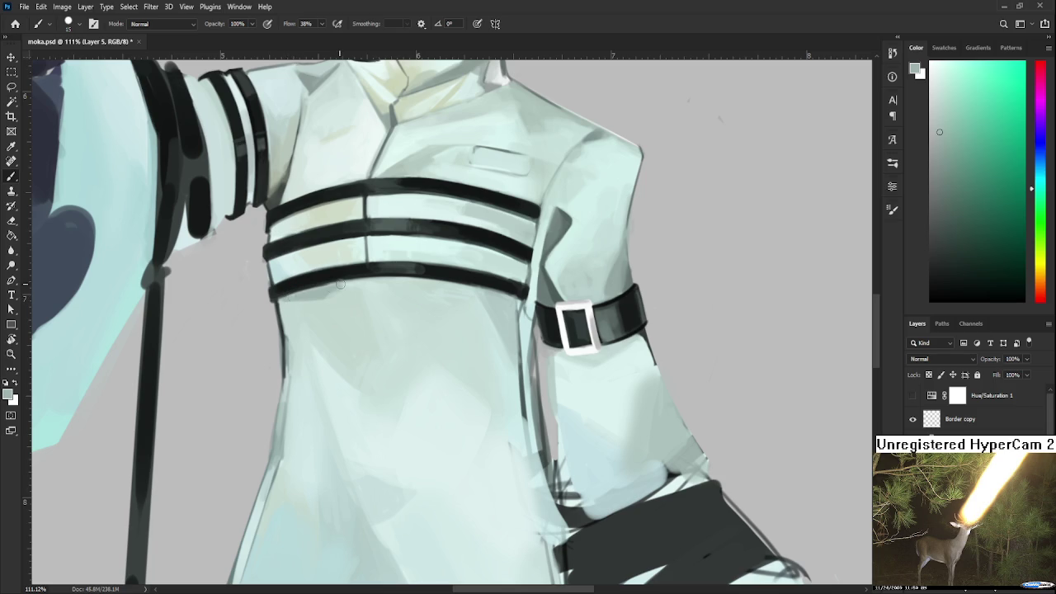
{"action": "left_click_drag", "start_coordinate": [367, 312], "coordinate": [386, 329]}
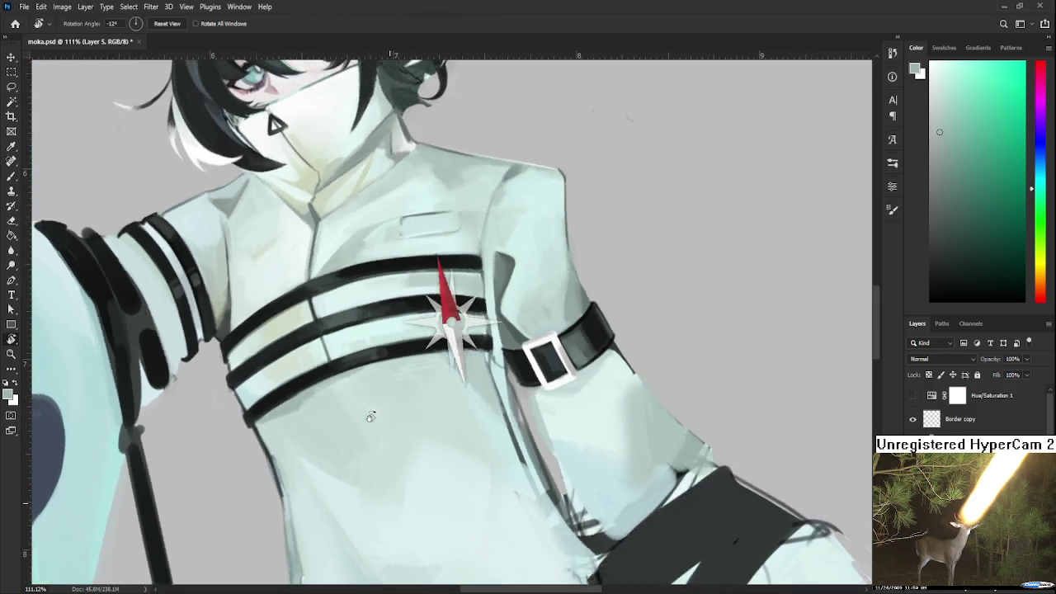
{"action": "left_click", "coordinate": [382, 329], "text": "alt"}
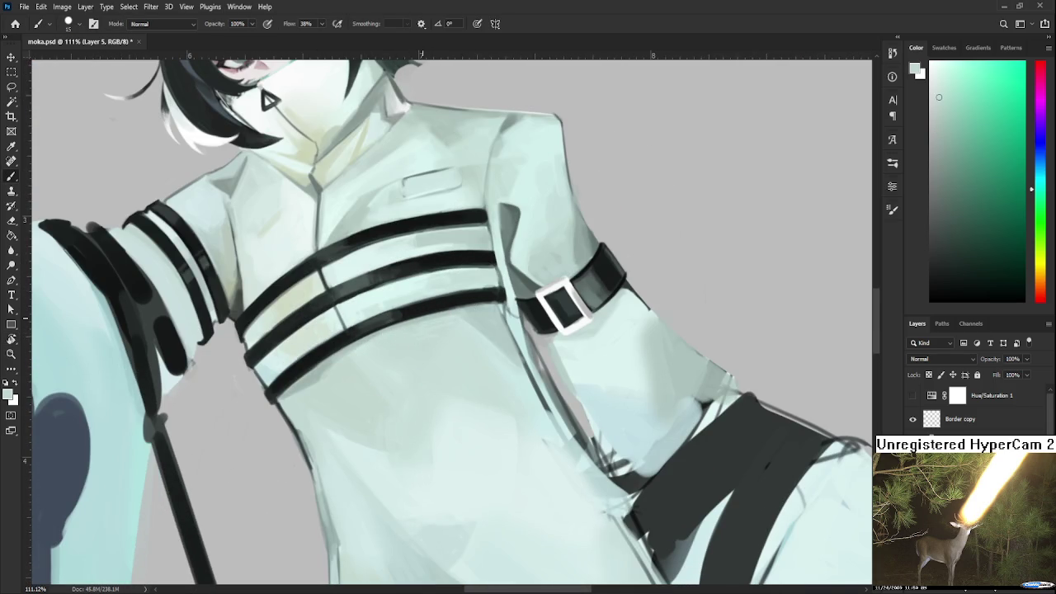
Reset rotation upright and repaint the coat's left edge below the straps in a darker tone
{"action": "scroll", "coordinate": [453, 264], "scroll_direction": "down", "scroll_amount": 5}
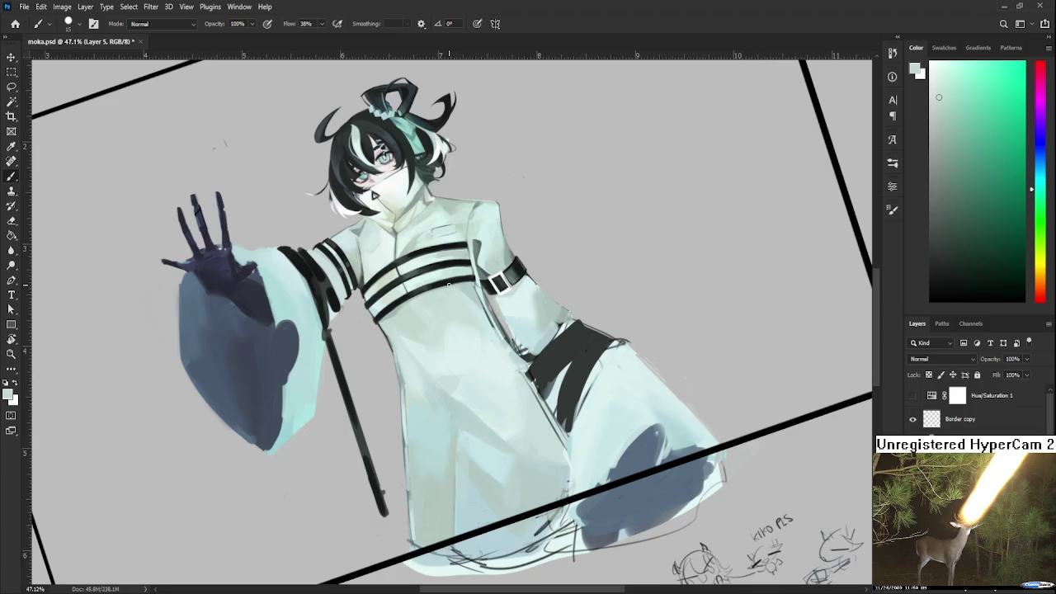
{"action": "scroll", "coordinate": [451, 283], "scroll_direction": "up", "scroll_amount": 2}
{"action": "scroll", "coordinate": [451, 283], "scroll_direction": "up", "scroll_amount": 2}
{"action": "scroll", "coordinate": [446, 331], "scroll_direction": "up", "scroll_amount": 1}
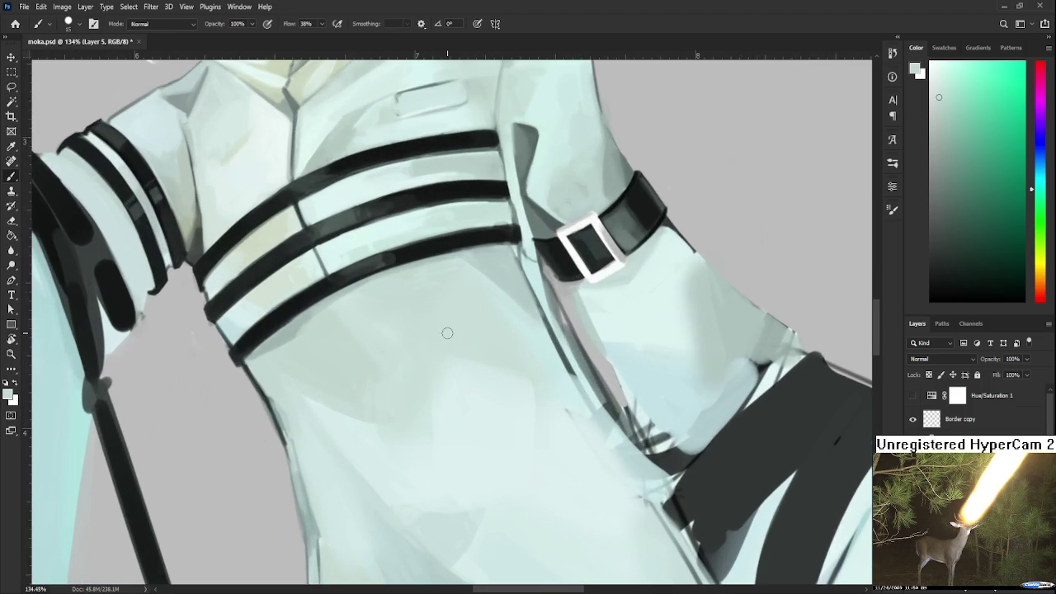
{"action": "key", "text": "Escape"}
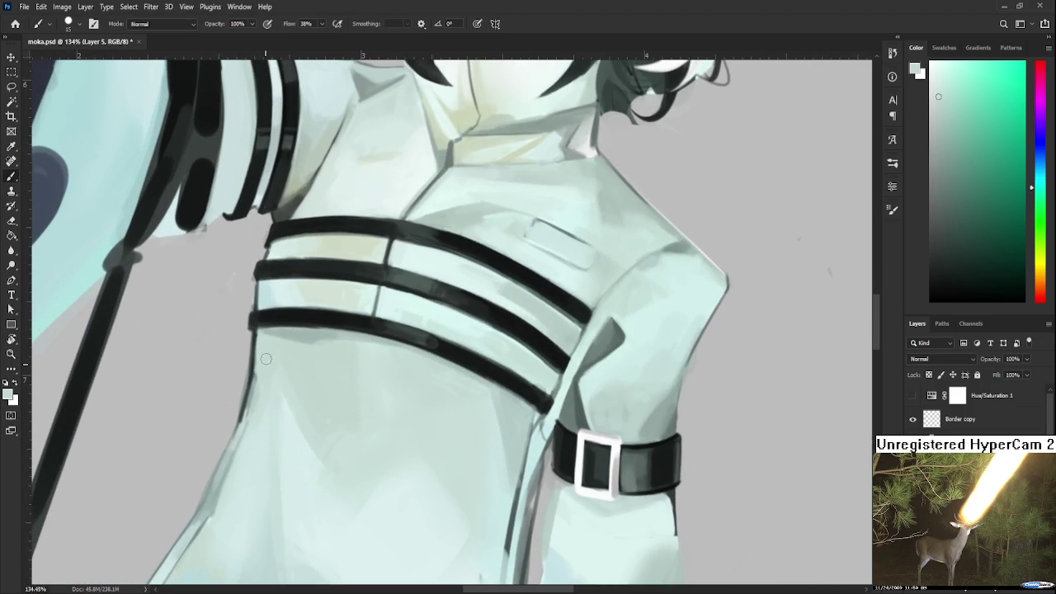
{"action": "left_click", "coordinate": [222, 466], "text": "alt"}
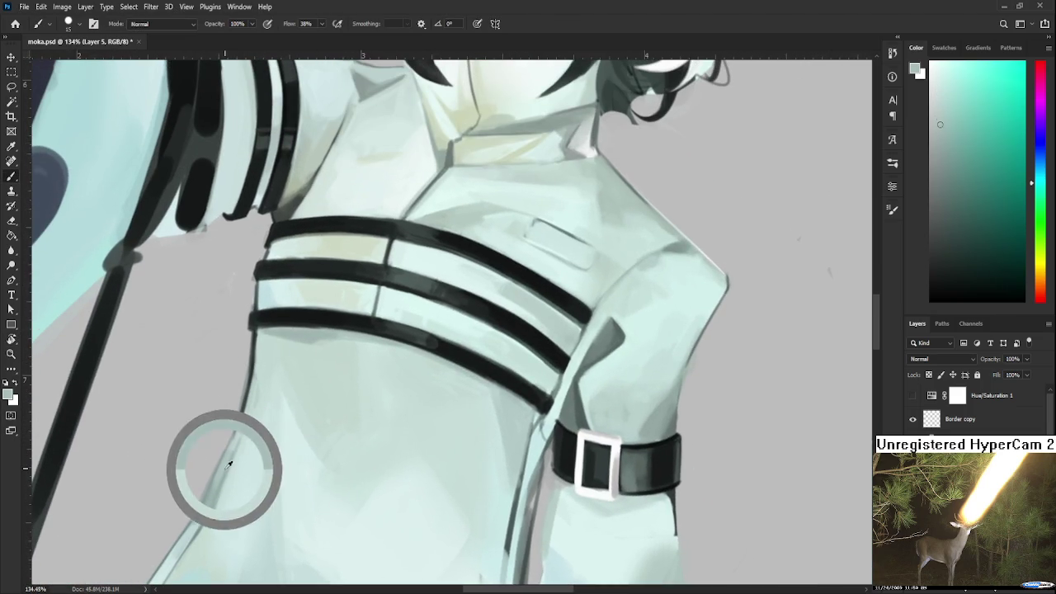
{"action": "left_click_drag", "start_coordinate": [224, 466], "coordinate": [263, 376]}
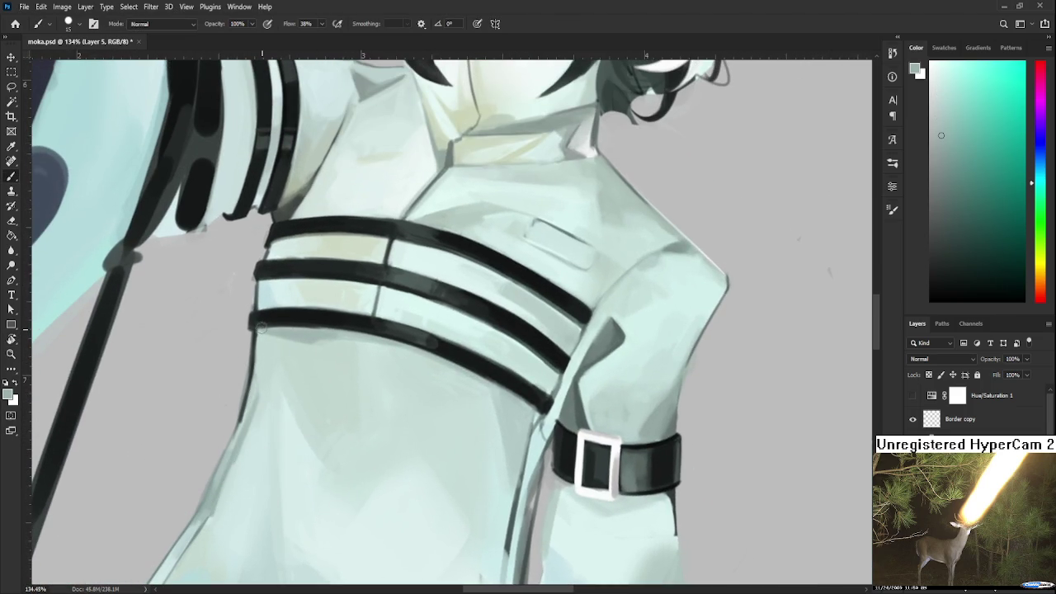
Sample lighter and darker coat tones higher up the torso
{"action": "left_click", "coordinate": [272, 380], "text": "alt"}
{"action": "left_click", "coordinate": [276, 330], "text": "alt"}
{"action": "left_click_drag", "start_coordinate": [265, 373], "coordinate": [305, 315]}
{"action": "left_click", "coordinate": [303, 318], "text": "alt"}
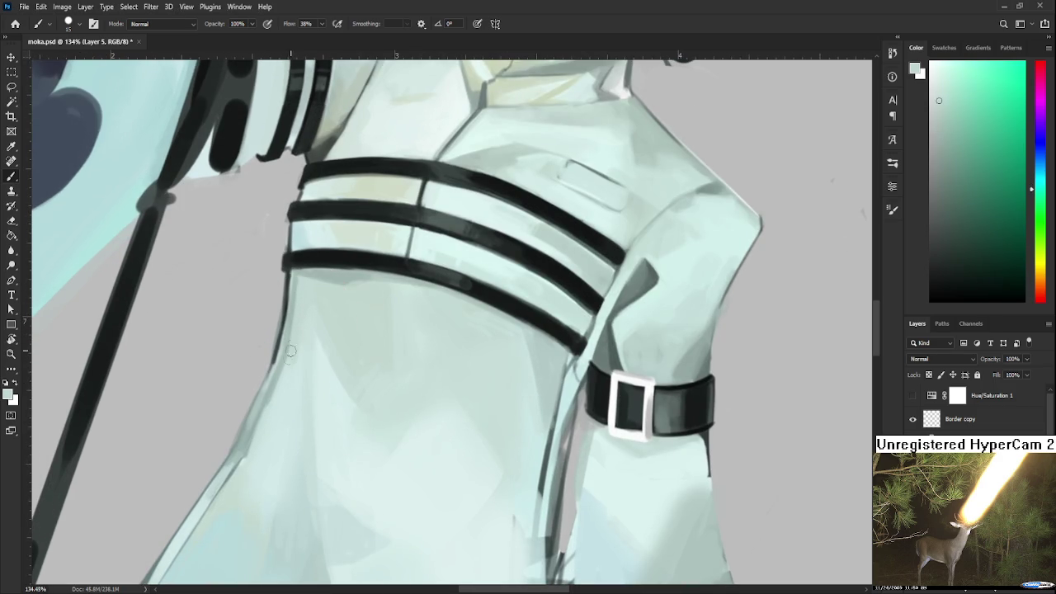
{"action": "left_click", "coordinate": [303, 333], "text": "alt"}
Sample the dark teal-grey strap edge and the light mint coat colours
{"action": "scroll", "coordinate": [544, 413], "scroll_direction": "down", "scroll_amount": 3}
{"action": "scroll", "coordinate": [533, 381], "scroll_direction": "up", "scroll_amount": 3}
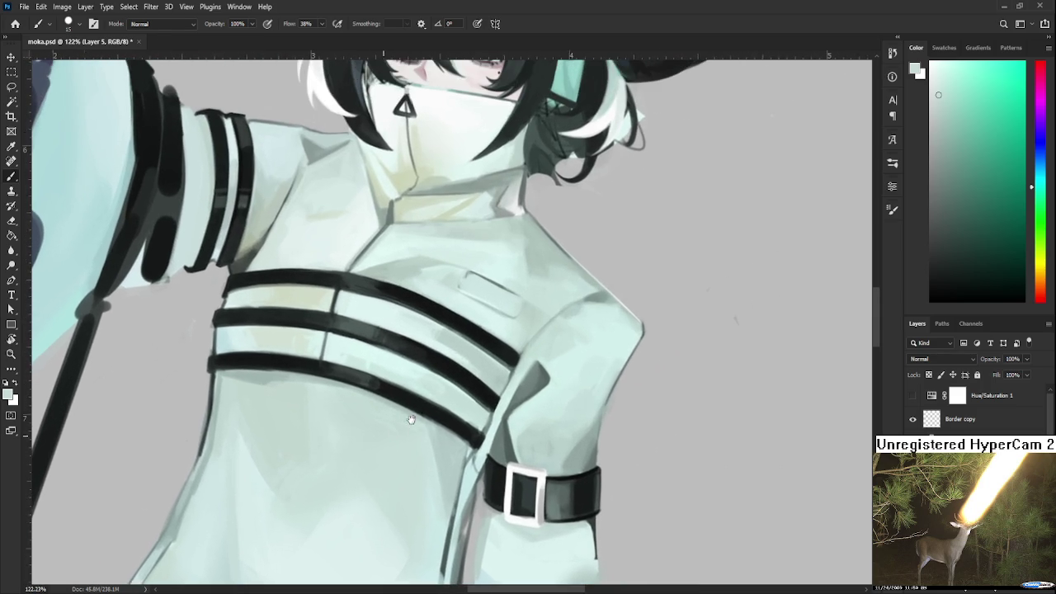
{"action": "left_click", "coordinate": [478, 430], "text": "alt"}
{"action": "left_click", "coordinate": [482, 419], "text": "alt"}
{"action": "left_click", "coordinate": [490, 399], "text": "alt"}
{"action": "left_click", "coordinate": [493, 407], "text": "alt"}
{"action": "left_click", "coordinate": [504, 385], "text": "alt"}
Zoom around and sample lighter and darker coat tones across the mid torso
{"action": "scroll", "coordinate": [495, 355], "scroll_direction": "down", "scroll_amount": 3}
{"action": "scroll", "coordinate": [487, 356], "scroll_direction": "down", "scroll_amount": 3}
{"action": "scroll", "coordinate": [474, 356], "scroll_direction": "down", "scroll_amount": 3}
{"action": "scroll", "coordinate": [462, 355], "scroll_direction": "down", "scroll_amount": 3}
{"action": "scroll", "coordinate": [426, 266], "scroll_direction": "up", "scroll_amount": 3}
{"action": "scroll", "coordinate": [427, 297], "scroll_direction": "up", "scroll_amount": 3}
{"action": "scroll", "coordinate": [428, 338], "scroll_direction": "up", "scroll_amount": 3}
{"action": "scroll", "coordinate": [429, 376], "scroll_direction": "up", "scroll_amount": 3}
{"action": "scroll", "coordinate": [429, 376], "scroll_direction": "up", "scroll_amount": 1}
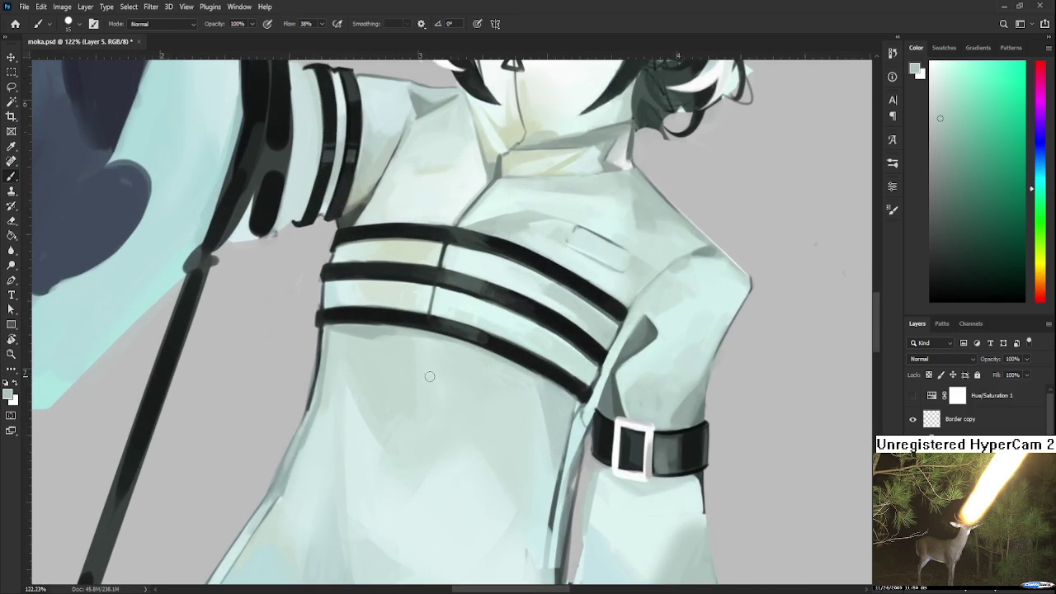
{"action": "scroll", "coordinate": [315, 342], "scroll_direction": "up", "scroll_amount": 1}
{"action": "left_click", "coordinate": [374, 359], "text": "alt"}
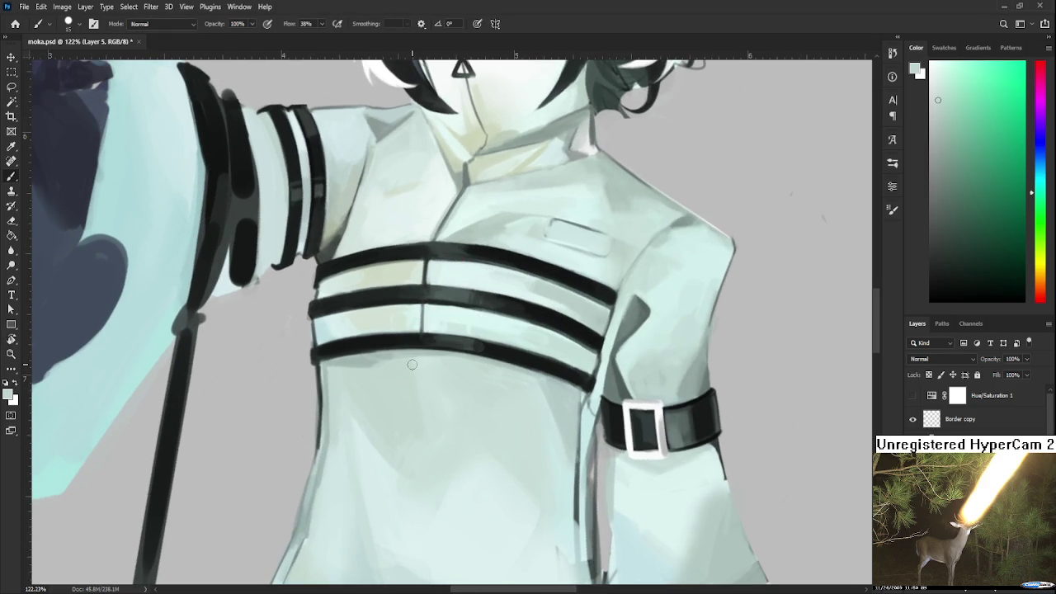
{"action": "left_click", "coordinate": [355, 360], "text": "alt"}
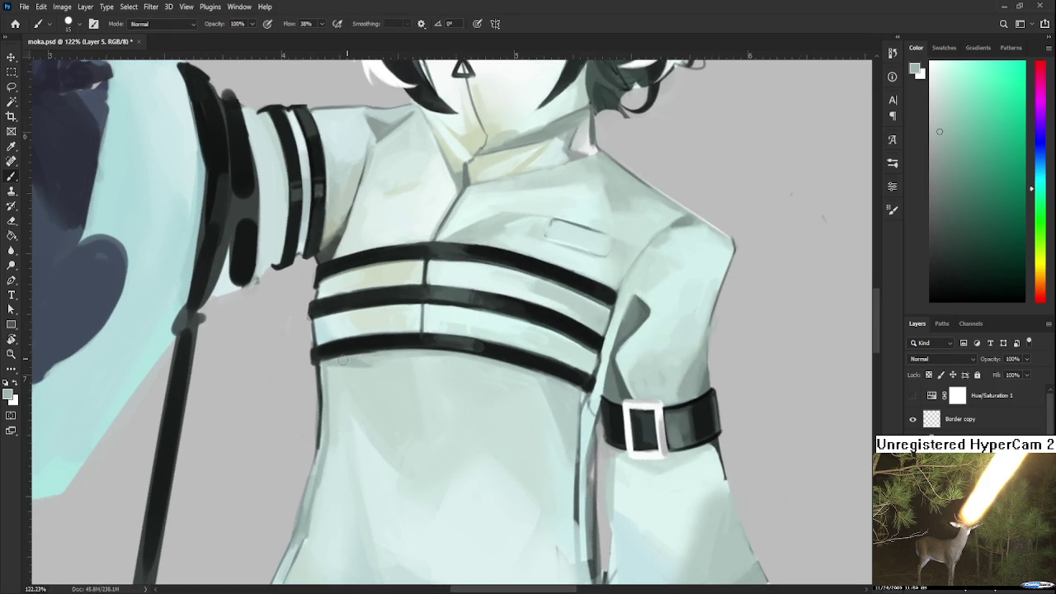
{"action": "left_click", "coordinate": [387, 361], "text": "alt"}
Bring the lower torso into view and sample near-black from the chest strap
{"action": "scroll", "coordinate": [416, 355], "scroll_direction": "down", "scroll_amount": 2}
{"action": "scroll", "coordinate": [409, 359], "scroll_direction": "down", "scroll_amount": 2}
{"action": "scroll", "coordinate": [400, 363], "scroll_direction": "down", "scroll_amount": 2}
{"action": "scroll", "coordinate": [390, 368], "scroll_direction": "up", "scroll_amount": 1}
{"action": "scroll", "coordinate": [390, 368], "scroll_direction": "up", "scroll_amount": 1}
{"action": "scroll", "coordinate": [388, 363], "scroll_direction": "up", "scroll_amount": 1}
{"action": "scroll", "coordinate": [387, 357], "scroll_direction": "up", "scroll_amount": 1}
{"action": "scroll", "coordinate": [386, 351], "scroll_direction": "up", "scroll_amount": 1}
{"action": "left_click_drag", "start_coordinate": [386, 352], "coordinate": [396, 278]}
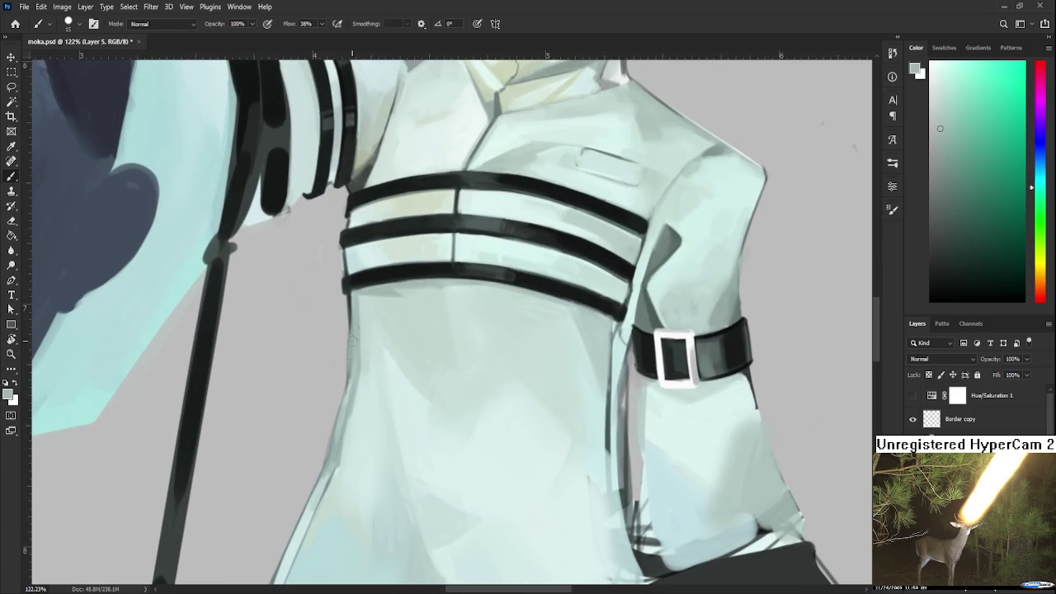
{"action": "left_click", "coordinate": [352, 285], "text": "alt"}
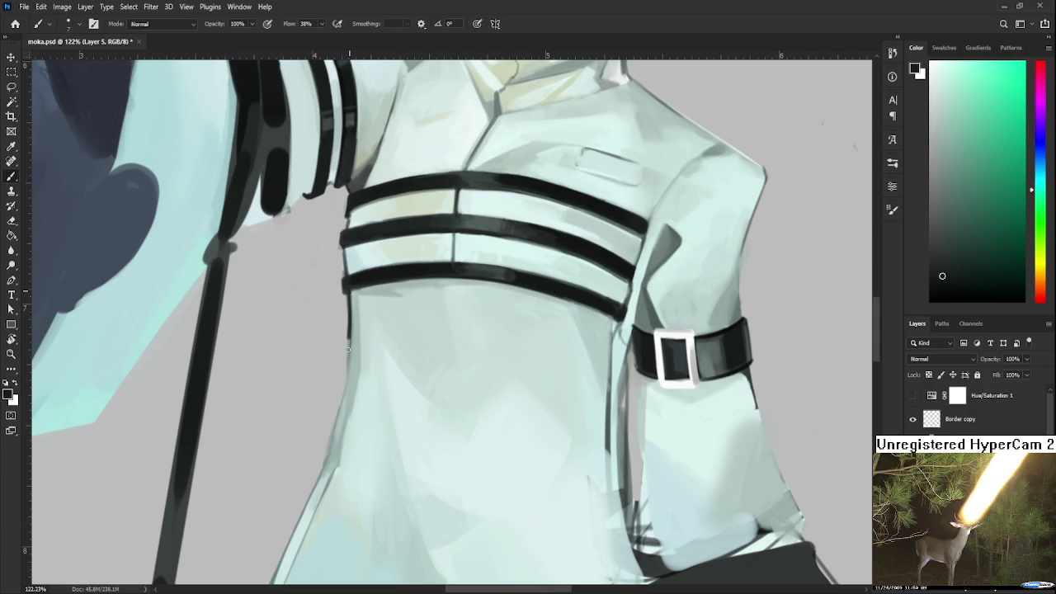
Sample pale grey-cyan from the torso's left edge and a slightly greener coat tone
{"action": "left_click_drag", "start_coordinate": [331, 435], "coordinate": [341, 381]}
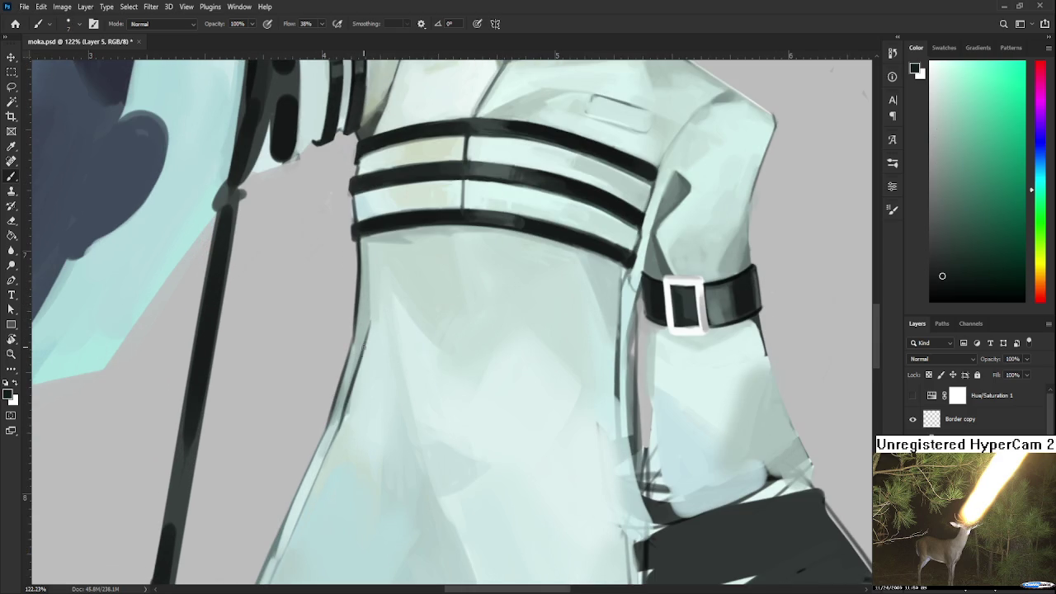
{"action": "left_click", "coordinate": [333, 402], "text": "alt"}
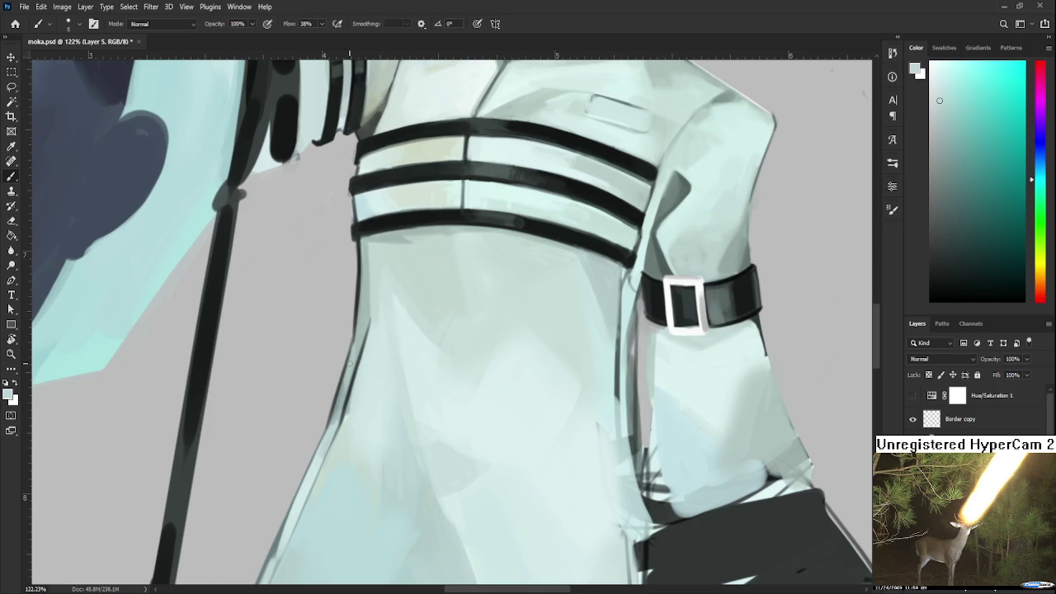
{"action": "left_click_drag", "start_coordinate": [351, 359], "coordinate": [334, 438]}
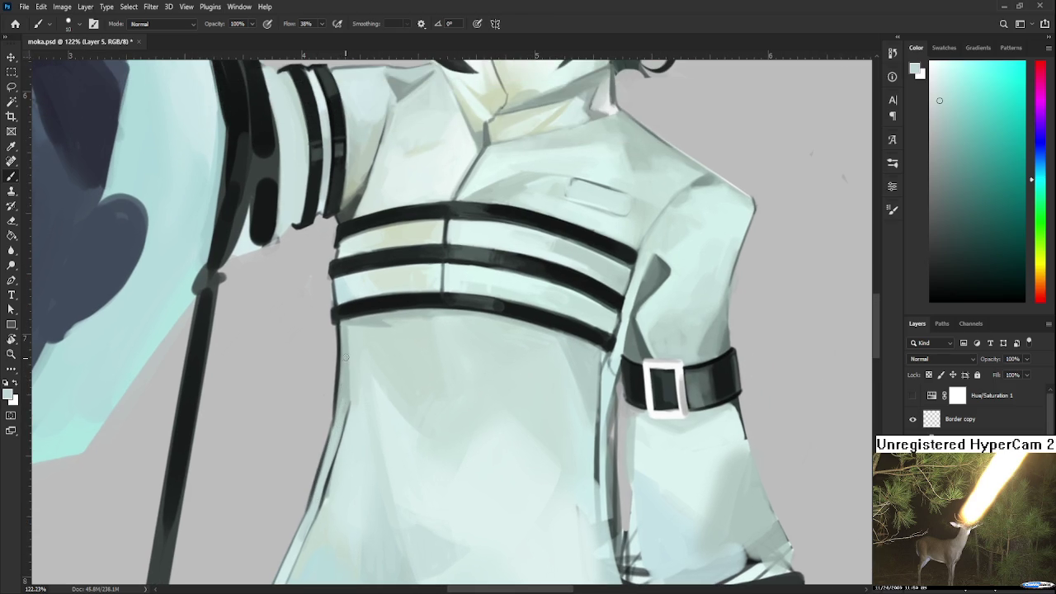
{"action": "left_click", "coordinate": [354, 398], "text": "alt"}
{"action": "scroll", "coordinate": [346, 420], "scroll_direction": "down", "scroll_amount": 3}
{"action": "scroll", "coordinate": [355, 416], "scroll_direction": "down", "scroll_amount": 3}
{"action": "scroll", "coordinate": [372, 413], "scroll_direction": "down", "scroll_amount": 3}
{"action": "scroll", "coordinate": [388, 411], "scroll_direction": "down", "scroll_amount": 2}
{"action": "key", "text": "r"}
{"action": "left_click_drag", "start_coordinate": [388, 411], "coordinate": [449, 365]}
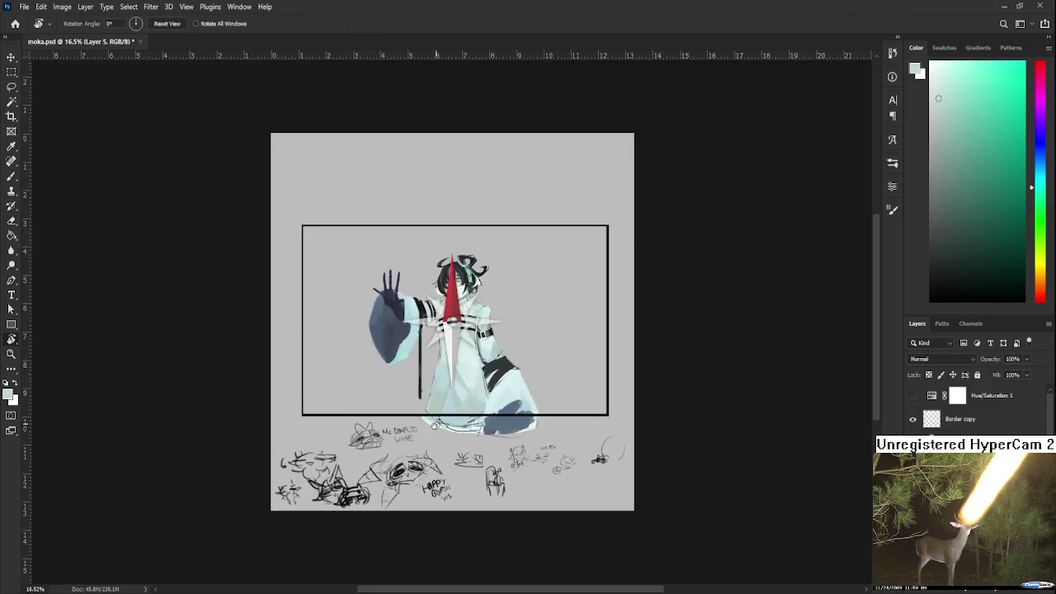
{"action": "scroll", "coordinate": [450, 367], "scroll_direction": "up", "scroll_amount": 3}
{"action": "scroll", "coordinate": [450, 367], "scroll_direction": "up", "scroll_amount": 1}
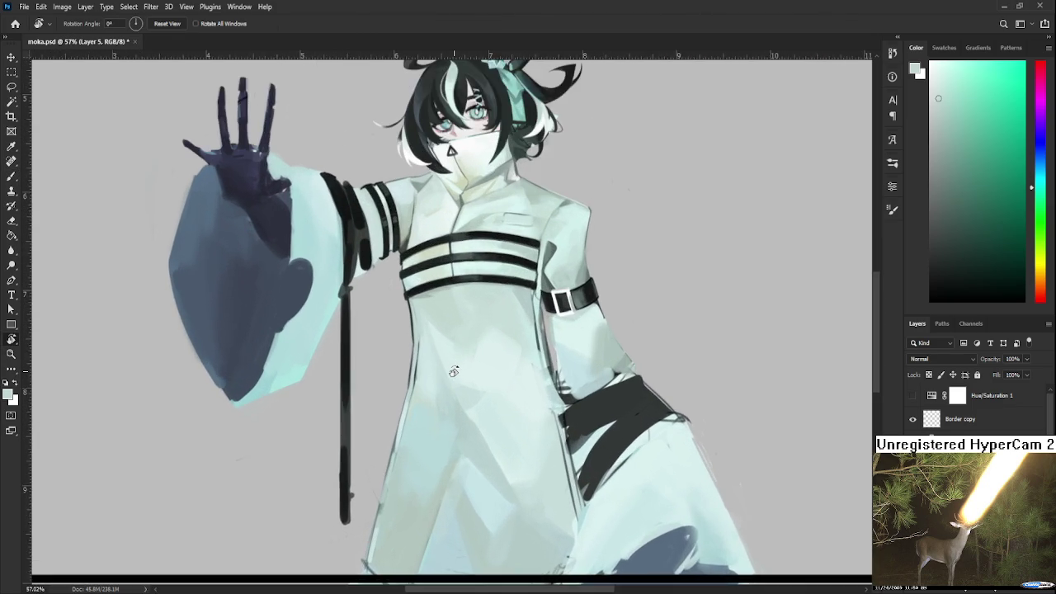
{"action": "scroll", "coordinate": [449, 367], "scroll_direction": "up", "scroll_amount": 1}
{"action": "scroll", "coordinate": [450, 367], "scroll_direction": "up", "scroll_amount": 1}
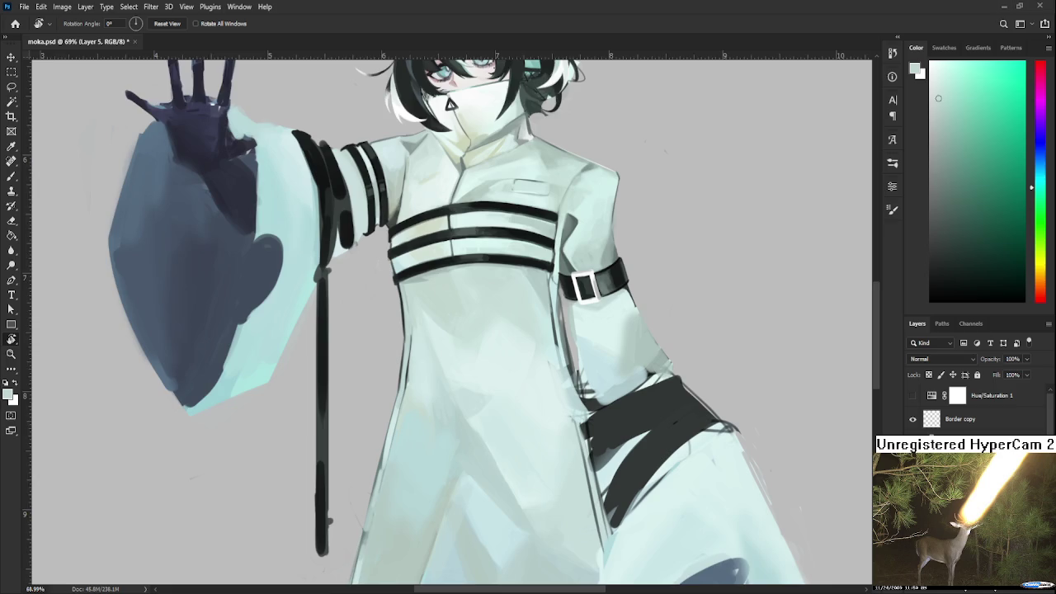
Tilt the canvas to a painting angle, sample coat shades and enlarge the brush
{"action": "scroll", "coordinate": [495, 430], "scroll_direction": "up", "scroll_amount": 2}
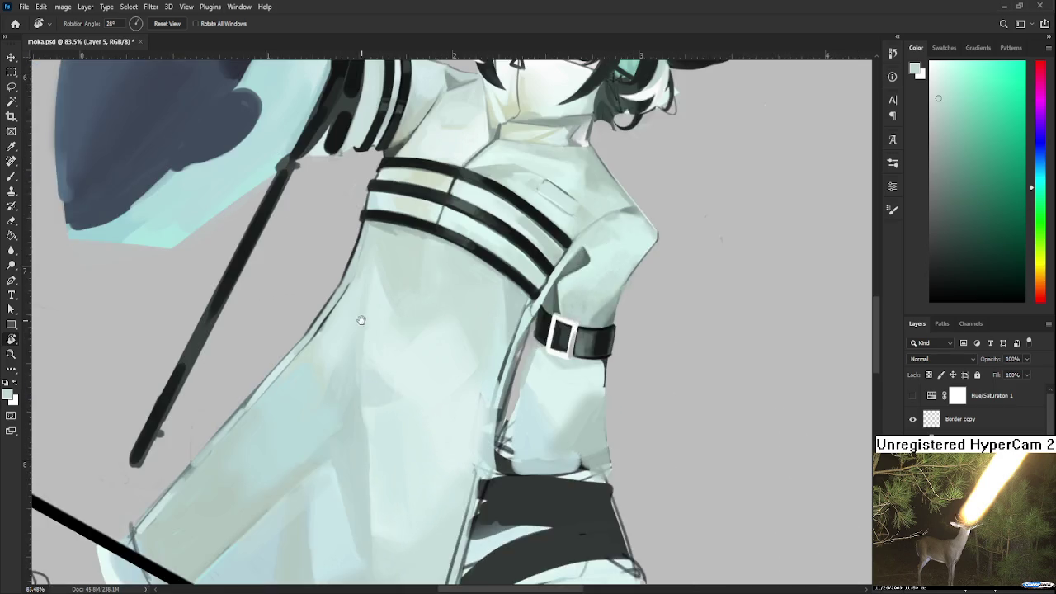
{"action": "left_click_drag", "start_coordinate": [474, 398], "coordinate": [360, 331]}
{"action": "left_click", "coordinate": [360, 331], "text": "alt"}
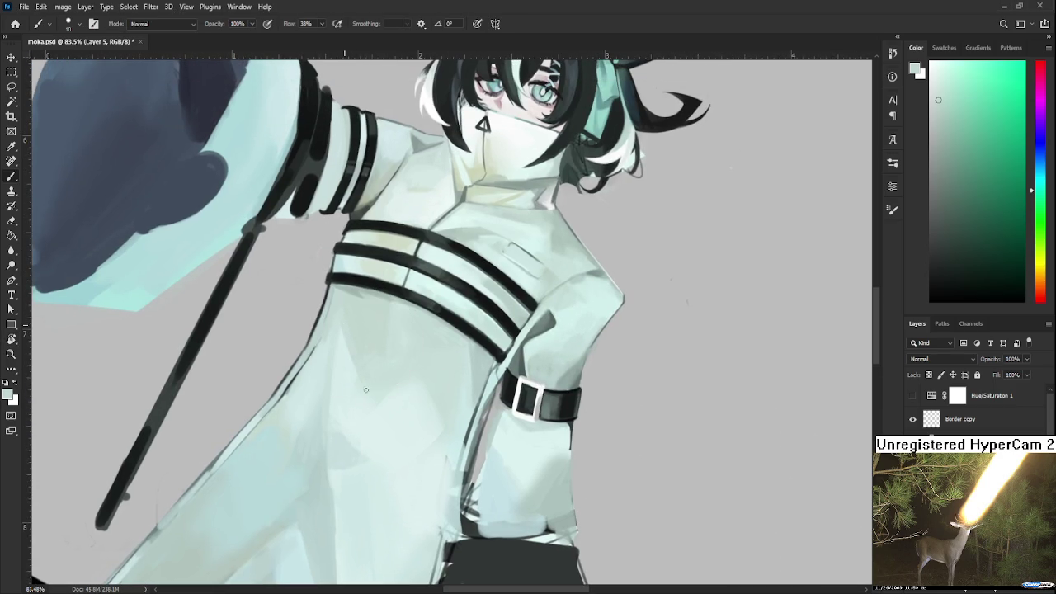
{"action": "left_click", "coordinate": [354, 288], "text": "alt"}
{"action": "left_click_drag", "start_coordinate": [351, 309], "coordinate": [334, 346]}
{"action": "key", "text": "bracketright"}
{"action": "key", "text": "bracketright"}
{"action": "key", "text": "bracketright"}
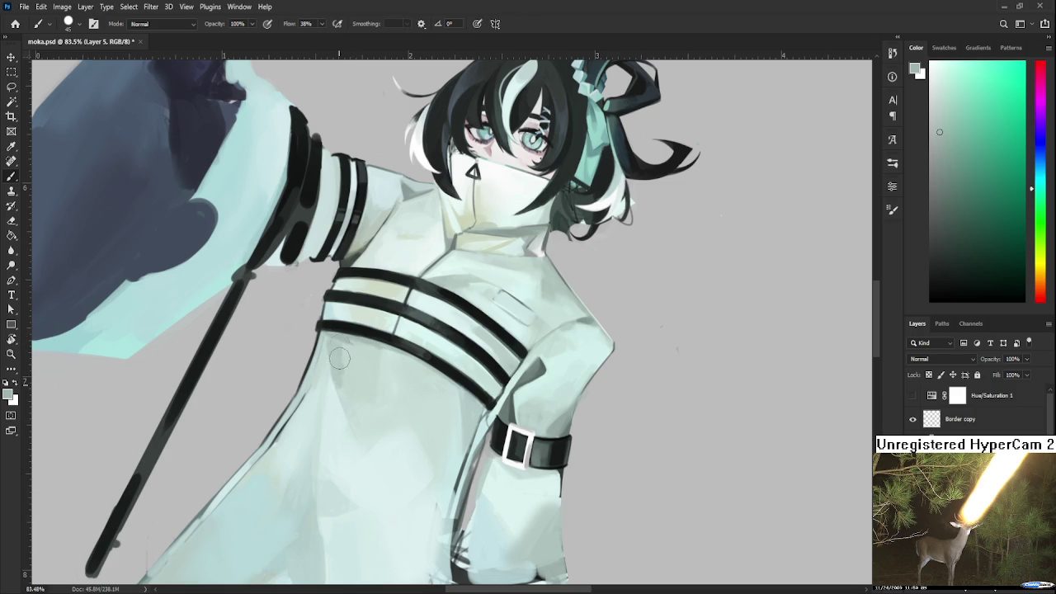
Sample progressively lighter coat tones across the chest between the straps
{"action": "left_click", "coordinate": [340, 353], "text": "alt"}
{"action": "left_click", "coordinate": [354, 375], "text": "alt"}
{"action": "left_click", "coordinate": [355, 375], "text": "alt"}
{"action": "left_click", "coordinate": [350, 382], "text": "alt"}
{"action": "left_click", "coordinate": [336, 365], "text": "alt"}
Alternate darker and lighter coat tones near the belt below the straps
{"action": "left_click", "coordinate": [356, 405], "text": "alt"}
{"action": "left_click", "coordinate": [359, 399], "text": "alt"}
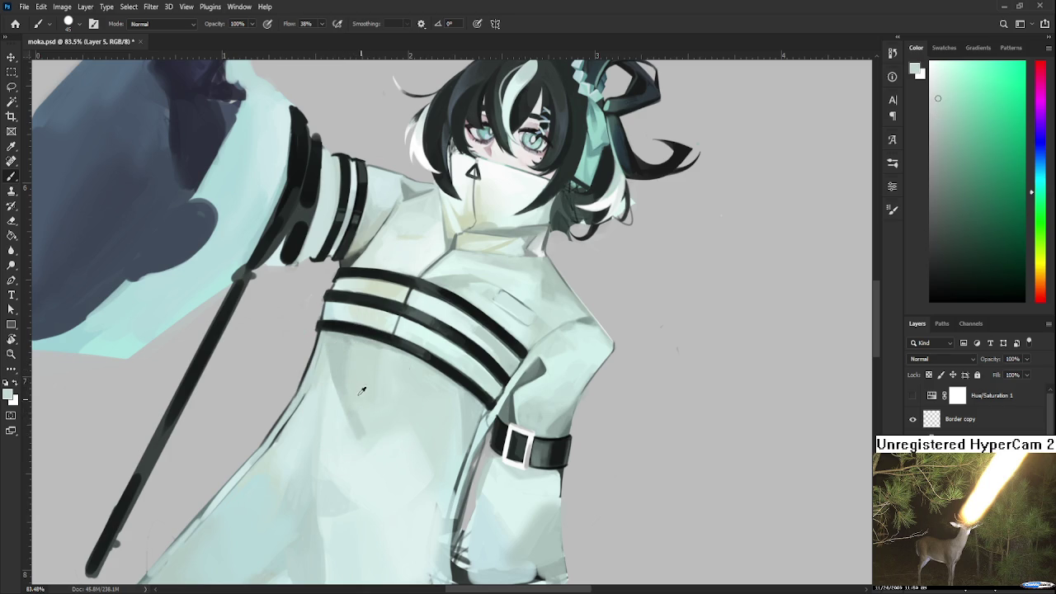
{"action": "left_click", "coordinate": [340, 342], "text": "alt"}
{"action": "left_click", "coordinate": [371, 343], "text": "alt"}
{"action": "left_click", "coordinate": [345, 351], "text": "alt"}
Blend a sampled greenish coat shade down the left torso
{"action": "mouse_move", "coordinate": [357, 322]}
{"action": "left_mouse_down"}
{"action": "mouse_move", "coordinate": [320, 326]}
{"action": "mouse_move", "coordinate": [335, 413]}
{"action": "left_mouse_up"}
{"action": "left_click", "coordinate": [314, 331], "text": "alt"}
{"action": "left_click_drag", "start_coordinate": [314, 330], "coordinate": [298, 396]}
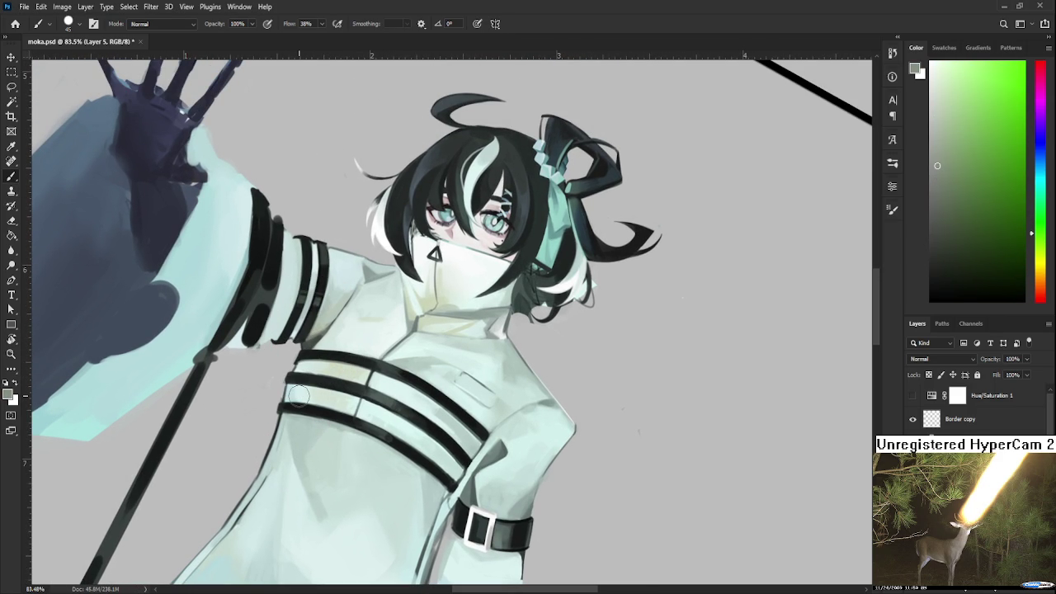
Sample nearby lighter and darker coat tones on the lower left torso
{"action": "left_click", "coordinate": [298, 440], "text": "alt"}
{"action": "left_click", "coordinate": [295, 422], "text": "alt"}
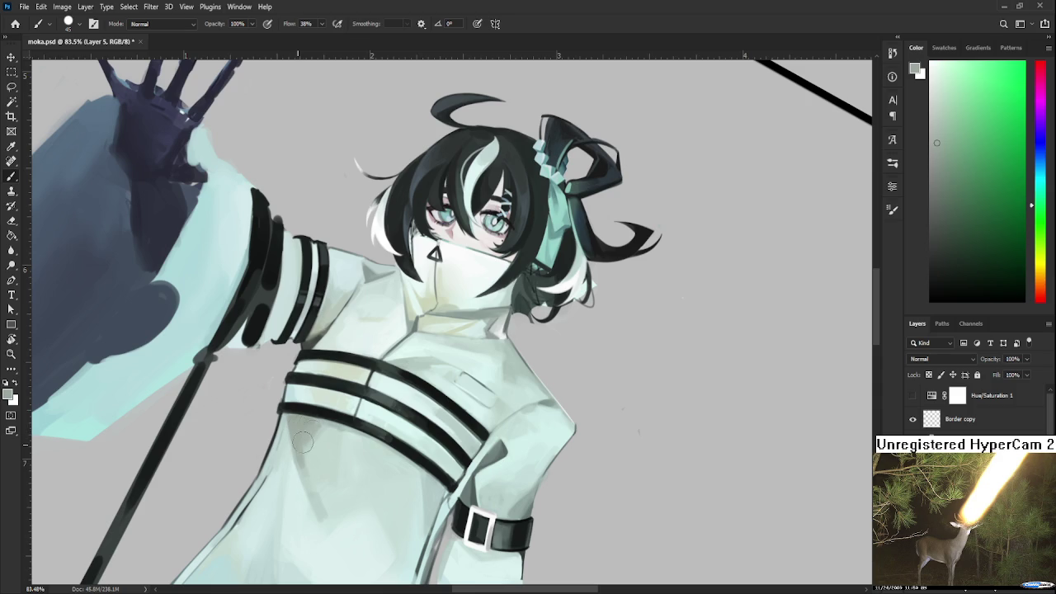
{"action": "left_click", "coordinate": [304, 413], "text": "alt"}
{"action": "left_click", "coordinate": [300, 420], "text": "alt"}
{"action": "left_click", "coordinate": [301, 423], "text": "alt"}
{"action": "left_click", "coordinate": [298, 449], "text": "alt"}
{"action": "left_click", "coordinate": [303, 420], "text": "alt"}
Recentre on the chest and sample several coat shades beneath the lowest strap
{"action": "left_click_drag", "start_coordinate": [344, 414], "coordinate": [358, 382]}
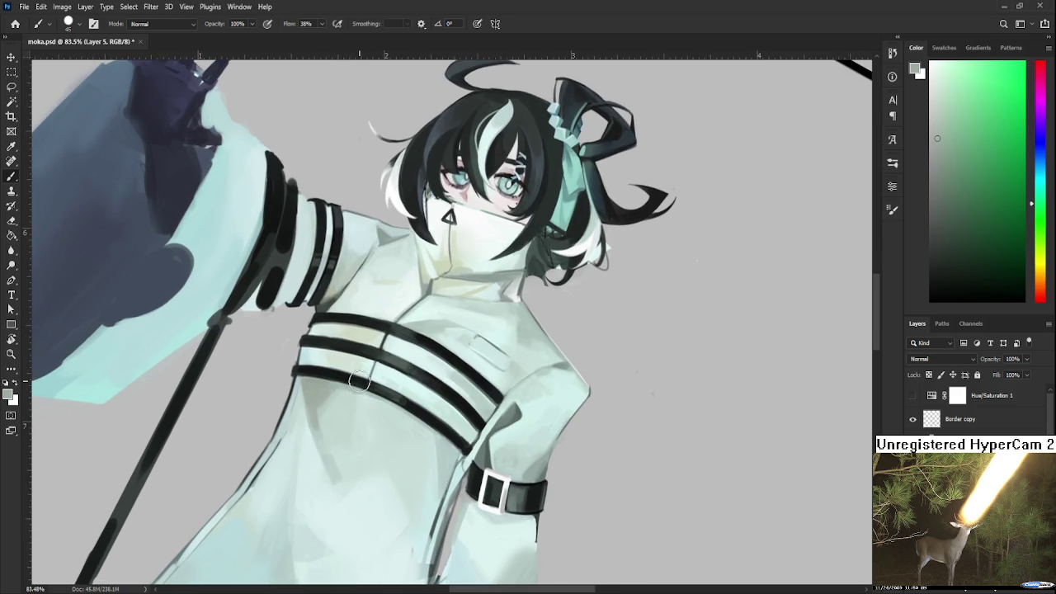
{"action": "left_click", "coordinate": [357, 381], "text": "alt"}
{"action": "left_click", "coordinate": [343, 391], "text": "alt"}
{"action": "left_click", "coordinate": [334, 391], "text": "alt"}
{"action": "left_click", "coordinate": [321, 387], "text": "alt"}
Sample a lighter tint and a greyer green, then set the brush size to 30
{"action": "mouse_move", "coordinate": [307, 454]}
{"action": "left_mouse_down"}
{"action": "mouse_move", "coordinate": [336, 375]}
{"action": "mouse_move", "coordinate": [355, 370]}
{"action": "mouse_move", "coordinate": [343, 393]}
{"action": "mouse_move", "coordinate": [322, 361]}
{"action": "left_mouse_up"}
{"action": "left_click", "coordinate": [322, 361], "text": "alt"}
{"action": "key", "text": "bracketright"}
{"action": "key", "text": "bracketright"}
{"action": "key", "text": "bracketright"}
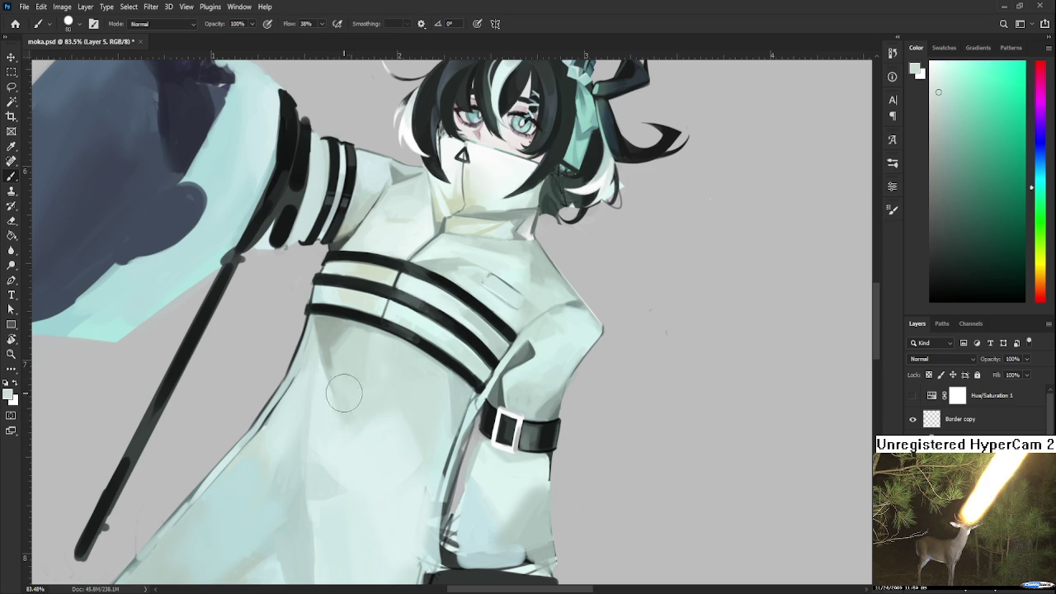
{"action": "left_click", "coordinate": [333, 330], "text": "alt"}
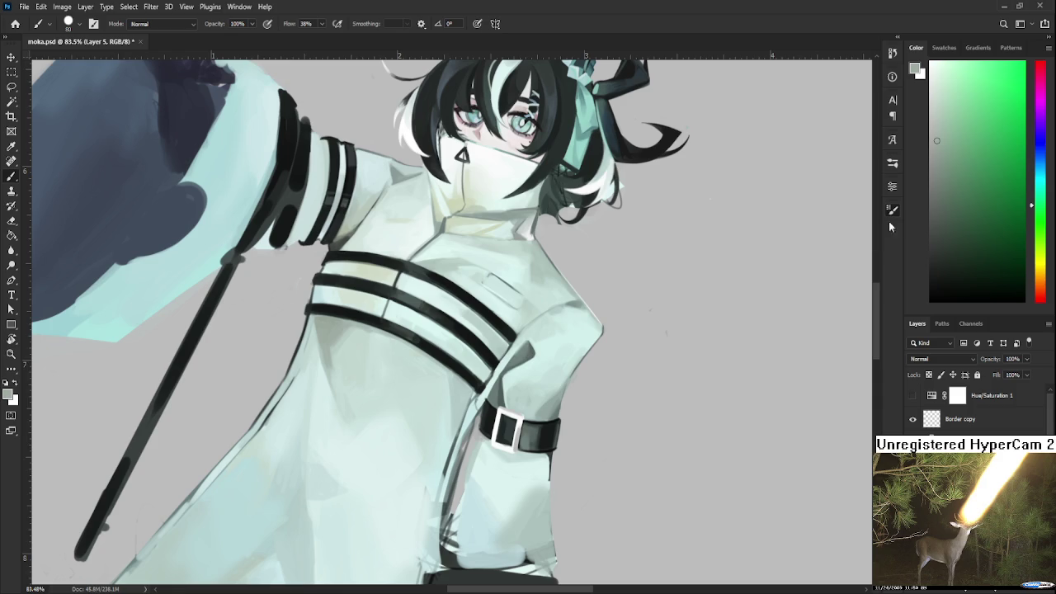
{"action": "key", "text": "bracketleft"}
{"action": "key", "text": "bracketleft"}
{"action": "key", "text": "bracketleft"}
Select a region along the coat's left edge and paint sampled coat shading inside it
{"action": "key", "text": "l"}
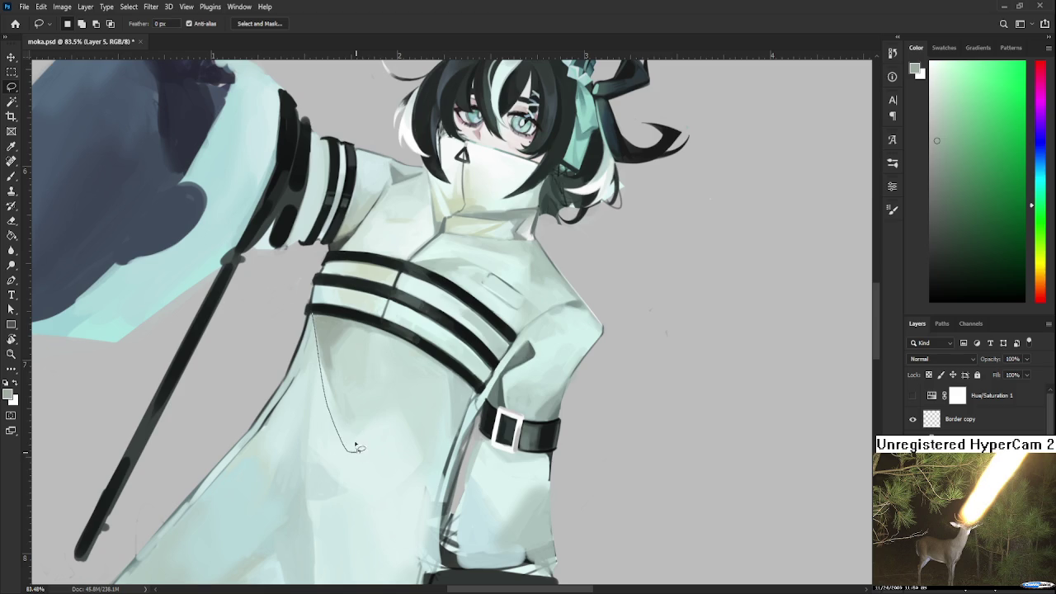
{"action": "key", "text": "b"}
{"action": "mouse_move", "coordinate": [318, 348]}
{"action": "left_mouse_down"}
{"action": "mouse_move", "coordinate": [314, 323]}
{"action": "mouse_move", "coordinate": [337, 415]}
{"action": "left_mouse_up"}
{"action": "left_click", "coordinate": [320, 326], "text": "alt"}
{"action": "left_click", "coordinate": [353, 449], "text": "alt"}
{"action": "left_click", "coordinate": [327, 330], "text": "alt"}
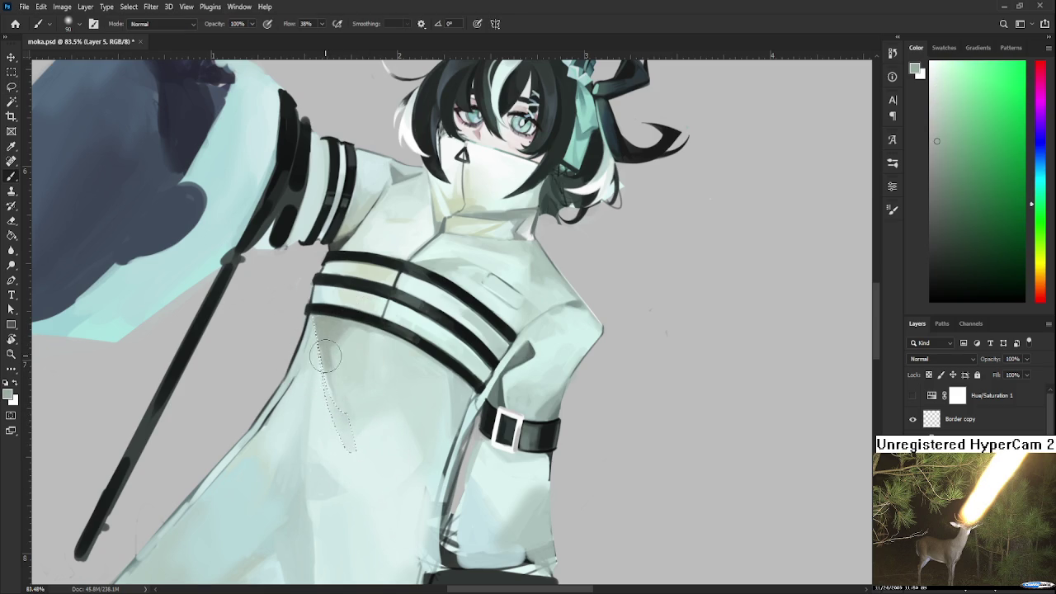
{"action": "left_click", "coordinate": [338, 416], "text": "alt"}
{"action": "left_click_drag", "start_coordinate": [328, 371], "coordinate": [333, 404]}
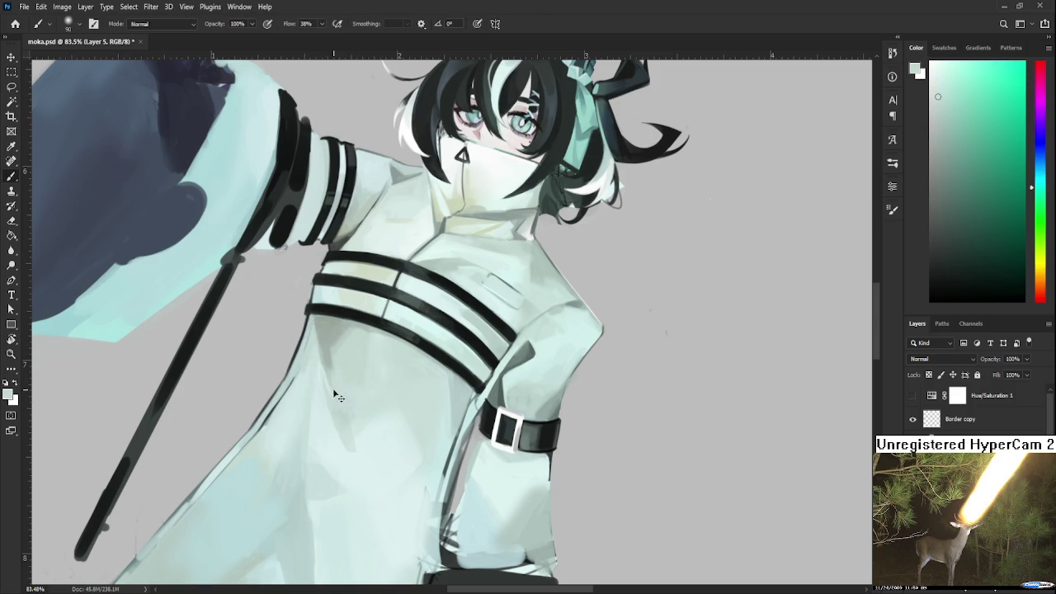
{"action": "left_click", "coordinate": [348, 370], "text": "alt"}
{"action": "left_click", "coordinate": [360, 406], "text": "alt"}
{"action": "left_click", "coordinate": [330, 314], "text": "alt"}
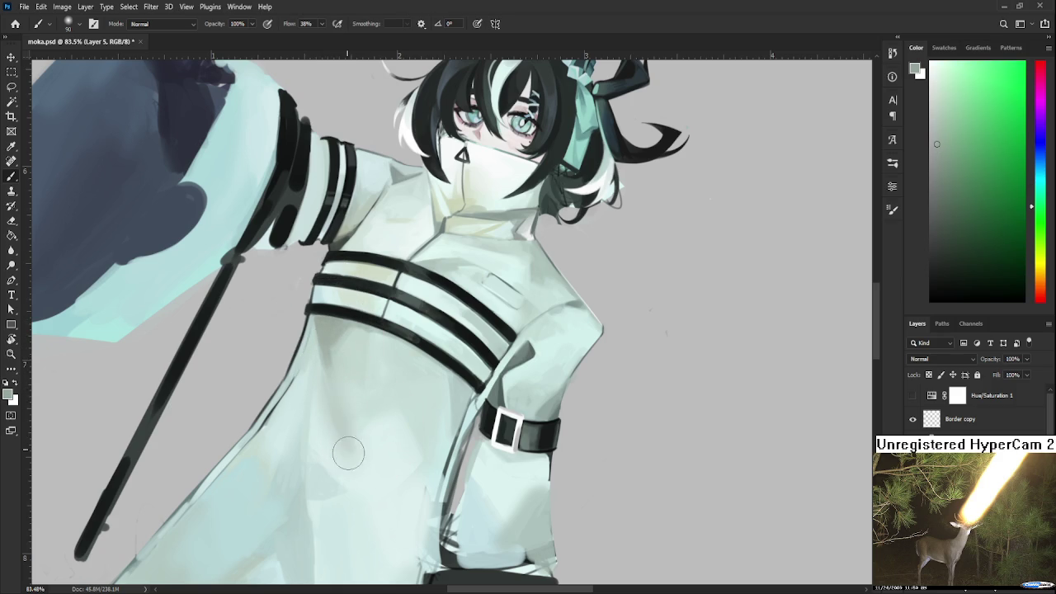
Undo the last change, deselect, and smooth the coat with a sampled light teal
{"action": "key", "text": "ctrl+z"}
{"action": "key", "text": "ctrl+z"}
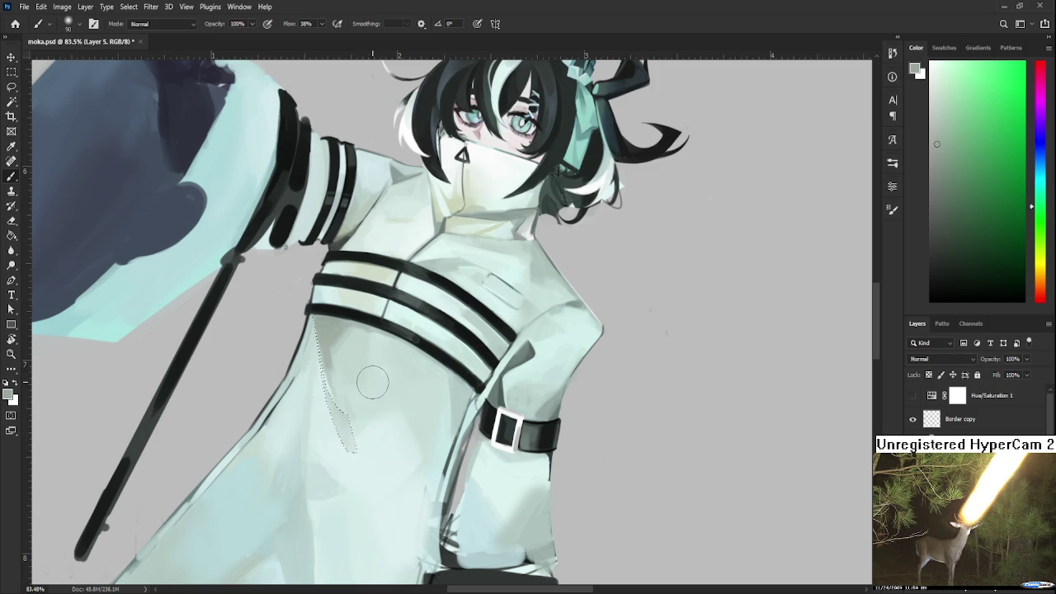
{"action": "key", "text": "ctrl+d"}
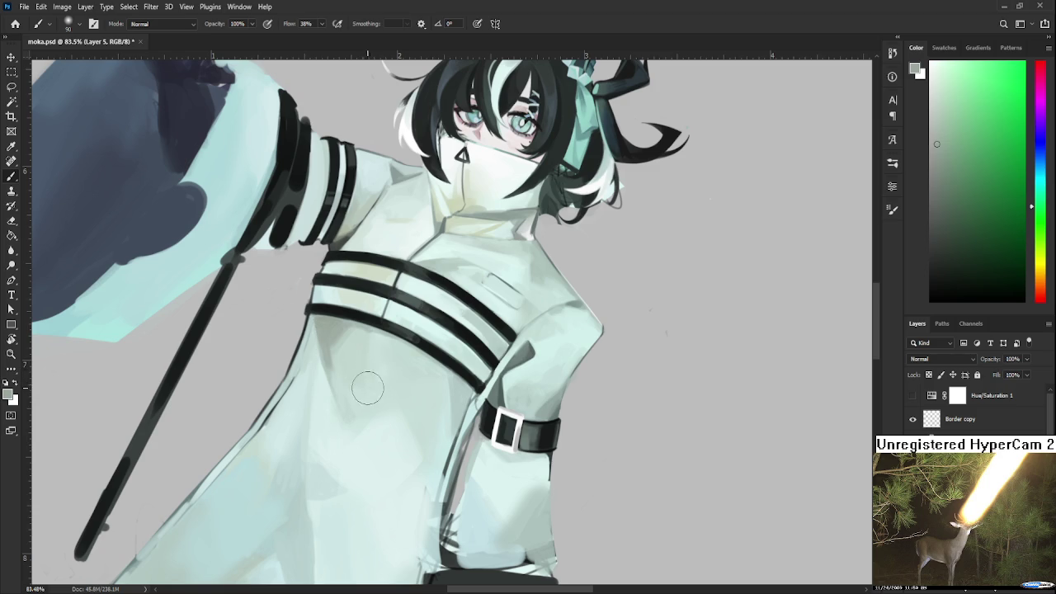
{"action": "left_click", "coordinate": [353, 384], "text": "alt"}
{"action": "left_click_drag", "start_coordinate": [345, 404], "coordinate": [352, 413]}
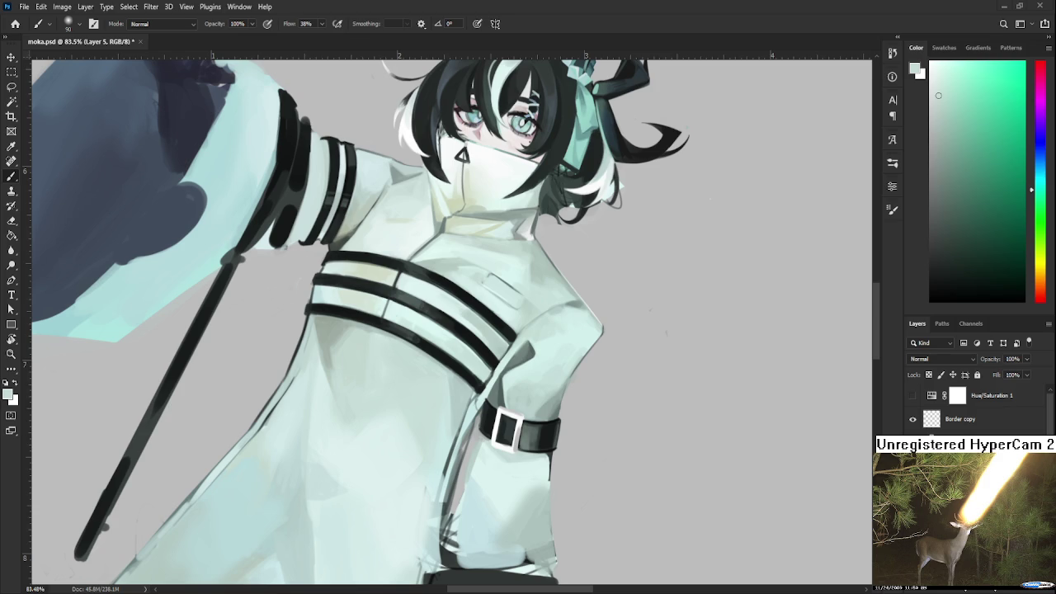
{"action": "left_click_drag", "start_coordinate": [392, 351], "coordinate": [384, 369]}
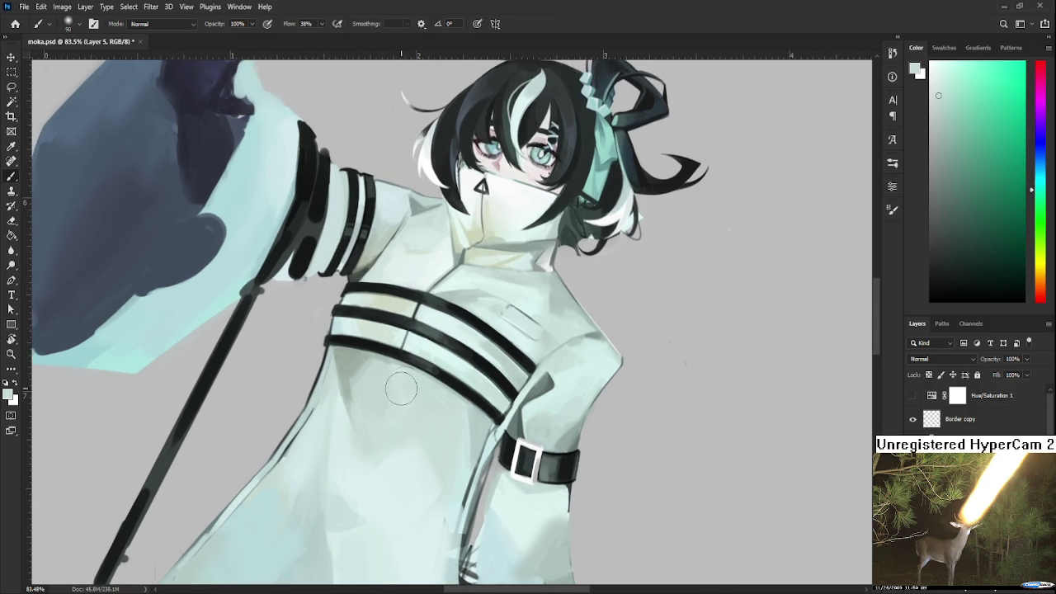
Select the fold below the chest straps, paint grey shading into it, and deselect
{"action": "key", "text": "l"}
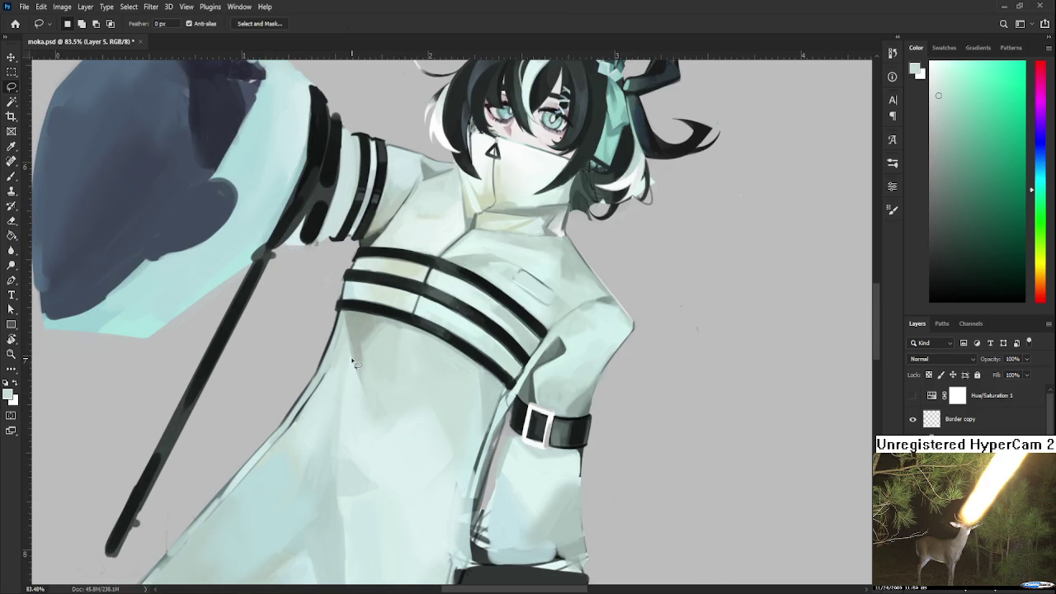
{"action": "scroll", "coordinate": [360, 372], "scroll_direction": "down", "scroll_amount": 1}
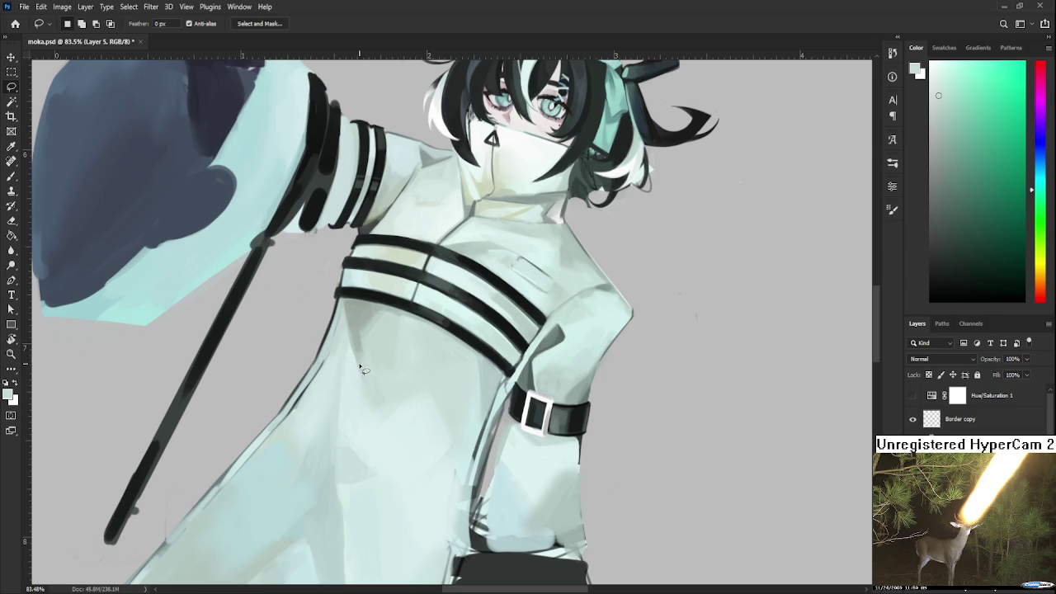
{"action": "mouse_move", "coordinate": [344, 311]}
{"action": "left_mouse_down"}
{"action": "mouse_move", "coordinate": [379, 444]}
{"action": "mouse_move", "coordinate": [425, 449]}
{"action": "mouse_move", "coordinate": [437, 417]}
{"action": "mouse_move", "coordinate": [427, 400]}
{"action": "left_mouse_up"}
{"action": "key", "text": "b"}
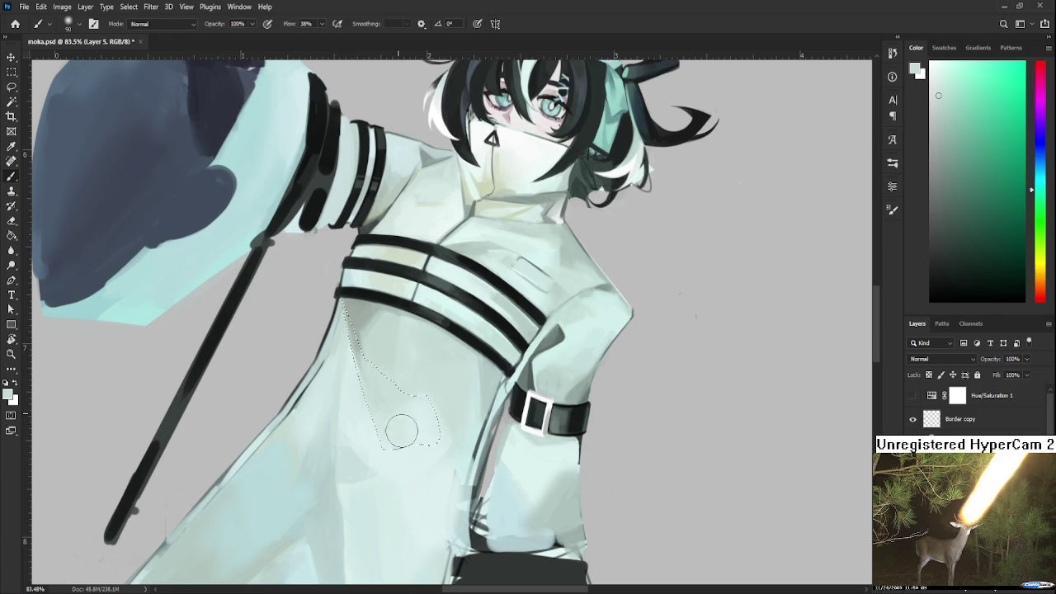
{"action": "mouse_move", "coordinate": [361, 413]}
{"action": "left_mouse_down"}
{"action": "mouse_move", "coordinate": [379, 412]}
{"action": "mouse_move", "coordinate": [389, 471]}
{"action": "mouse_move", "coordinate": [429, 406]}
{"action": "mouse_move", "coordinate": [445, 405]}
{"action": "mouse_move", "coordinate": [386, 314]}
{"action": "left_mouse_up"}
{"action": "key", "text": "ctrl+d"}
Tilt the canvas view and sample pale cyan and darker coat tones before turning it upright
{"action": "key", "text": "r"}
{"action": "left_click", "coordinate": [385, 313], "text": "alt"}
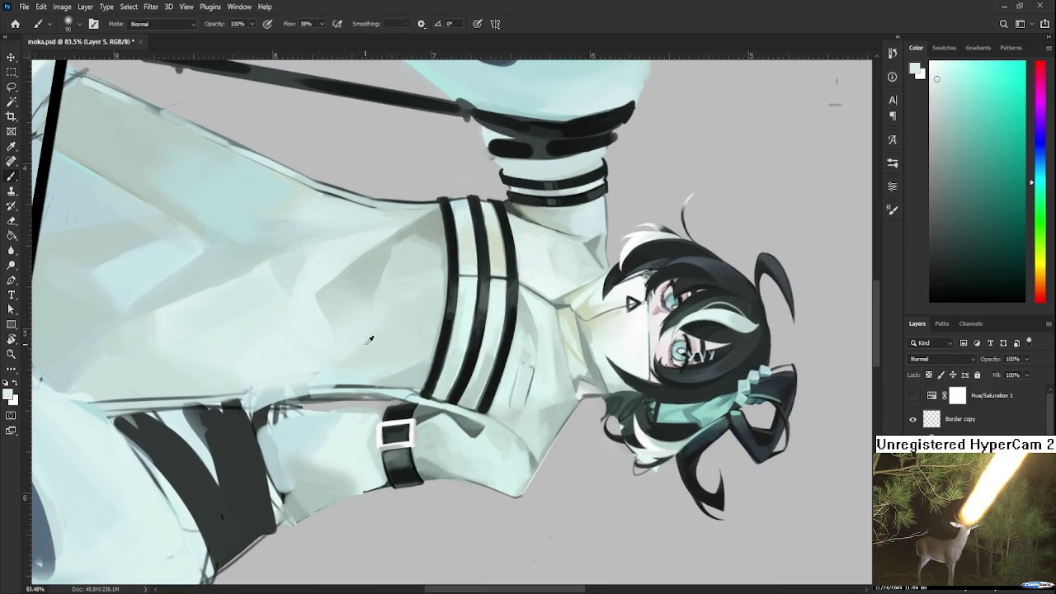
{"action": "left_click", "coordinate": [371, 322], "text": "alt"}
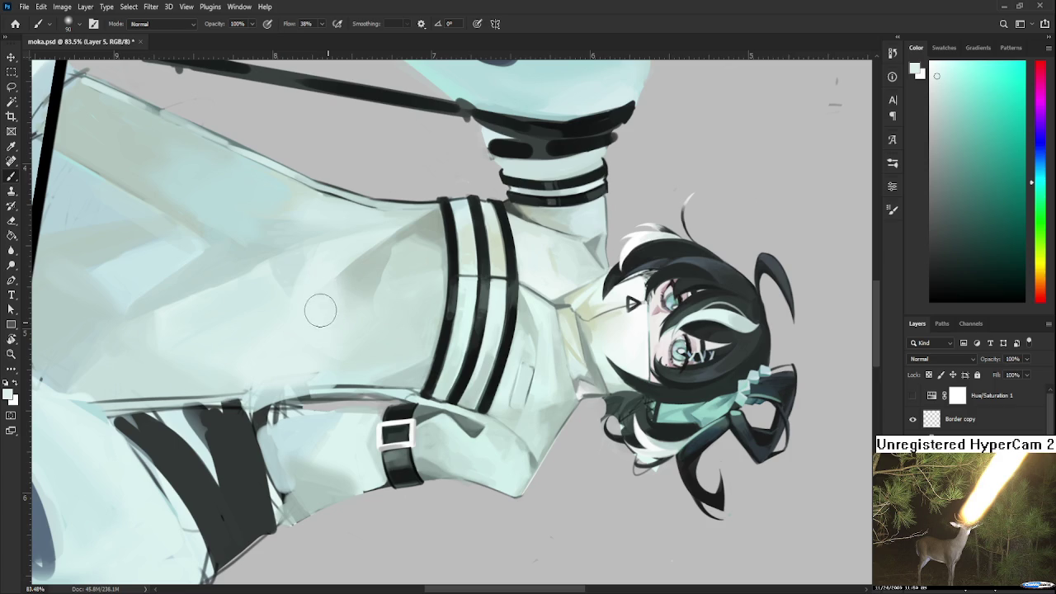
{"action": "key", "text": "r"}
{"action": "left_click_drag", "start_coordinate": [316, 275], "coordinate": [338, 295]}
{"action": "left_click", "coordinate": [338, 295], "text": "alt"}
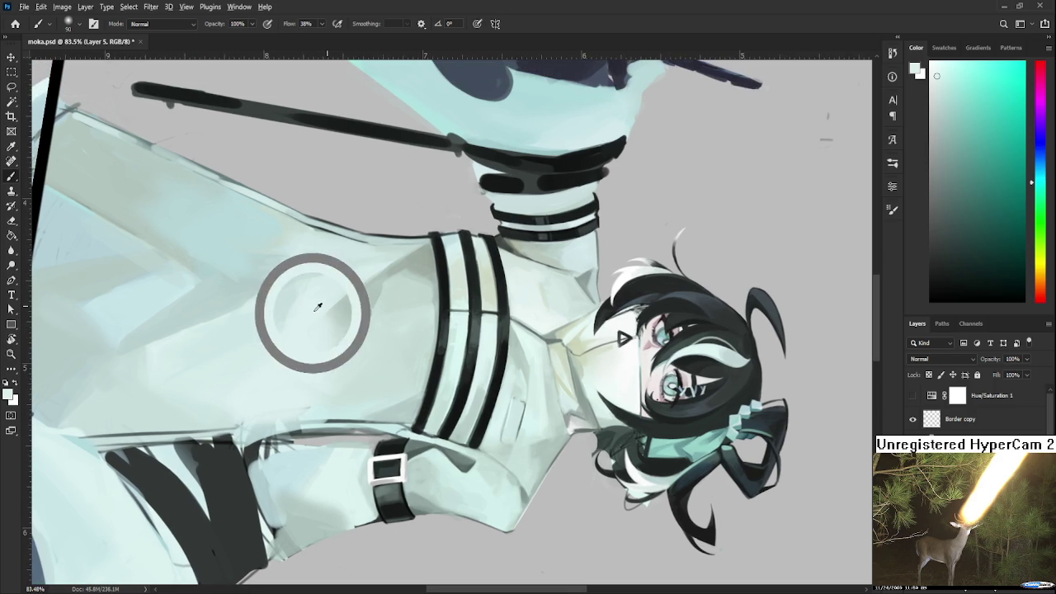
{"action": "left_click", "coordinate": [373, 330], "text": "alt"}
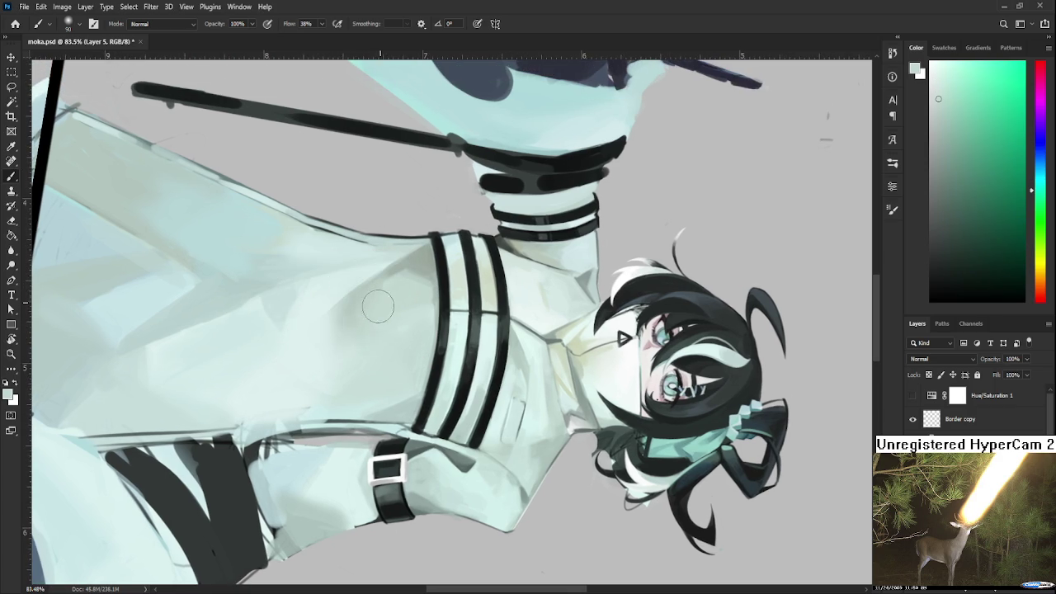
{"action": "key", "text": "r"}
{"action": "mouse_move", "coordinate": [363, 330]}
{"action": "left_mouse_down"}
{"action": "mouse_move", "coordinate": [465, 370]}
{"action": "mouse_move", "coordinate": [401, 377]}
{"action": "left_mouse_up"}
{"action": "left_click", "coordinate": [397, 363], "text": "alt"}
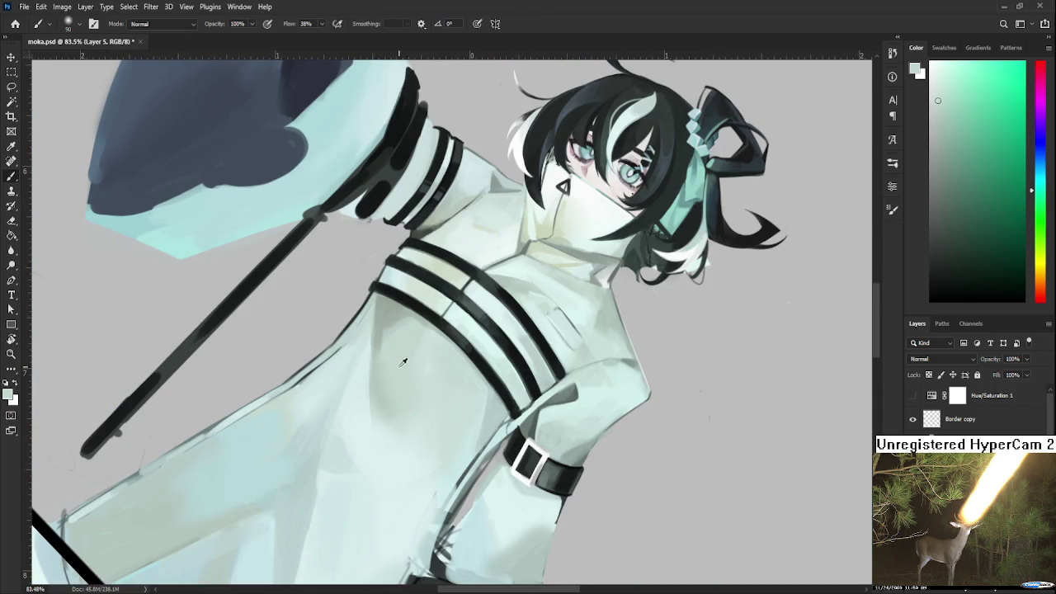
Outline a small coat area to repaint, then deselect and zoom out to the whole figure
{"action": "key", "text": "l"}
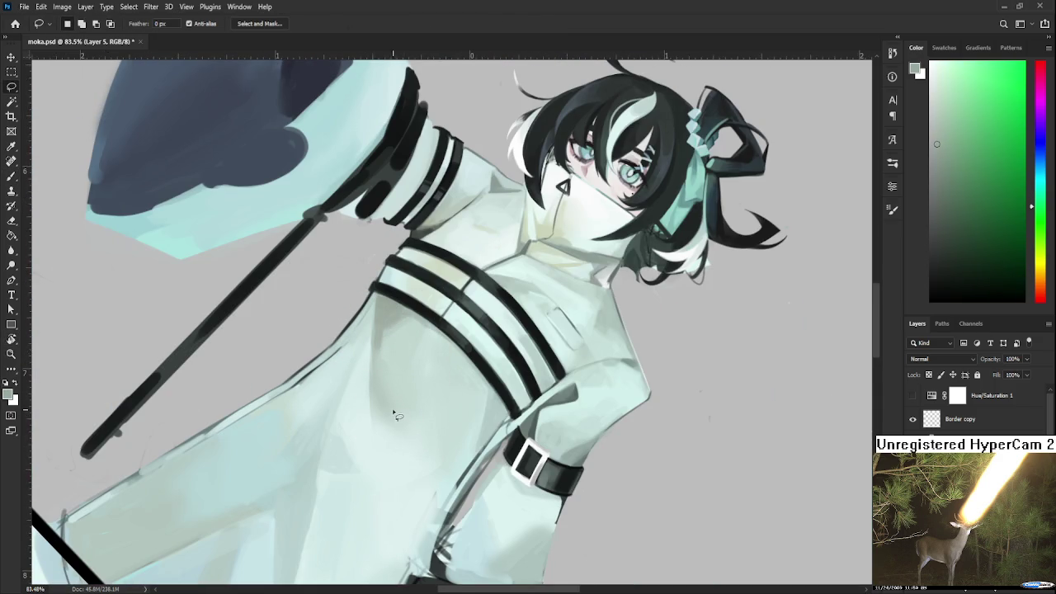
{"action": "mouse_move", "coordinate": [371, 391]}
{"action": "left_mouse_down"}
{"action": "mouse_move", "coordinate": [418, 429]}
{"action": "mouse_move", "coordinate": [373, 394]}
{"action": "mouse_move", "coordinate": [404, 422]}
{"action": "mouse_move", "coordinate": [386, 402]}
{"action": "left_mouse_up"}
{"action": "key", "text": "b"}
{"action": "key", "text": "ctrl+d"}
{"action": "key", "text": "ctrl+minus"}
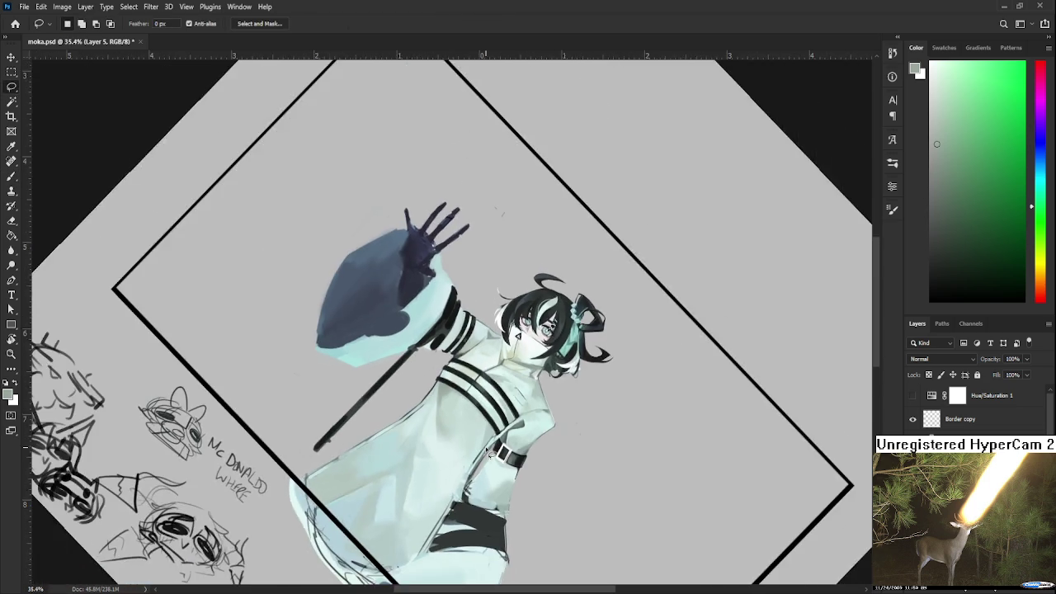
Rotate, zoom and pan the view along the coat to bring it upright
{"action": "left_click_drag", "start_coordinate": [413, 371], "coordinate": [449, 427]}
{"action": "key", "text": "ctrl+plus"}
{"action": "key", "text": "l"}
{"action": "scroll", "coordinate": [450, 428], "scroll_direction": "up", "scroll_amount": 2}
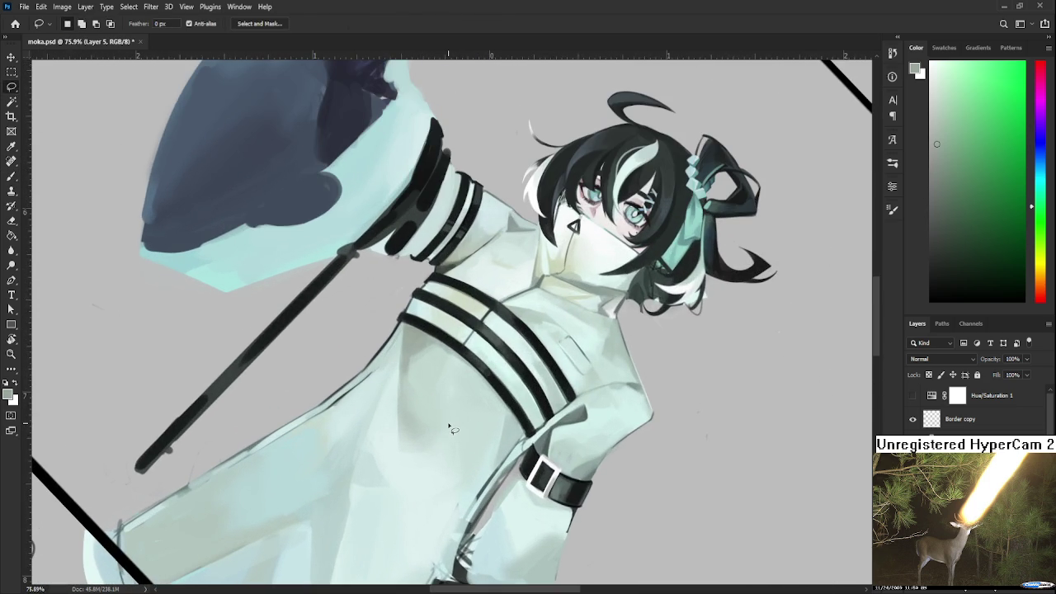
{"action": "scroll", "coordinate": [400, 395], "scroll_direction": "up", "scroll_amount": 2}
{"action": "key", "text": "b"}
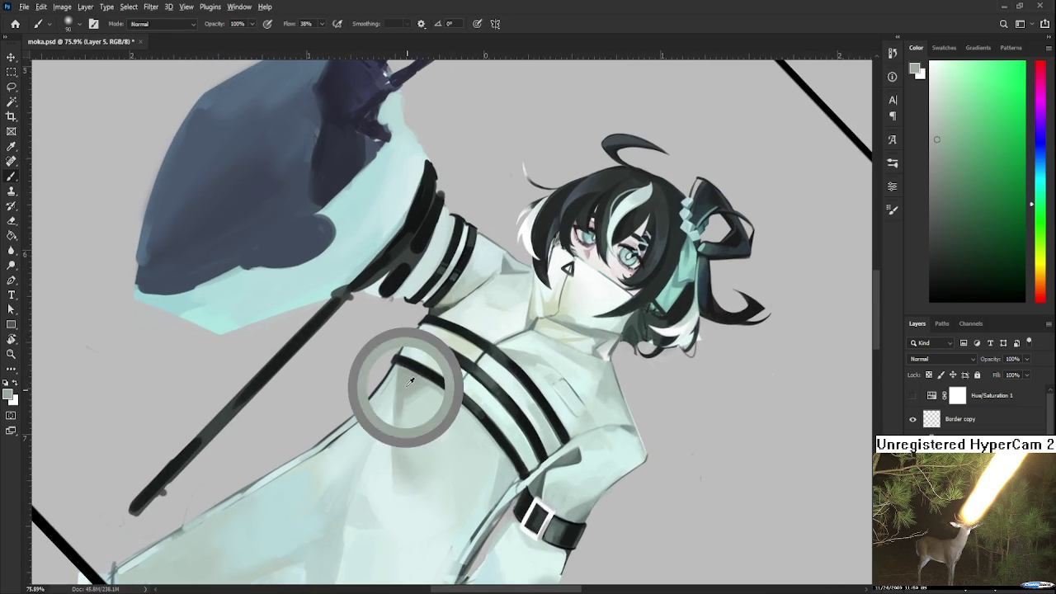
{"action": "left_click_drag", "start_coordinate": [431, 421], "coordinate": [401, 331]}
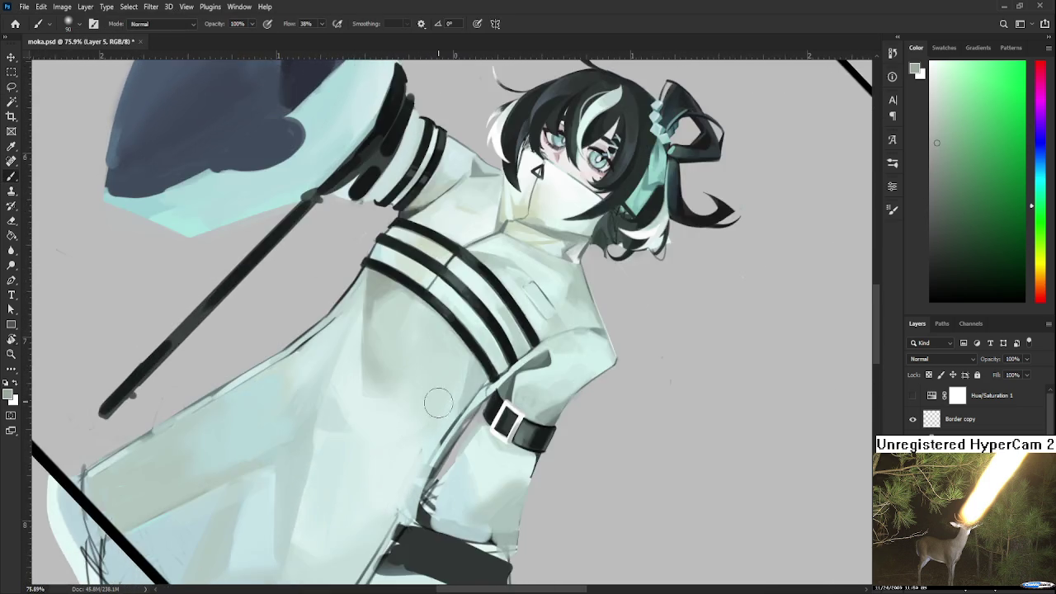
{"action": "mouse_move", "coordinate": [438, 404]}
{"action": "left_mouse_down"}
{"action": "mouse_move", "coordinate": [483, 408]}
{"action": "mouse_move", "coordinate": [454, 388]}
{"action": "left_mouse_up"}
Select the coat area beside the armband, paint it with sampled coat tones, and deselect
{"action": "key", "text": "l"}
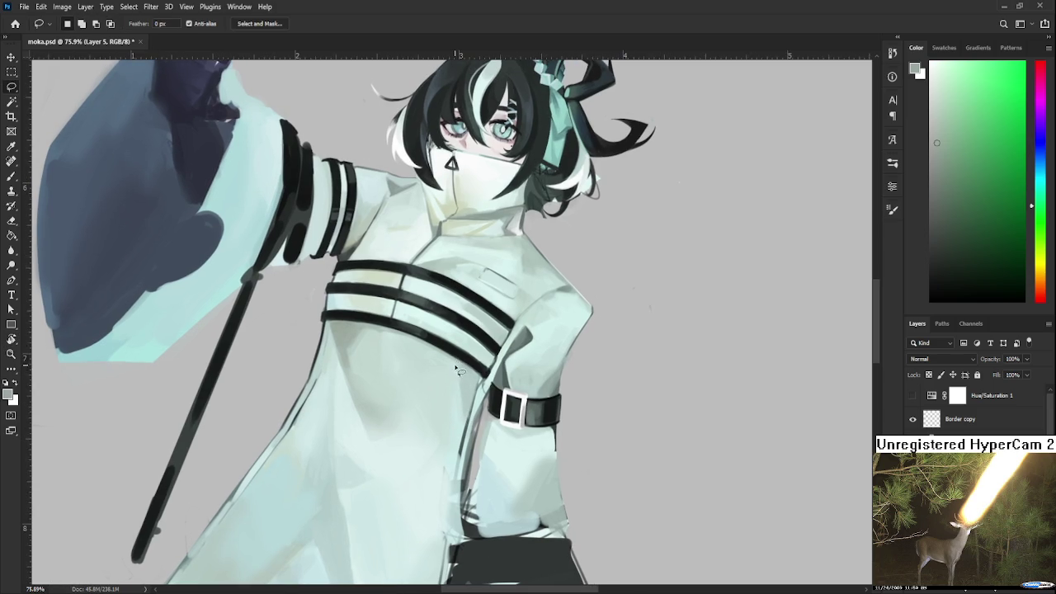
{"action": "left_click_drag", "start_coordinate": [449, 391], "coordinate": [454, 380]}
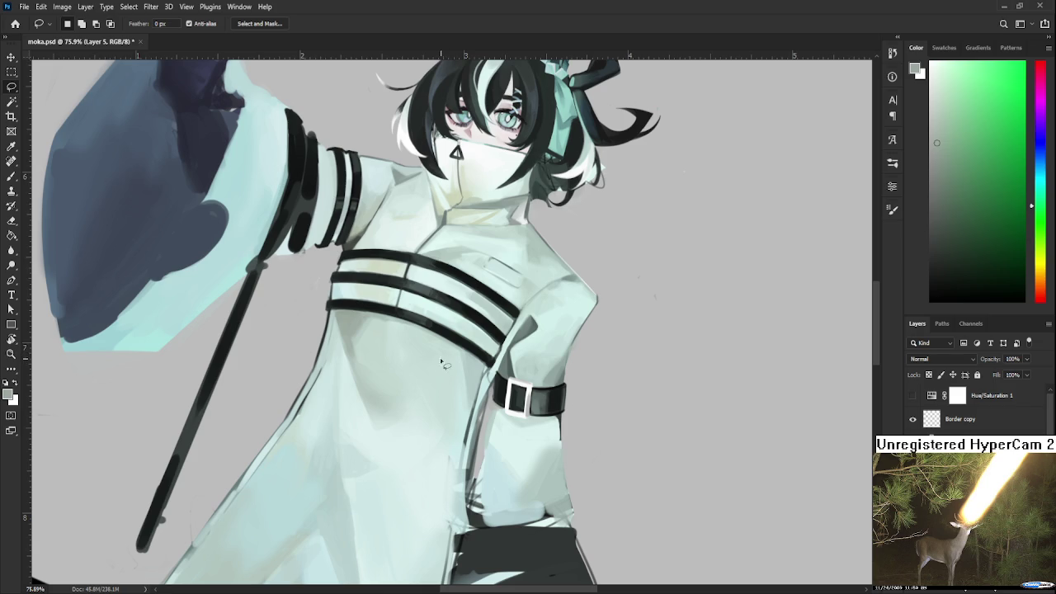
{"action": "mouse_move", "coordinate": [456, 353]}
{"action": "left_mouse_down"}
{"action": "mouse_move", "coordinate": [424, 389]}
{"action": "mouse_move", "coordinate": [487, 373]}
{"action": "left_mouse_up"}
{"action": "key", "text": "b"}
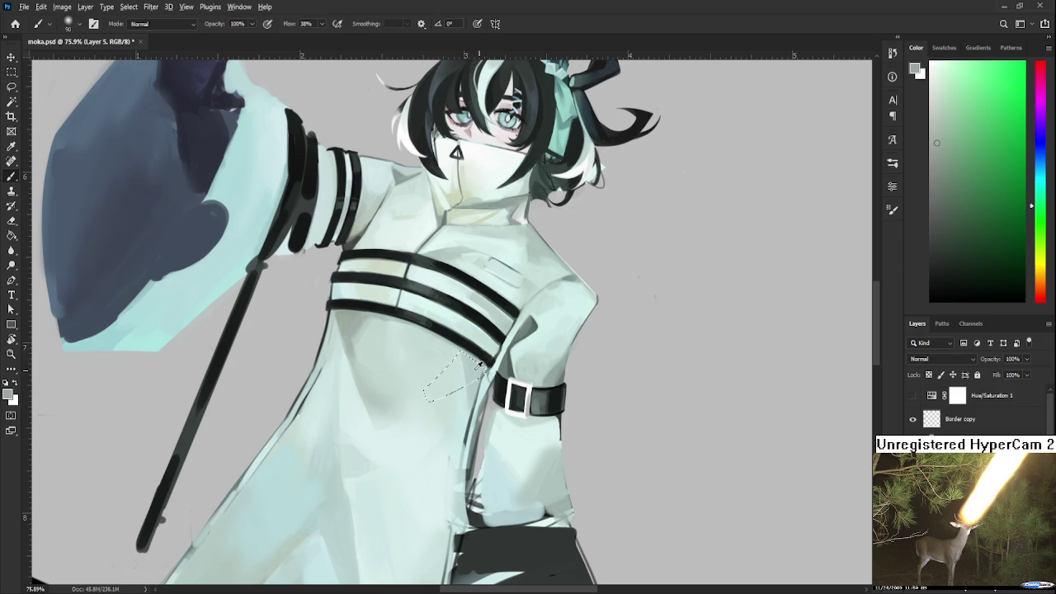
{"action": "left_click", "coordinate": [426, 371], "text": "alt"}
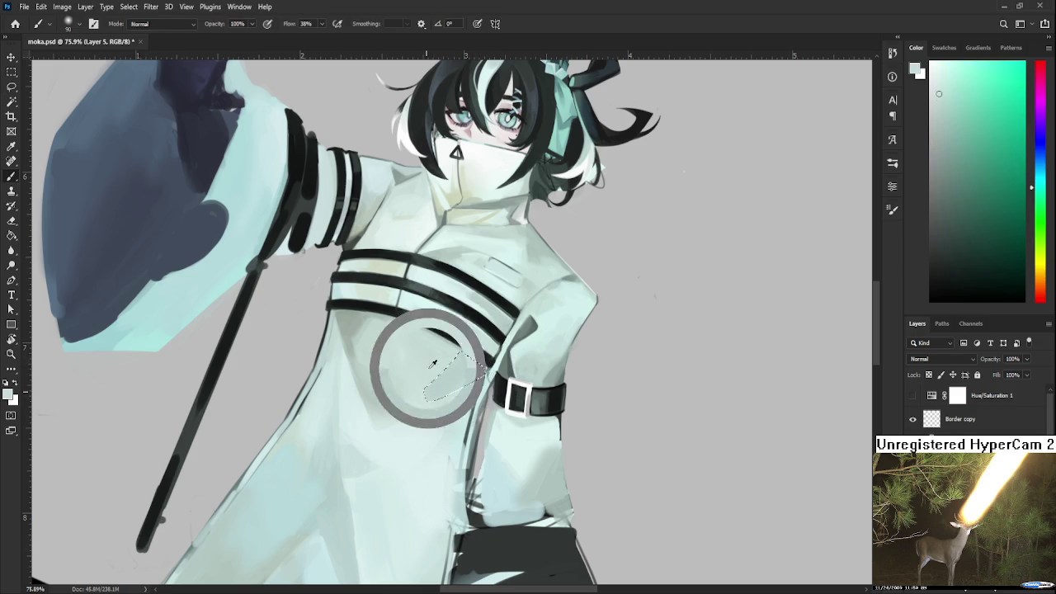
{"action": "left_click", "coordinate": [444, 408], "text": "alt"}
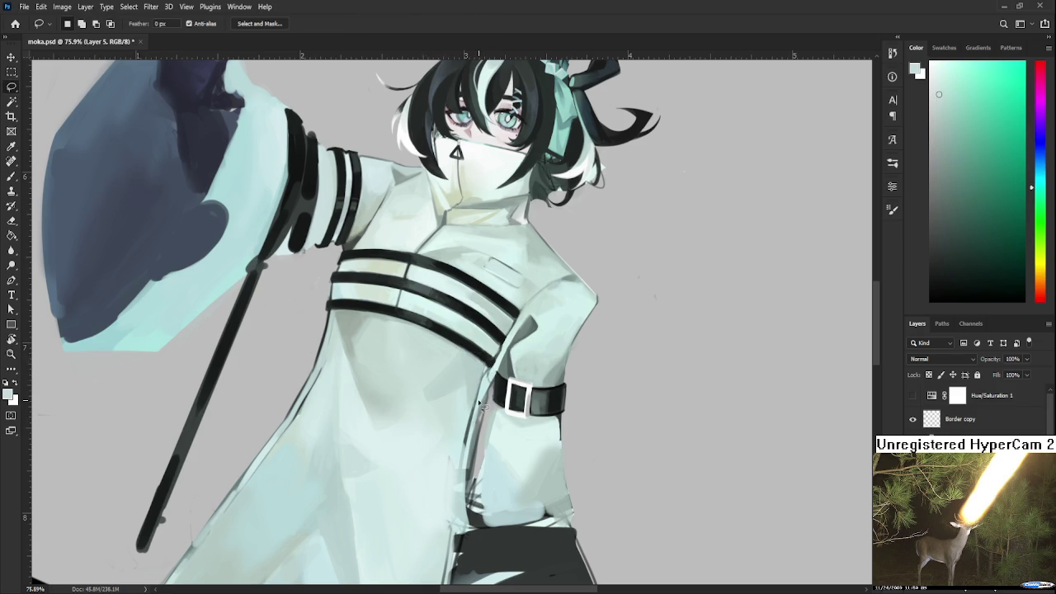
{"action": "key", "text": "ctrl+d"}
Sample a lighter coat tone and outline another shading area near the armband
{"action": "left_click", "coordinate": [424, 375], "text": "alt"}
{"action": "left_click", "coordinate": [432, 385], "text": "alt"}
{"action": "key", "text": "l"}
{"action": "mouse_move", "coordinate": [500, 349]}
{"action": "left_mouse_down"}
{"action": "mouse_move", "coordinate": [377, 424]}
{"action": "mouse_move", "coordinate": [463, 383]}
{"action": "mouse_move", "coordinate": [505, 348]}
{"action": "left_mouse_up"}
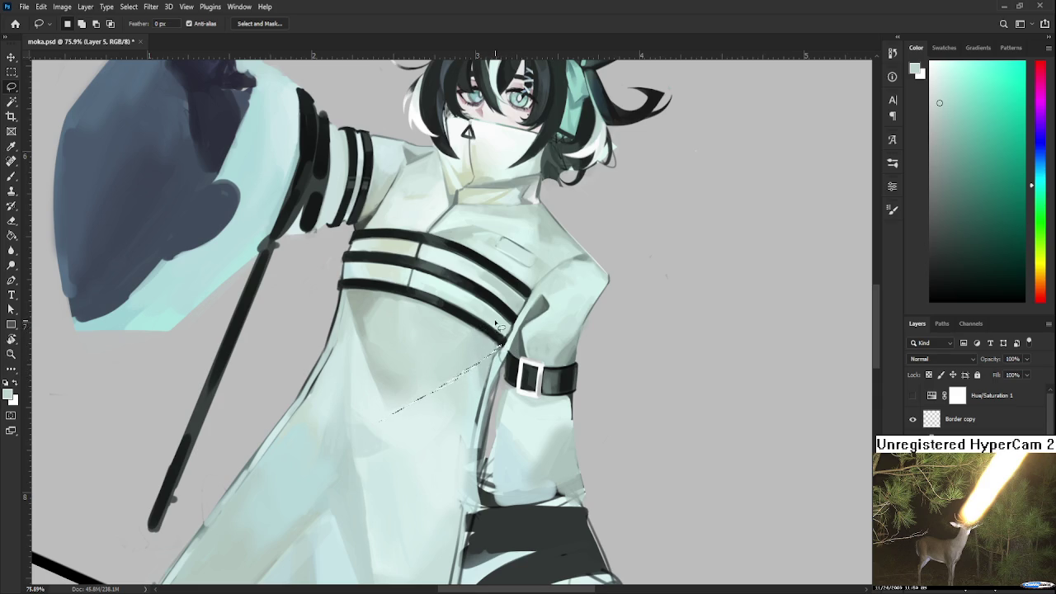
Sample greener coat colours from beside the black chest stripe
{"action": "key", "text": "b"}
{"action": "left_click", "coordinate": [368, 293], "text": "alt"}
{"action": "left_click", "coordinate": [374, 288], "text": "alt"}
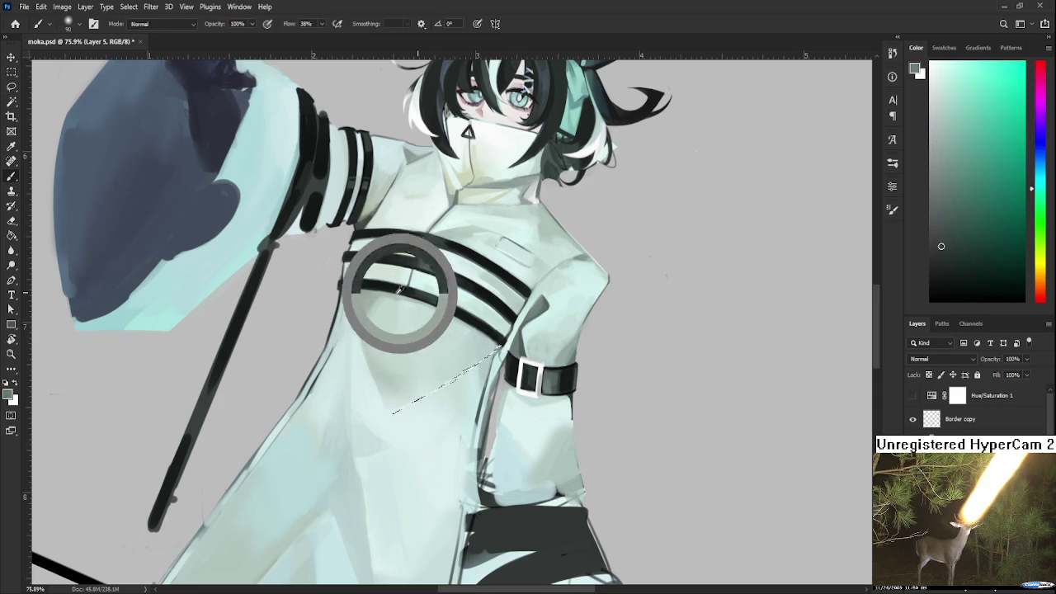
{"action": "left_click", "coordinate": [377, 289], "text": "alt"}
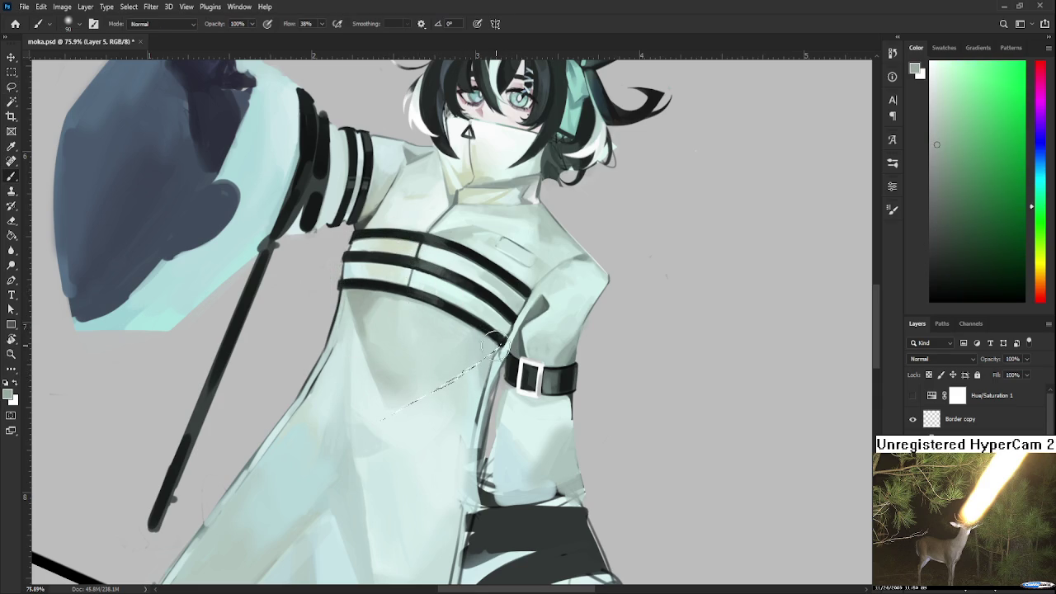
{"action": "key", "text": "l"}
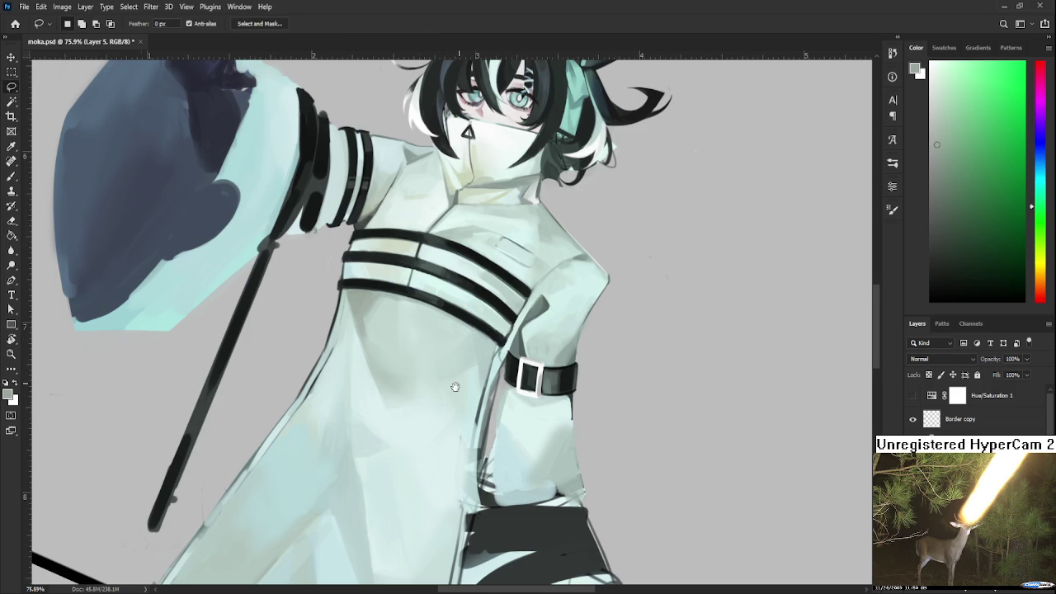
{"action": "scroll", "coordinate": [458, 382], "scroll_direction": "down", "scroll_amount": 1}
{"action": "key", "text": "b"}
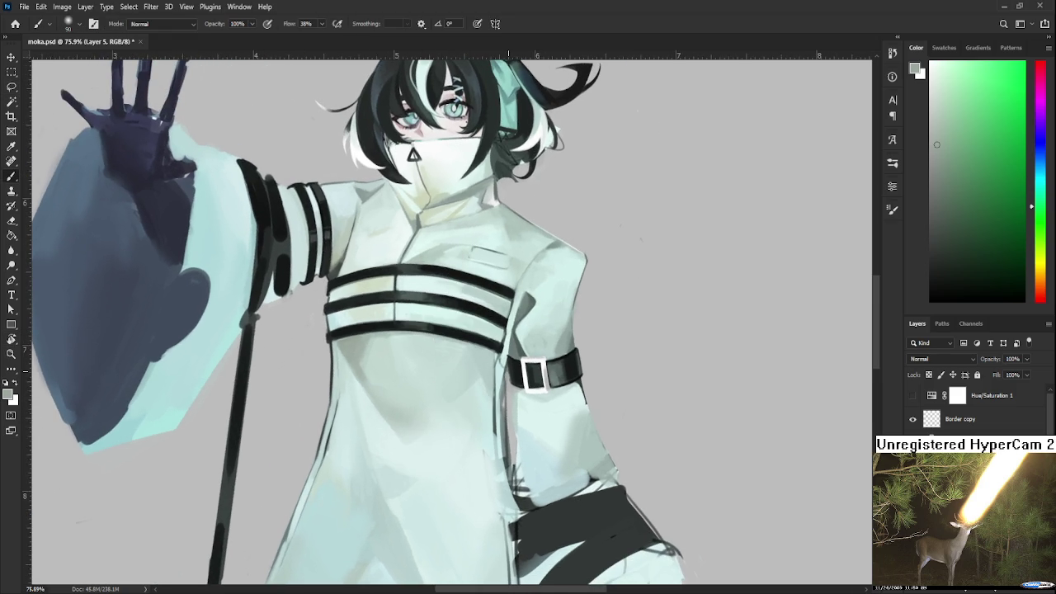
Shrink the brush to 25, paint a faint coat stroke, and sample cyan-green and lighter tones
{"action": "key", "text": "bracketleft"}
{"action": "key", "text": "bracketleft"}
{"action": "key", "text": "bracketleft"}
{"action": "scroll", "coordinate": [527, 402], "scroll_direction": "up", "scroll_amount": 1}
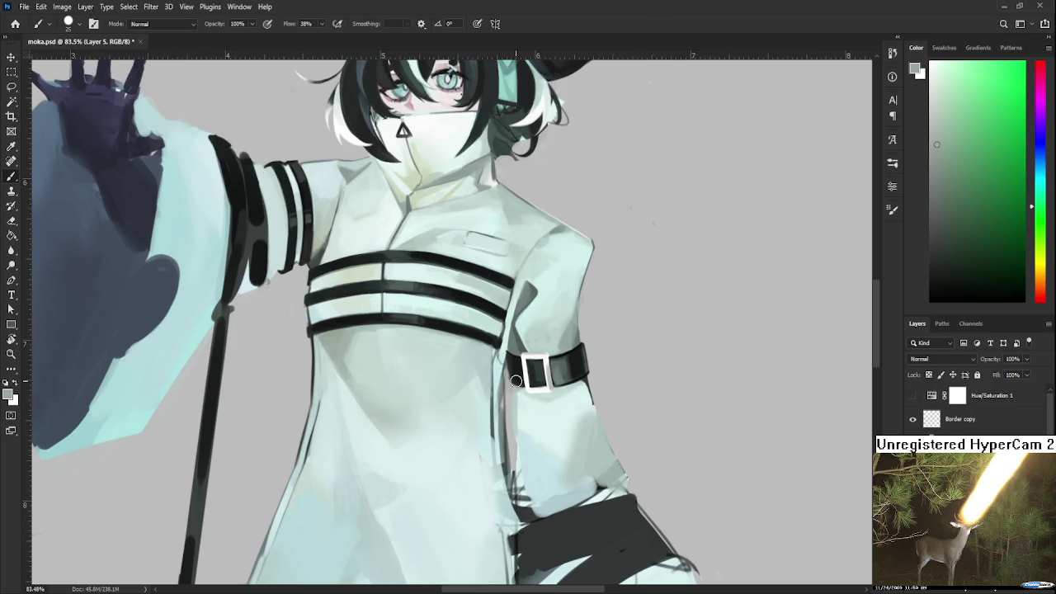
{"action": "left_click_drag", "start_coordinate": [429, 419], "coordinate": [458, 387]}
{"action": "left_click", "coordinate": [462, 388], "text": "alt"}
{"action": "left_click", "coordinate": [485, 363], "text": "alt"}
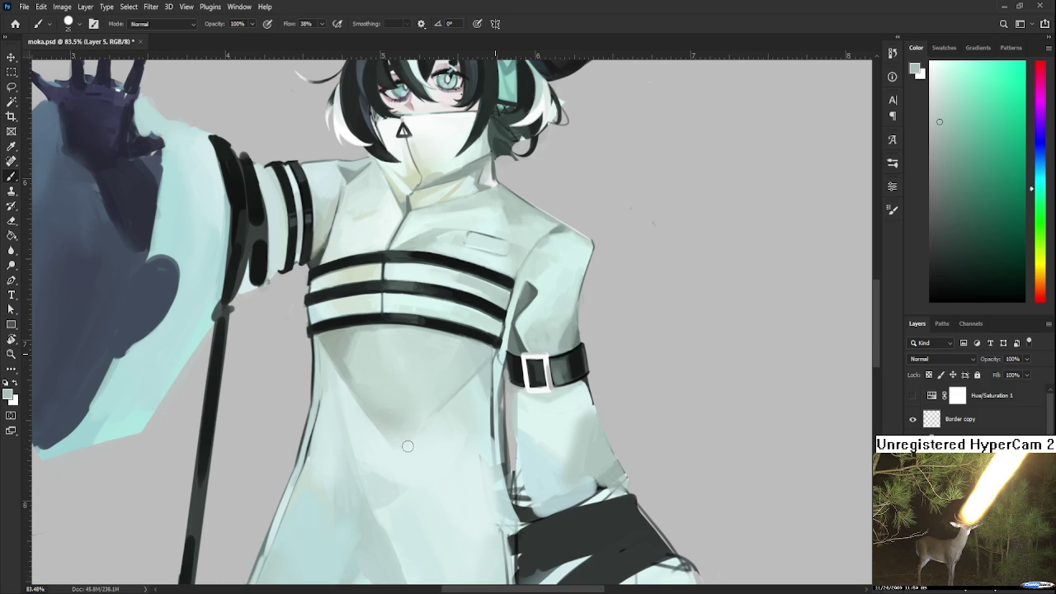
{"action": "left_click", "coordinate": [427, 437], "text": "alt"}
{"action": "left_click", "coordinate": [426, 428], "text": "alt"}
Reframe the view over the torso and sample grey-green and lighter tones between the straps
{"action": "scroll", "coordinate": [462, 340], "scroll_direction": "down", "scroll_amount": 5}
{"action": "left_click_drag", "start_coordinate": [462, 339], "coordinate": [463, 333]}
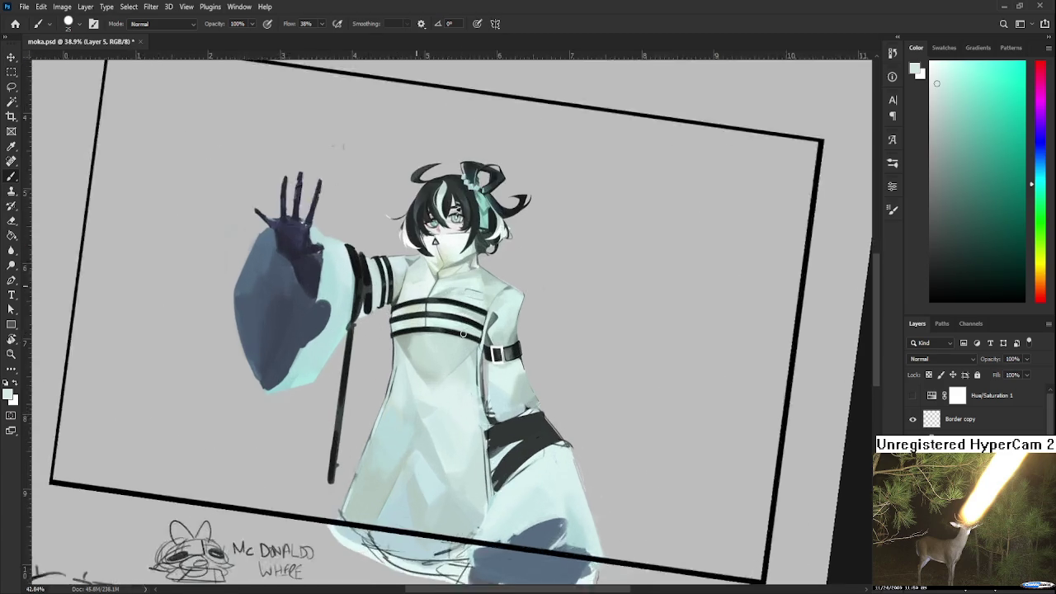
{"action": "scroll", "coordinate": [463, 333], "scroll_direction": "up", "scroll_amount": 5}
{"action": "scroll", "coordinate": [378, 294], "scroll_direction": "up", "scroll_amount": 1}
{"action": "left_click_drag", "start_coordinate": [309, 369], "coordinate": [348, 362]}
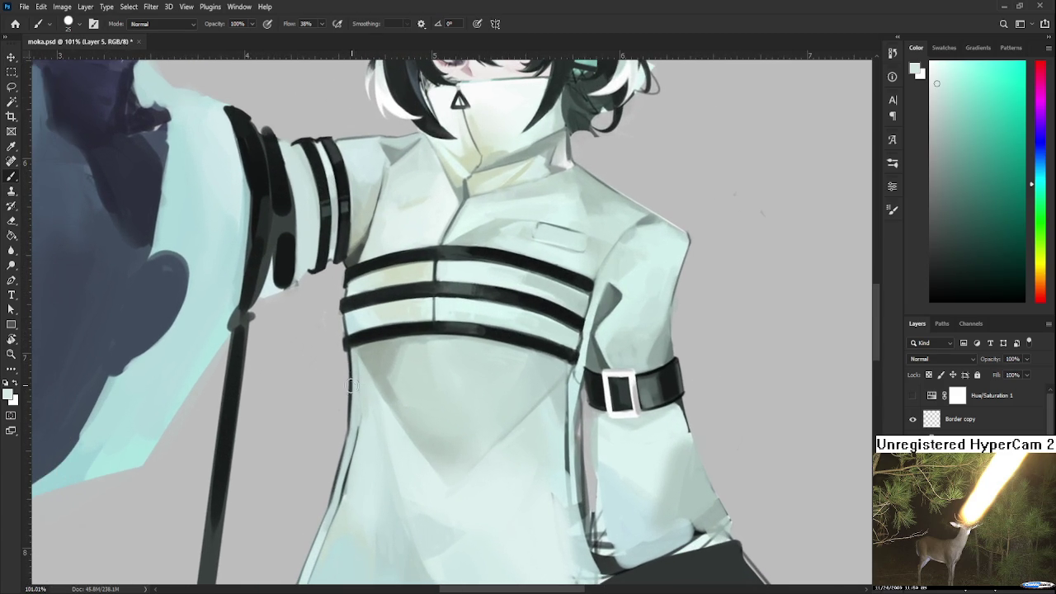
{"action": "left_click", "coordinate": [375, 366], "text": "alt"}
{"action": "left_click", "coordinate": [390, 354], "text": "alt"}
{"action": "left_click", "coordinate": [384, 388], "text": "alt"}
{"action": "left_click", "coordinate": [402, 381], "text": "alt"}
{"action": "left_click", "coordinate": [412, 358], "text": "alt"}
Paint over the bottom chest strap's lower edge and brighten the coat beneath it
{"action": "scroll", "coordinate": [407, 364], "scroll_direction": "up", "scroll_amount": 1}
{"action": "left_click", "coordinate": [384, 374], "text": "alt"}
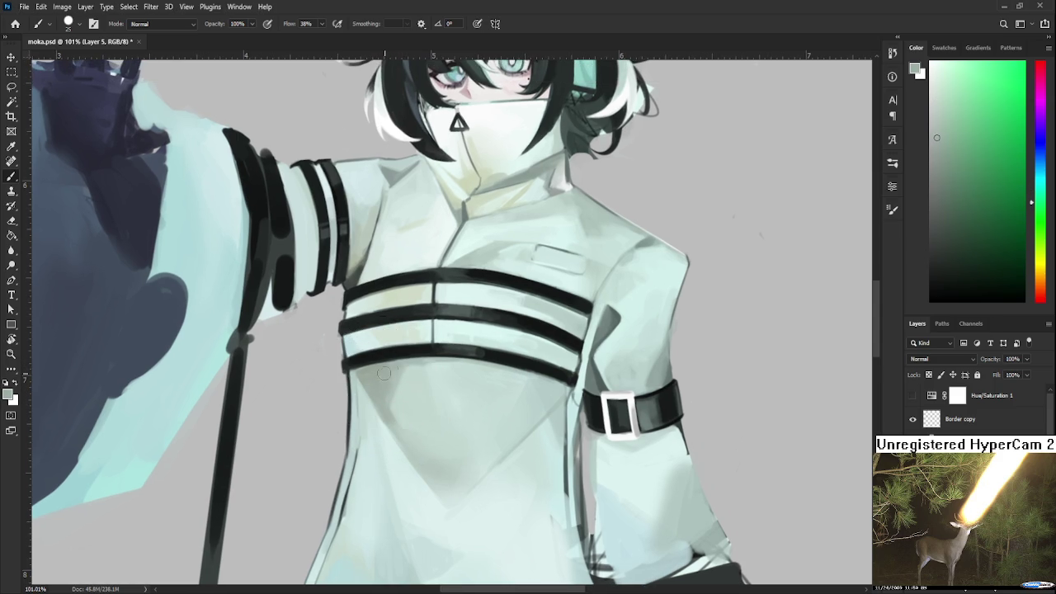
{"action": "left_click", "coordinate": [396, 307], "text": "alt"}
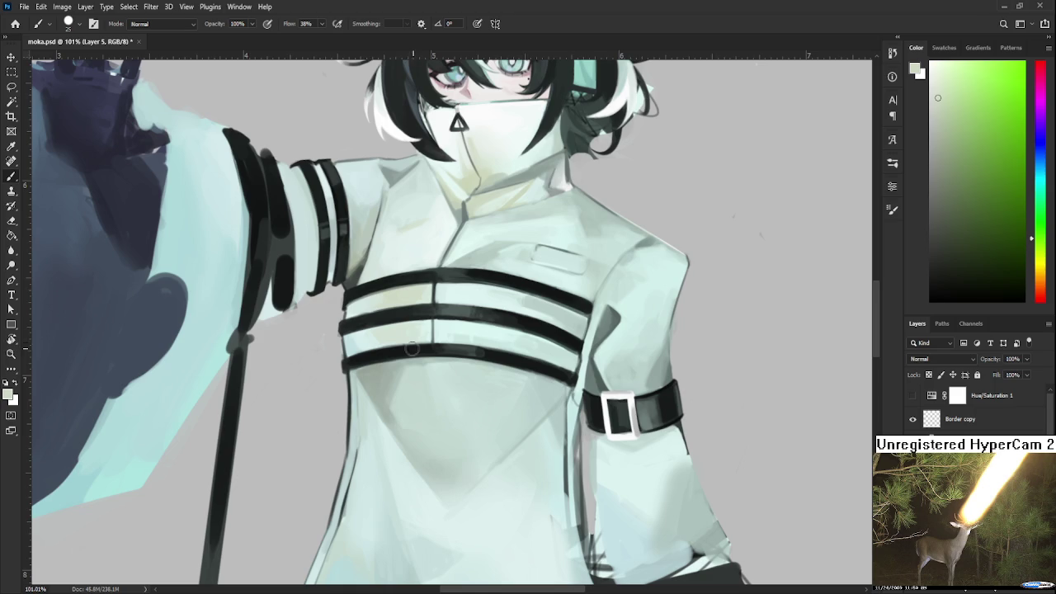
{"action": "left_click_drag", "start_coordinate": [363, 365], "coordinate": [356, 382]}
{"action": "left_click_drag", "start_coordinate": [363, 387], "coordinate": [368, 371]}
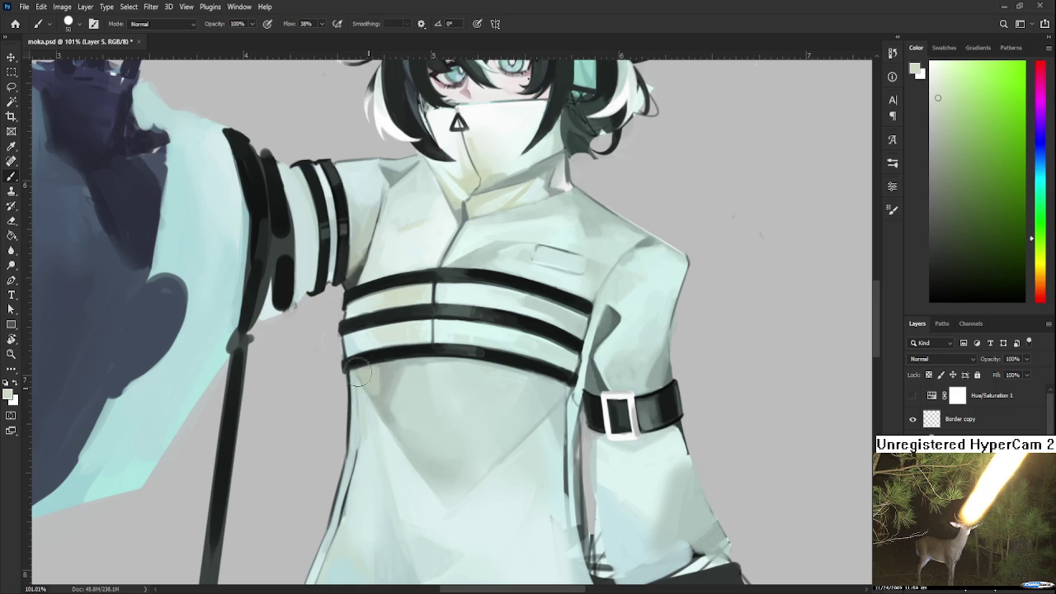
Rotate the view about 25 degrees and sample duller greens and pale cyan coat tones
{"action": "left_click", "coordinate": [377, 390], "text": "alt"}
{"action": "left_click", "coordinate": [376, 374], "text": "alt"}
{"action": "left_click_drag", "start_coordinate": [416, 449], "coordinate": [402, 411]}
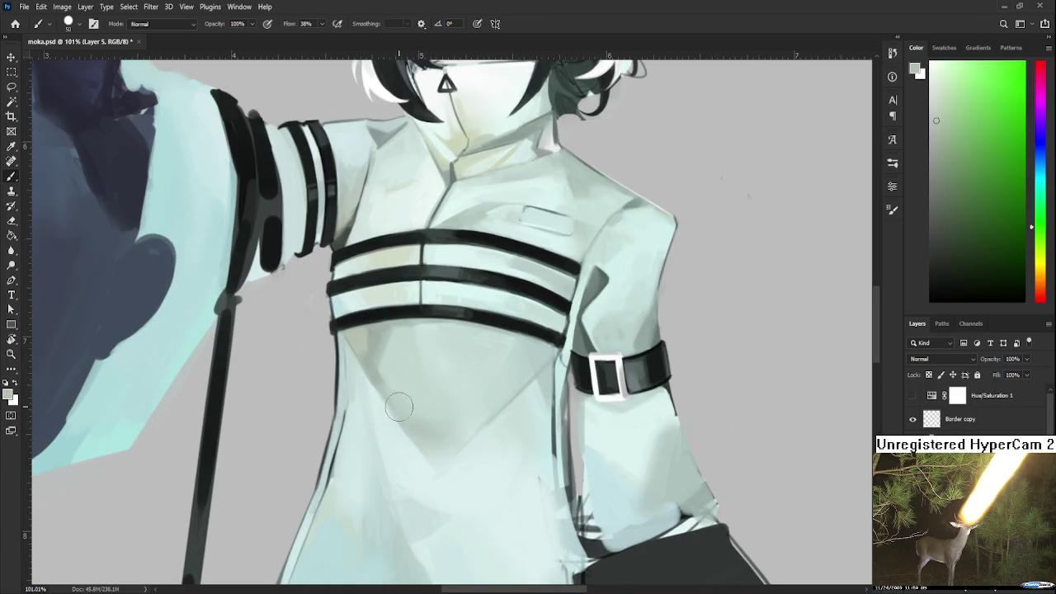
{"action": "left_click", "coordinate": [432, 464], "text": "alt"}
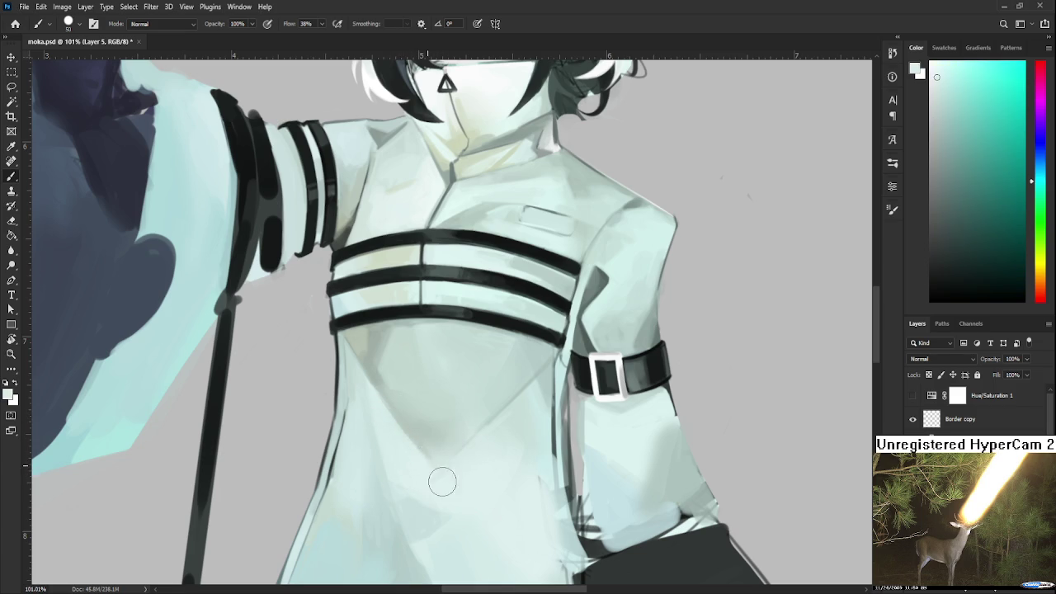
{"action": "mouse_move", "coordinate": [439, 479]}
{"action": "left_mouse_down"}
{"action": "mouse_move", "coordinate": [448, 389]}
{"action": "mouse_move", "coordinate": [418, 418]}
{"action": "mouse_move", "coordinate": [375, 418]}
{"action": "left_mouse_up"}
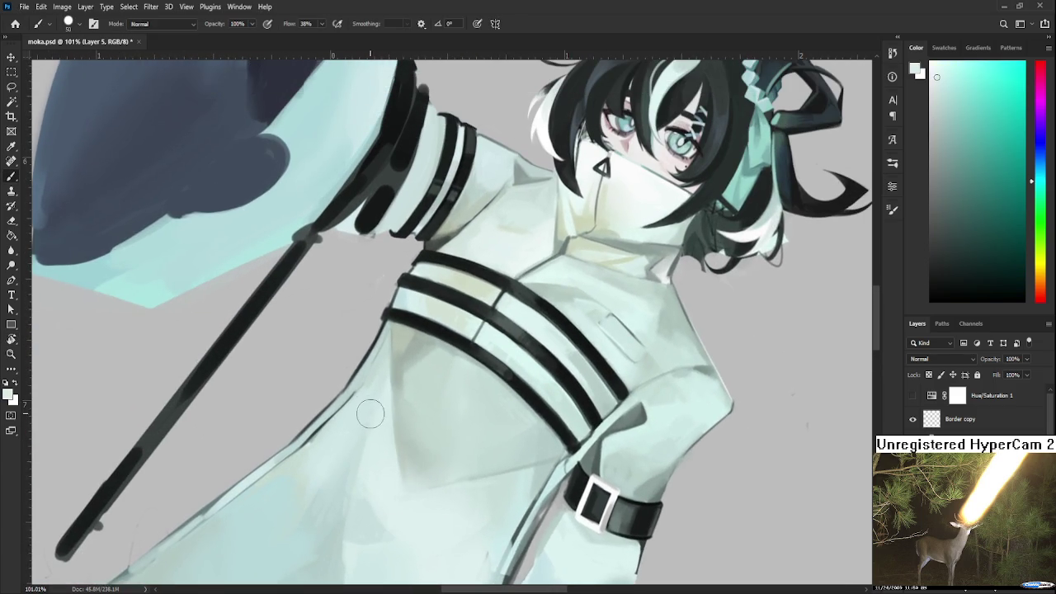
{"action": "left_click", "coordinate": [395, 380], "text": "alt"}
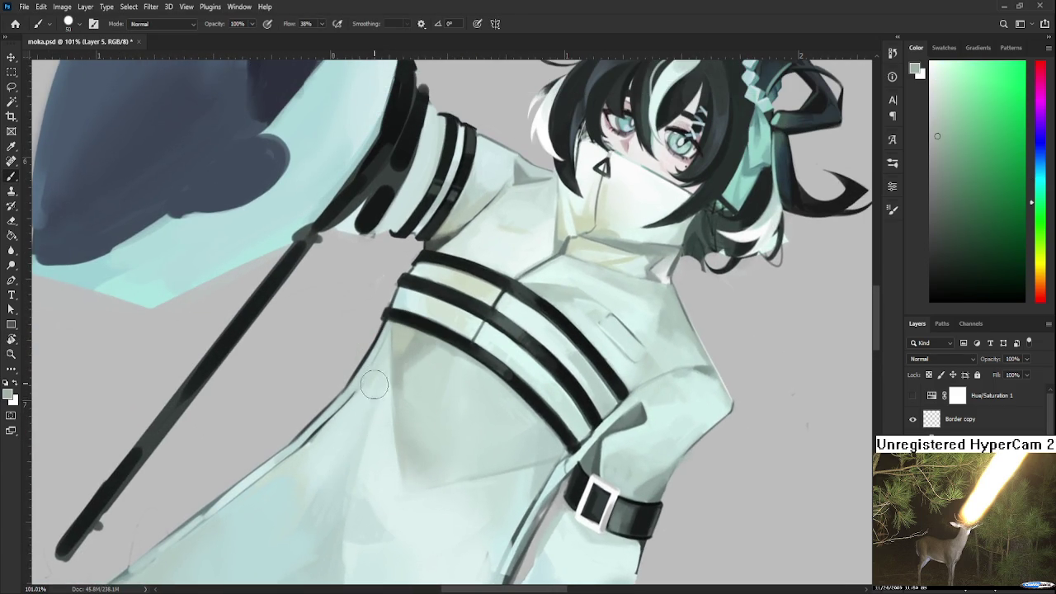
{"action": "left_click", "coordinate": [352, 455], "text": "alt"}
{"action": "left_click", "coordinate": [361, 439], "text": "alt"}
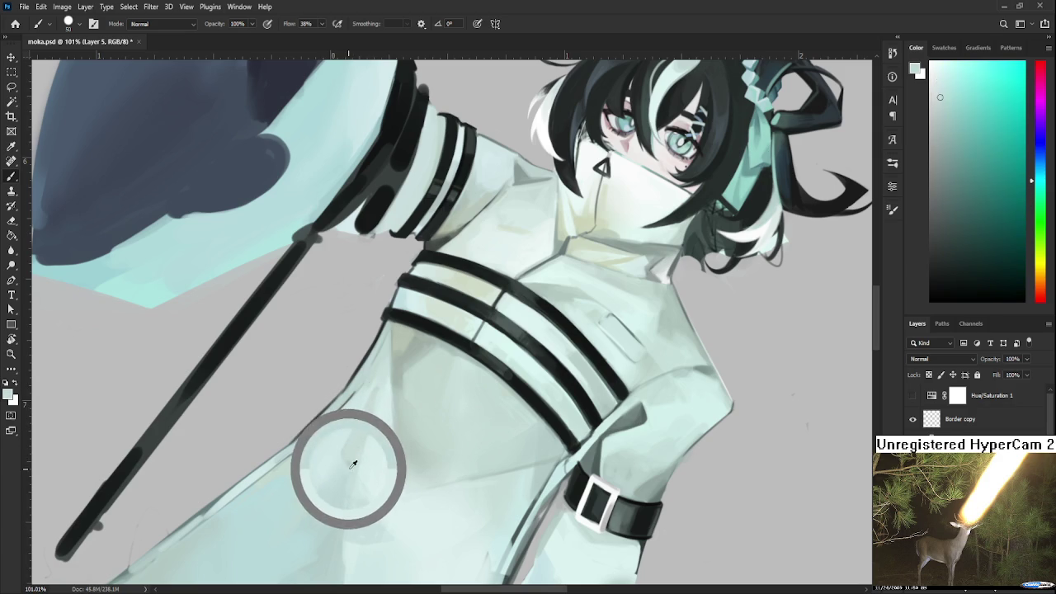